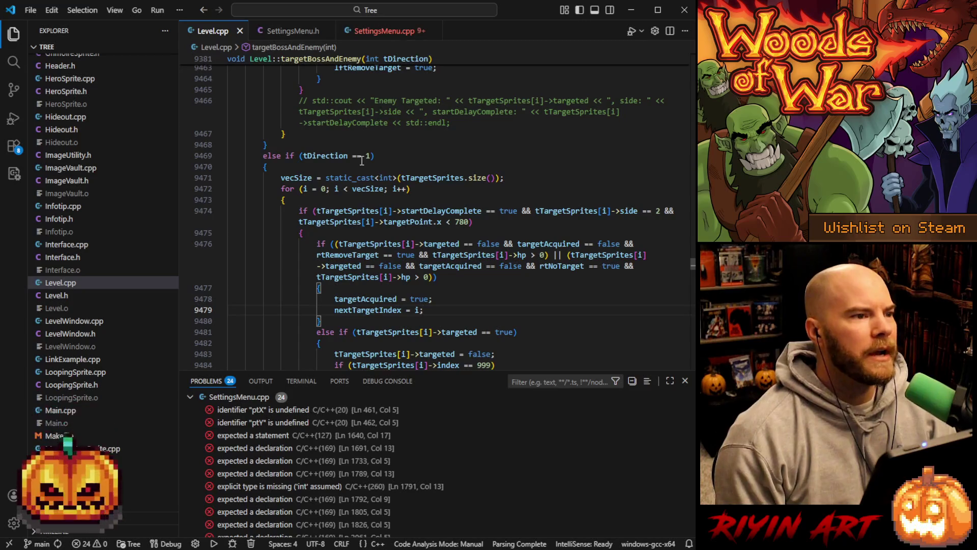
Jump from the Problems panel to line 461 of SettingsMenu.cpp, where identifier ptX is undefined.
click(305, 35)
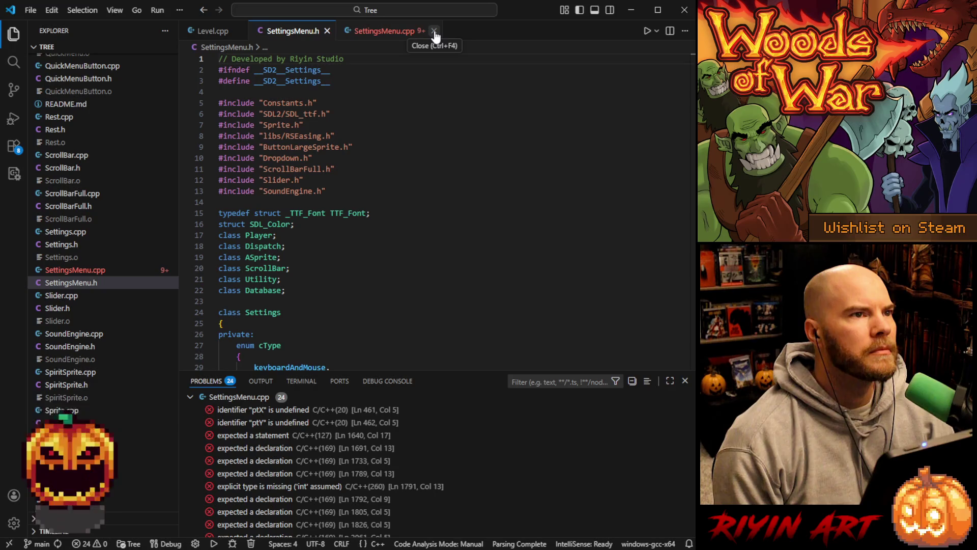
click(258, 410)
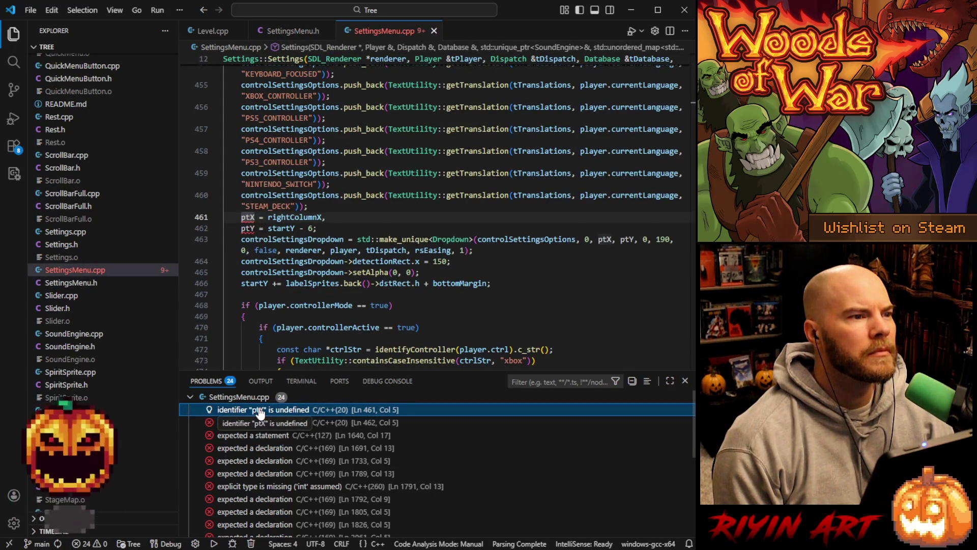
scroll(283, 276, up, 10)
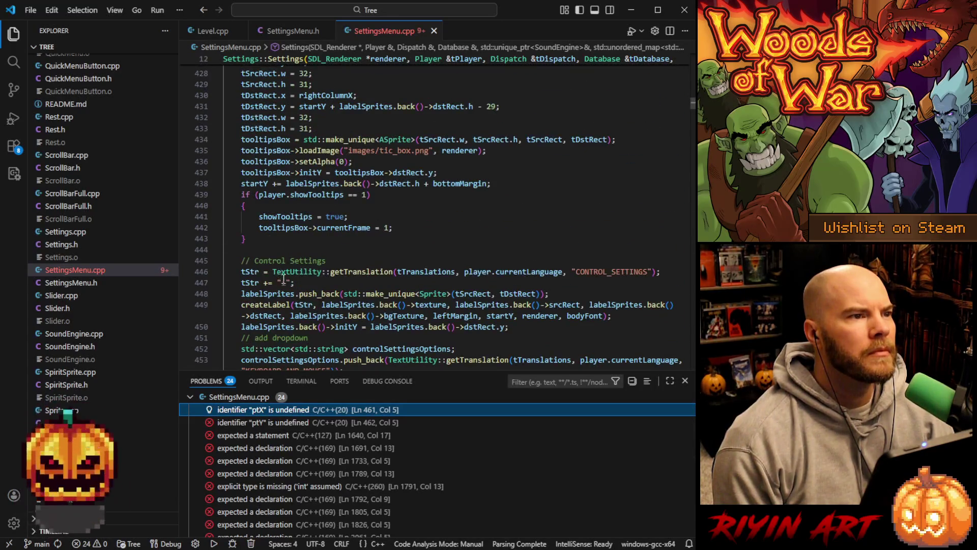
scroll(283, 276, down, 6)
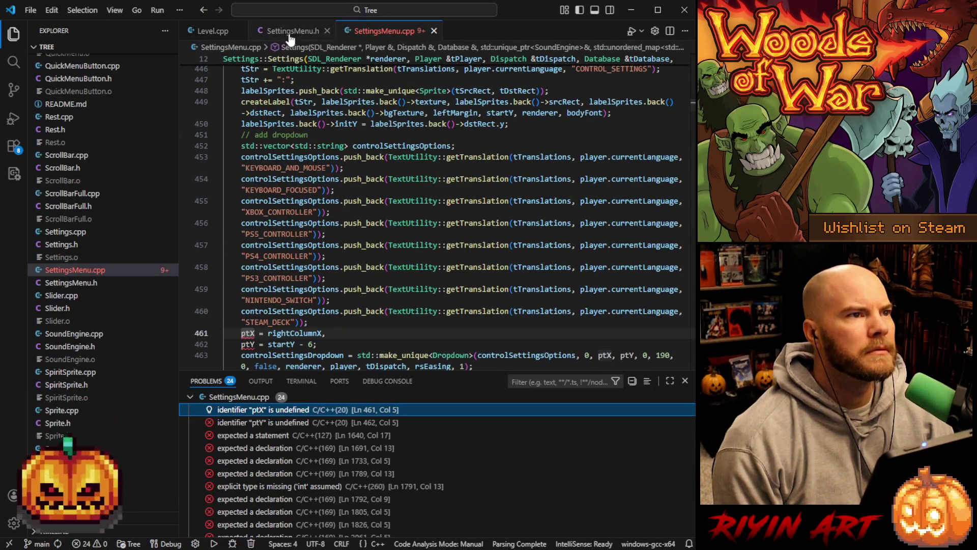
Search for ptX, step to its commented-out declaration on line 186, and select lines 186–188.
double_click(242, 334)
key(ctrl+f)
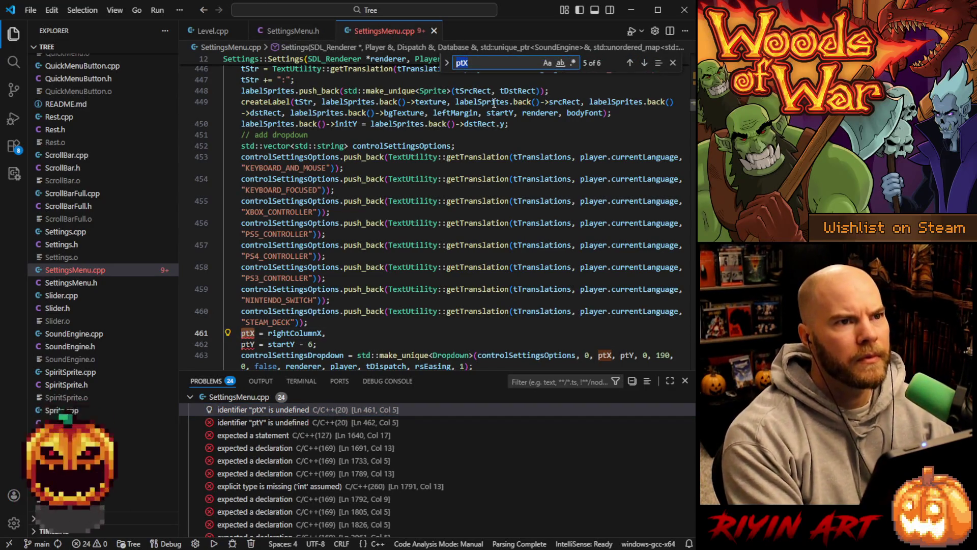
click(630, 63)
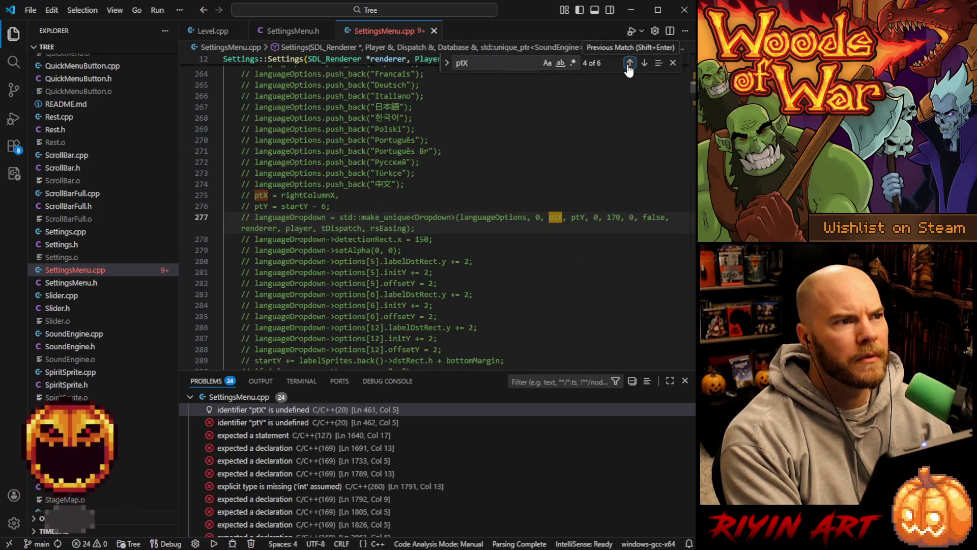
click(629, 63)
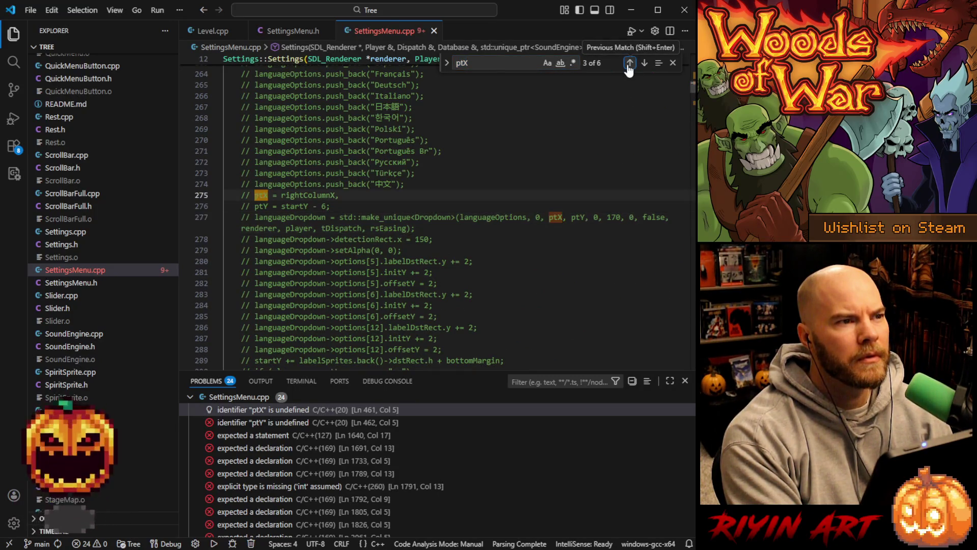
click(630, 63)
click(629, 64)
click(630, 63)
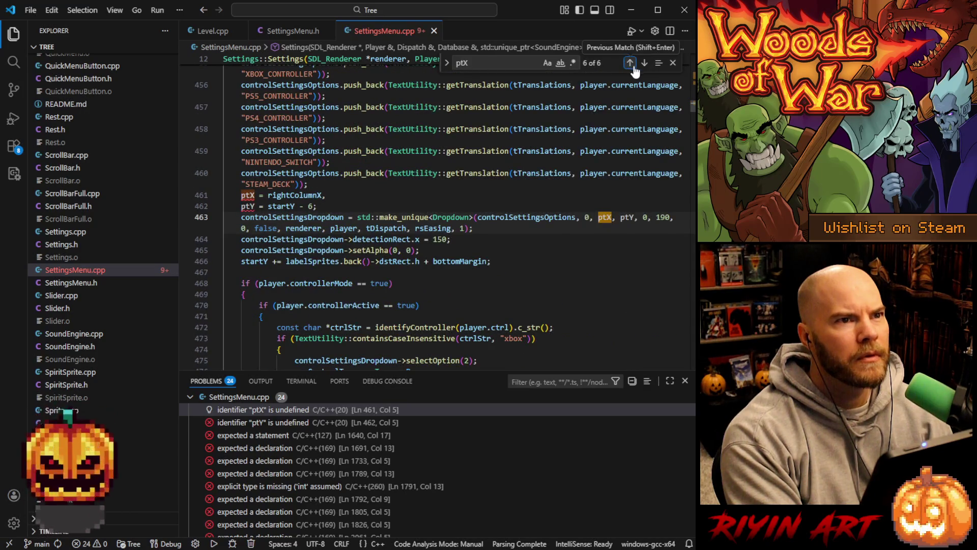
click(645, 63)
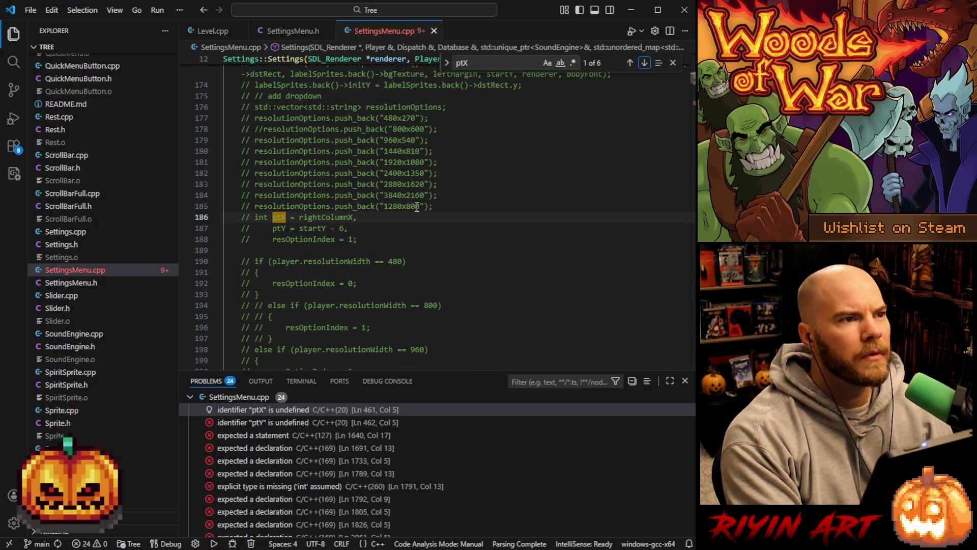
mouse_move(368, 241)
mouse_down()
mouse_move(193, 240)
mouse_move(163, 218)
mouse_up()
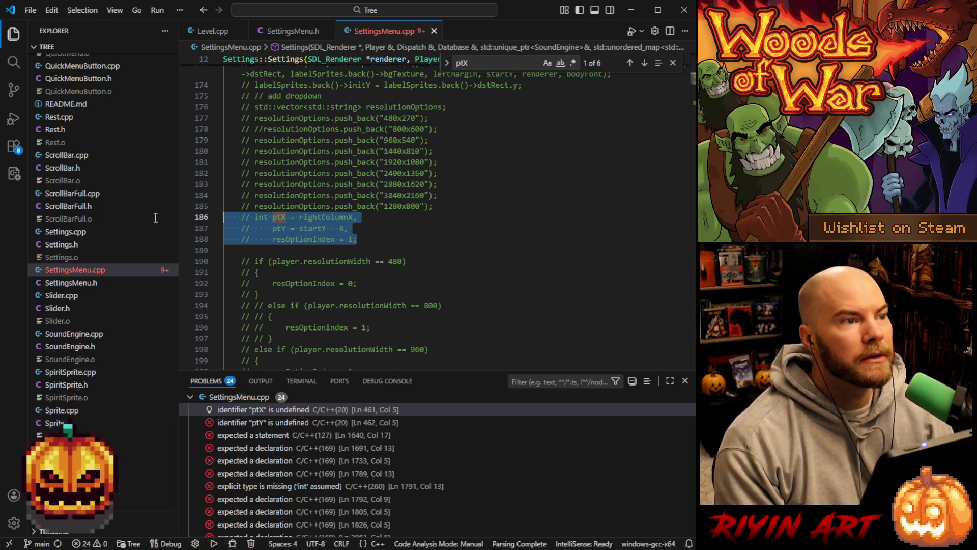
Uncomment lines 186–188, end line 187 with a semicolon, and comment out line 188.
key(ctrl+slash)
click(347, 228)
key(BackSpace)
text(;)
click(261, 242)
text(//)
click(396, 233)
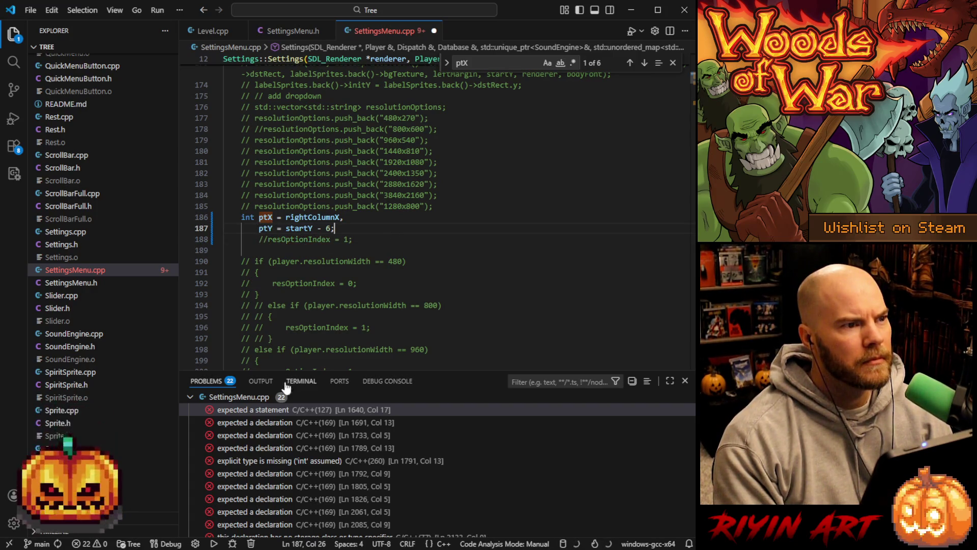
Move the stray else from line 1640 to the end of line 1639.
click(264, 410)
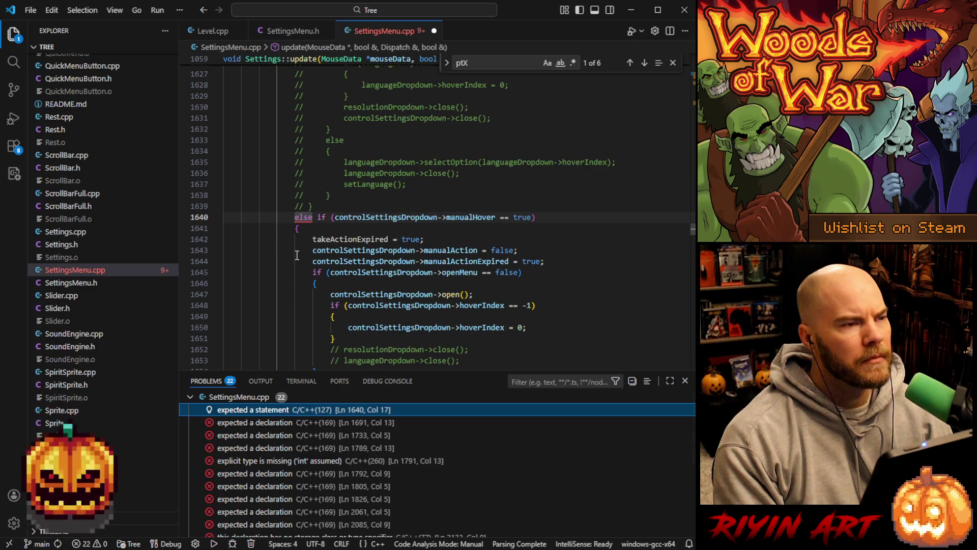
click(317, 217)
key(BackSpace)
key(BackSpace)
key(BackSpace)
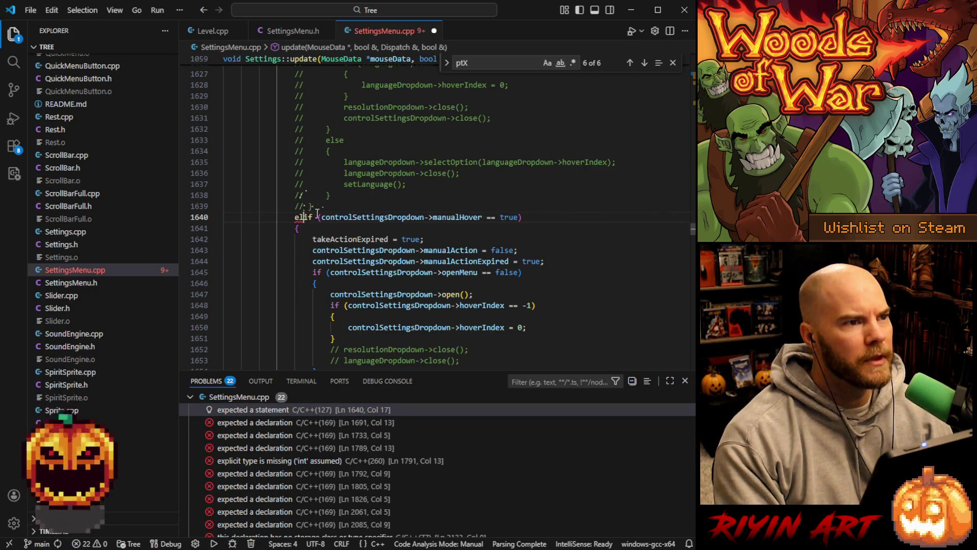
click(331, 210)
text(else)
Save SettingsMenu.cpp and start debugging the Woods of War game.
key(ctrl+s)
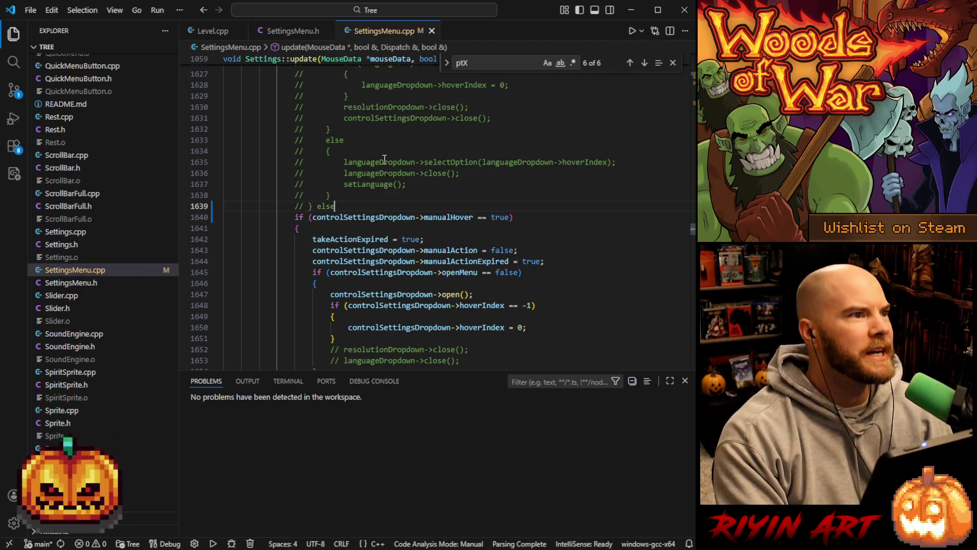
click(21, 120)
click(82, 30)
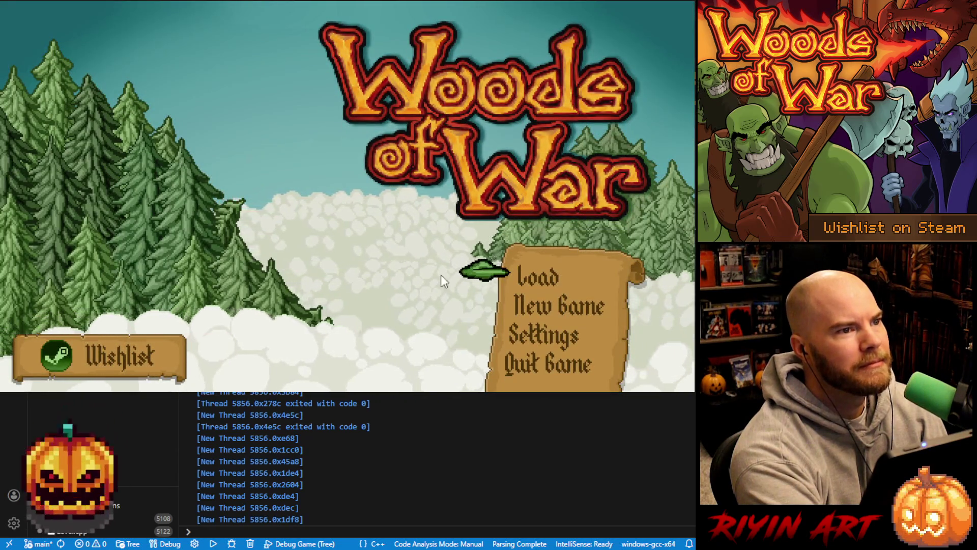
In Settings, drag Sound Effects Volume to the far left and leave Resolution at 960x540.
click(547, 339)
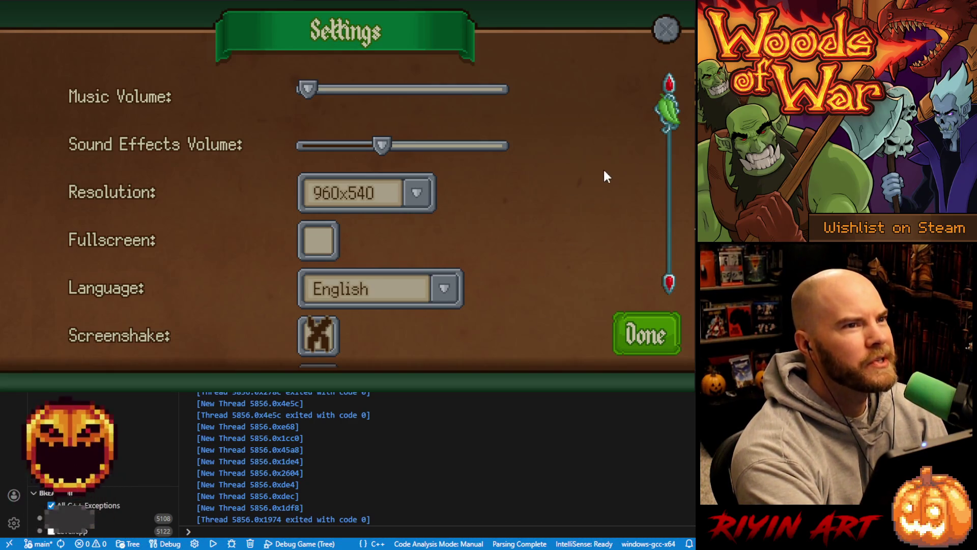
scroll(590, 168, down, 2)
scroll(589, 170, up, 2)
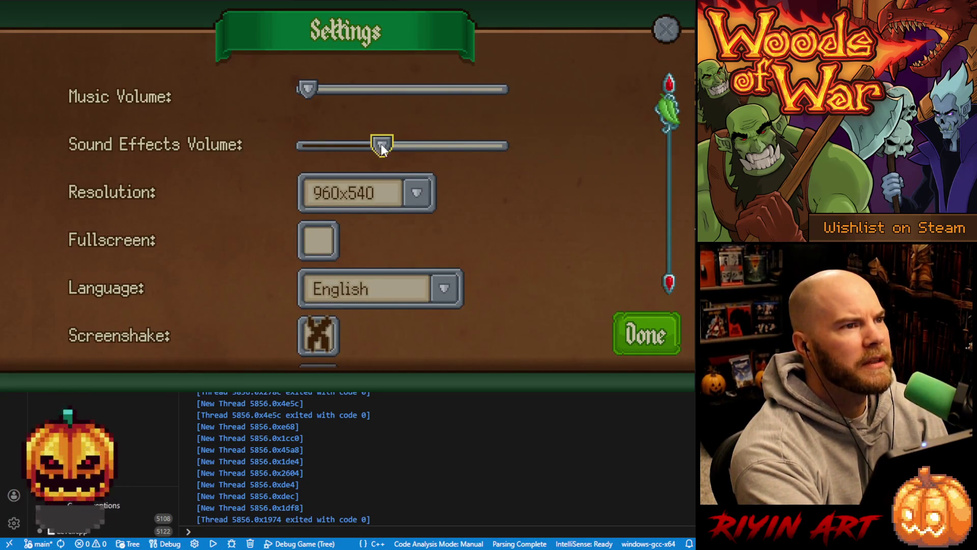
drag(380, 148, 228, 142)
scroll(599, 138, down, 1)
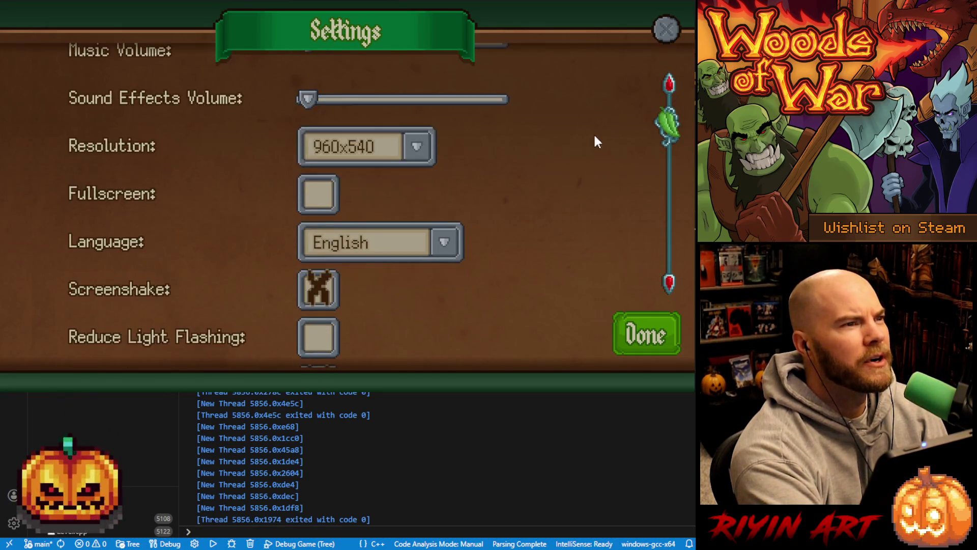
click(391, 144)
click(427, 142)
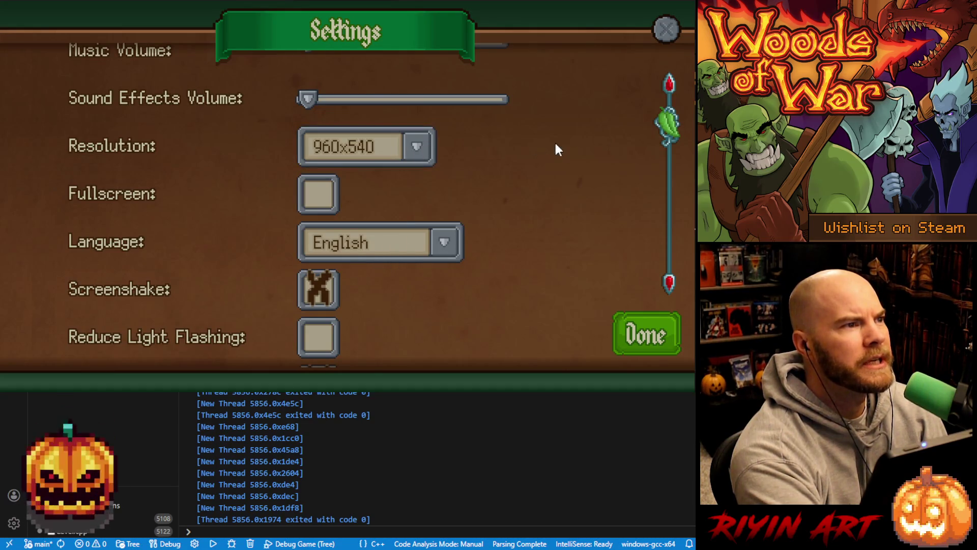
scroll(560, 194, down, 4)
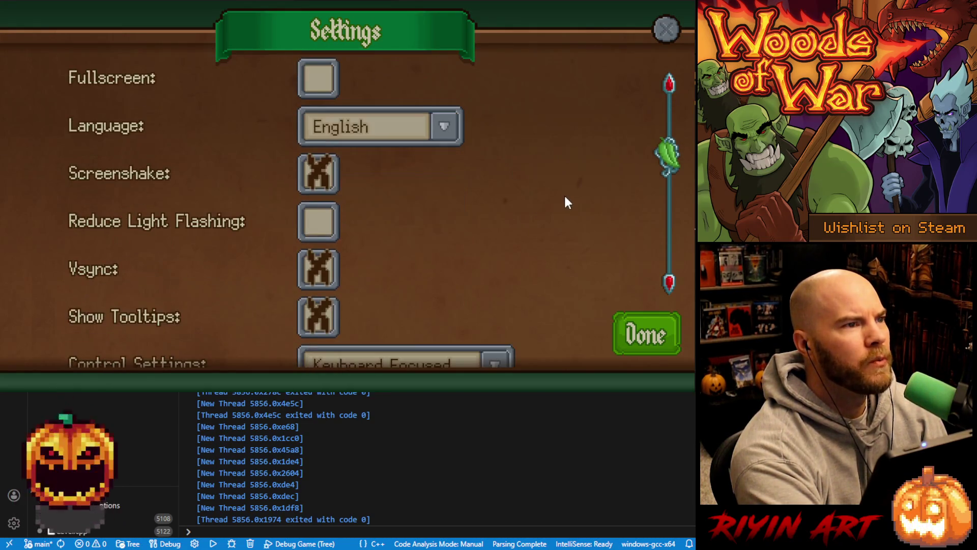
scroll(575, 194, up, 4)
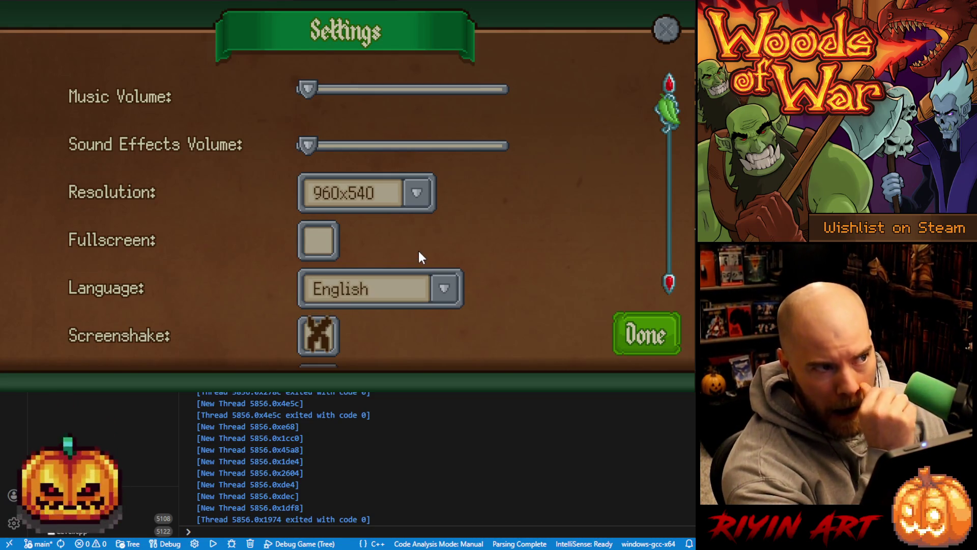
scroll(519, 227, down, 4)
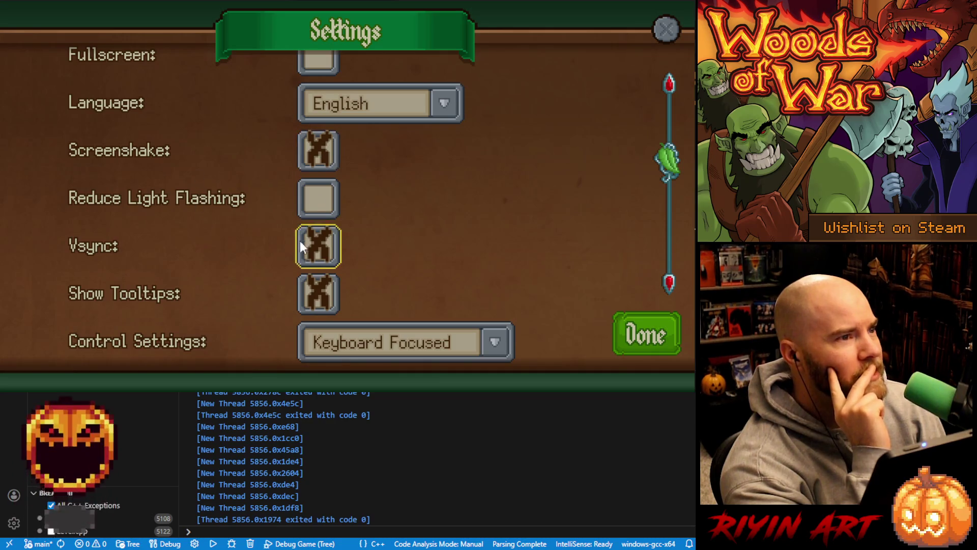
scroll(512, 206, down, 4)
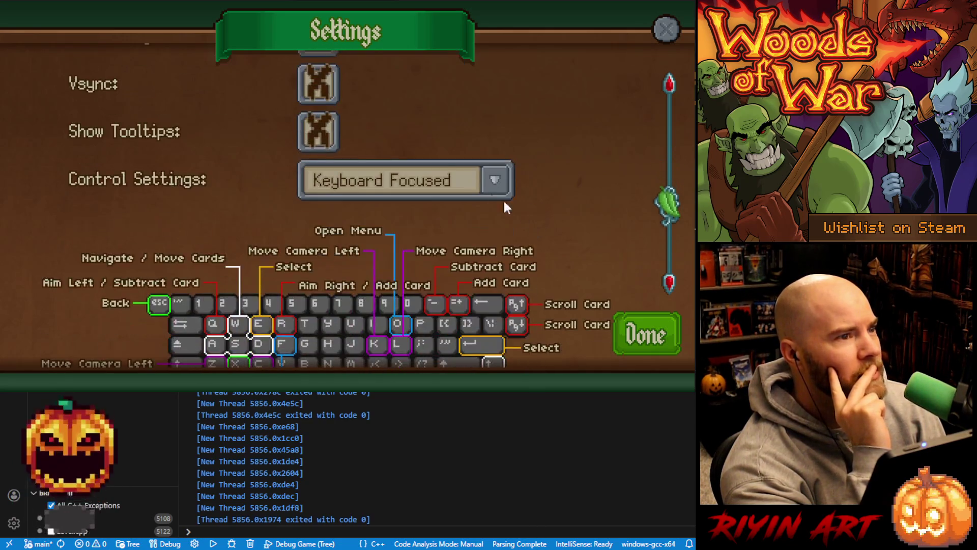
scroll(421, 255, down, 2)
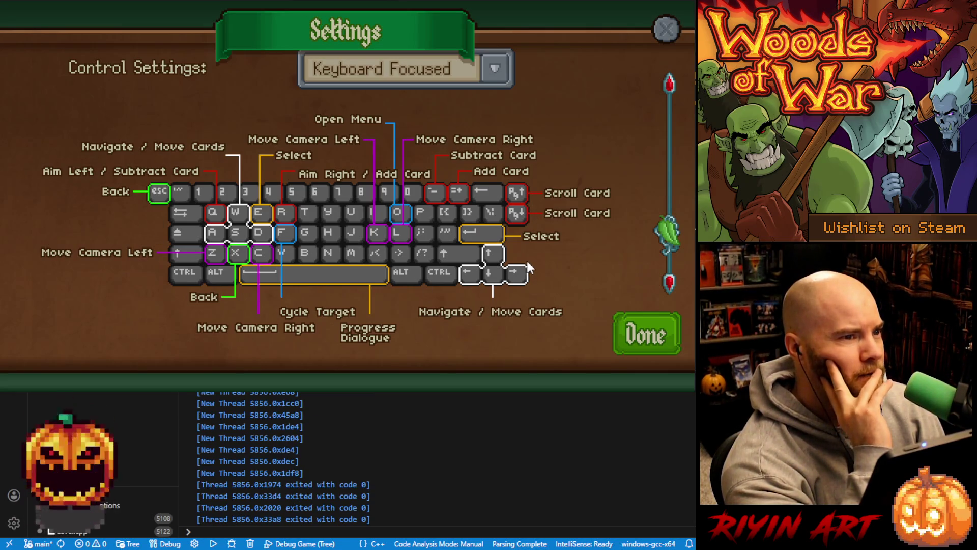
scroll(527, 262, down, 2)
scroll(527, 263, up, 7)
scroll(573, 270, up, 6)
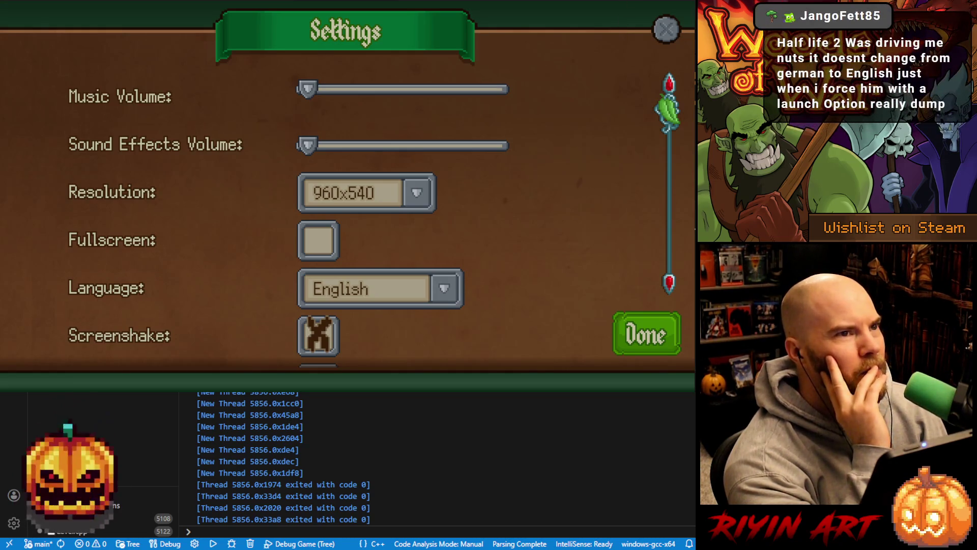
scroll(524, 212, down, 1)
scroll(522, 212, up, 1)
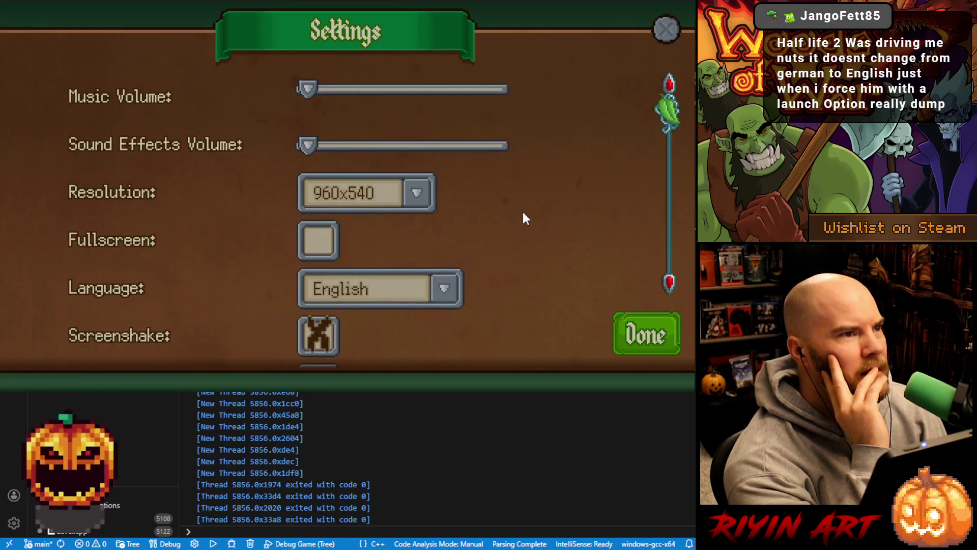
scroll(523, 213, down, 10)
scroll(532, 228, up, 3)
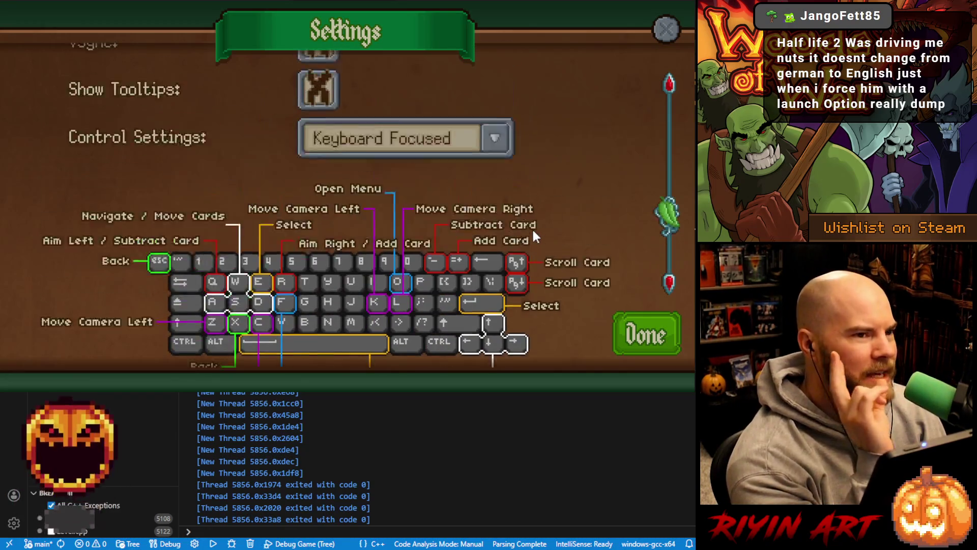
scroll(543, 218, up, 5)
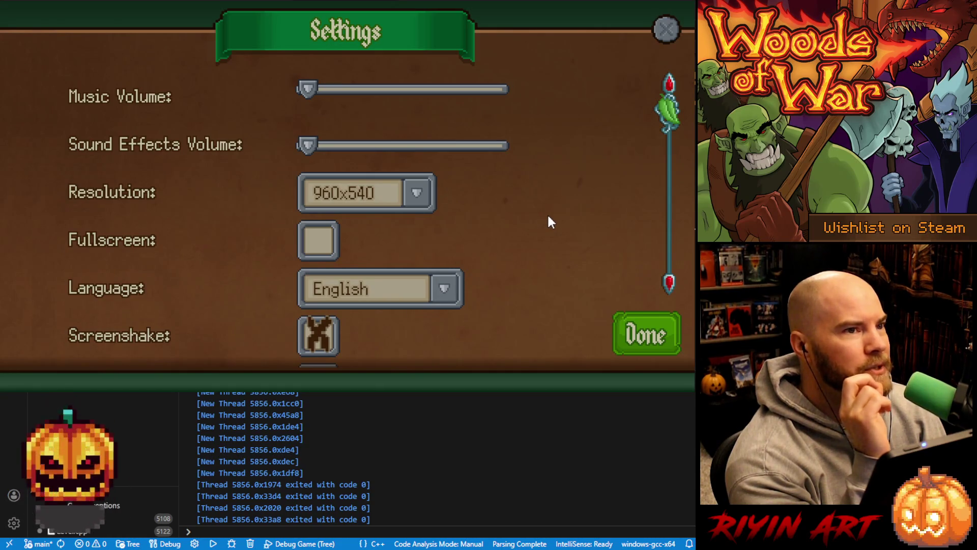
scroll(549, 218, down, 5)
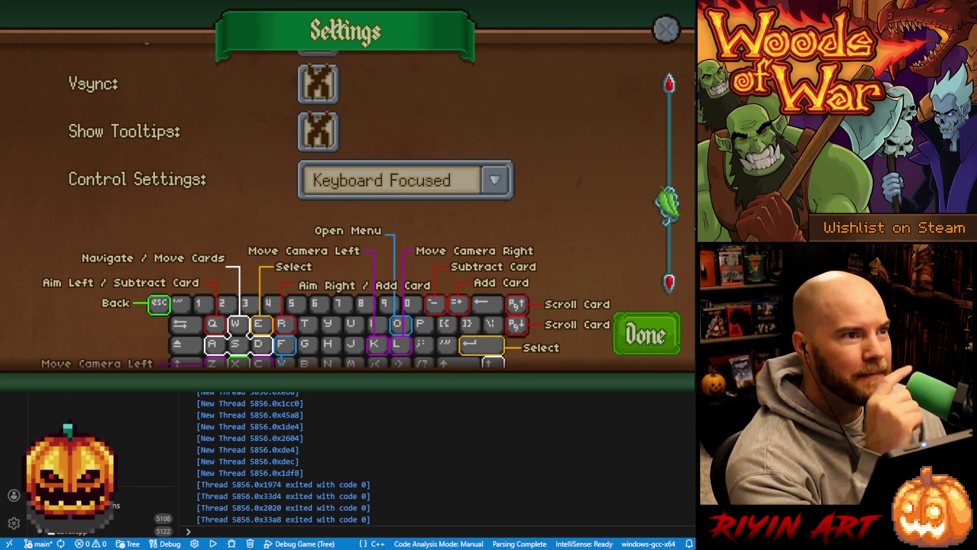
scroll(600, 201, down, 1)
scroll(596, 204, up, 4)
scroll(597, 205, down, 2)
scroll(596, 205, up, 2)
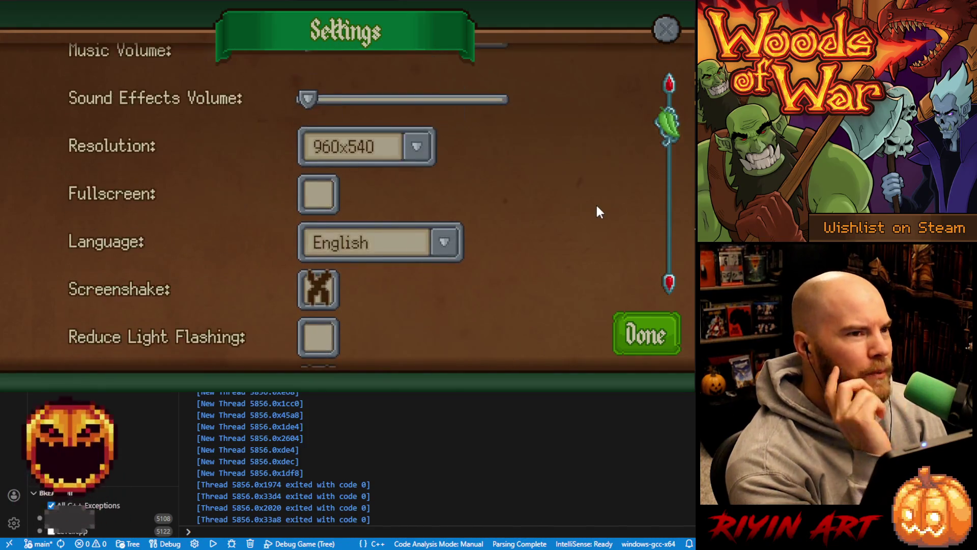
scroll(589, 227, down, 6)
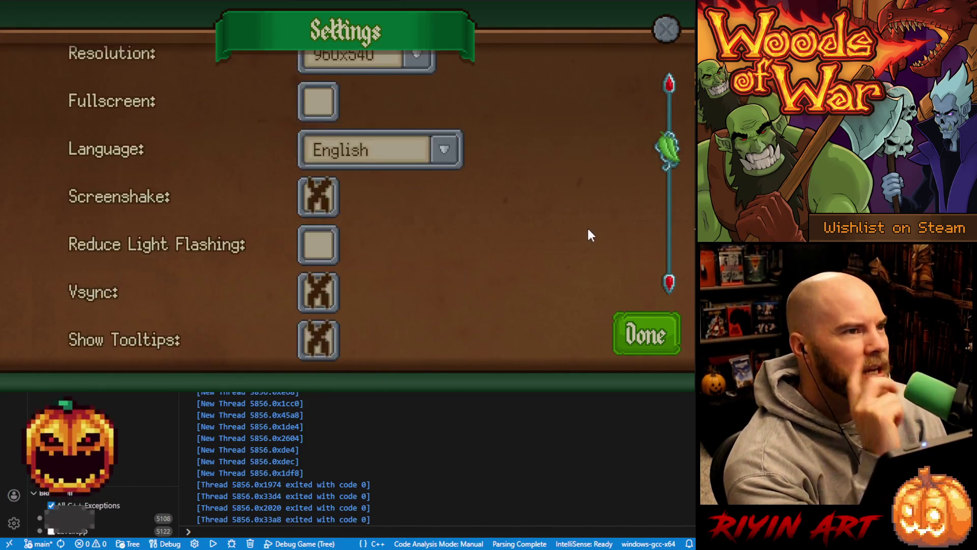
scroll(590, 229, up, 3)
scroll(593, 225, up, 2)
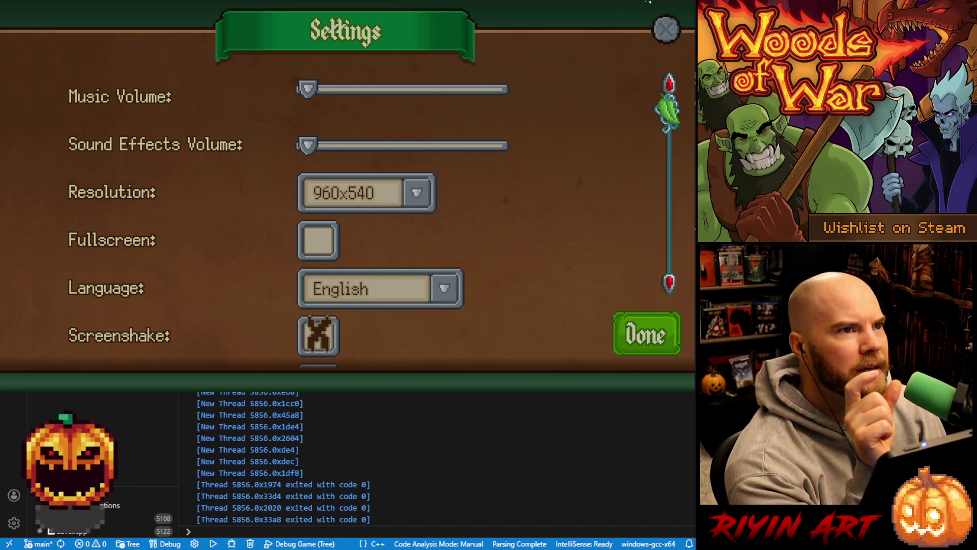
click(684, 3)
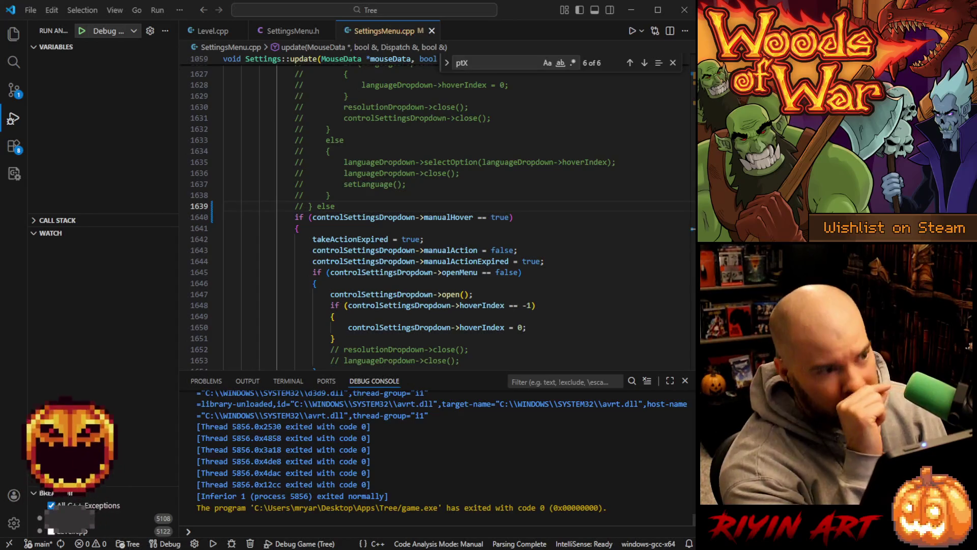
Minimize VS Code to reveal the Aseprite mockup and marquee-select the Options label.
click(632, 10)
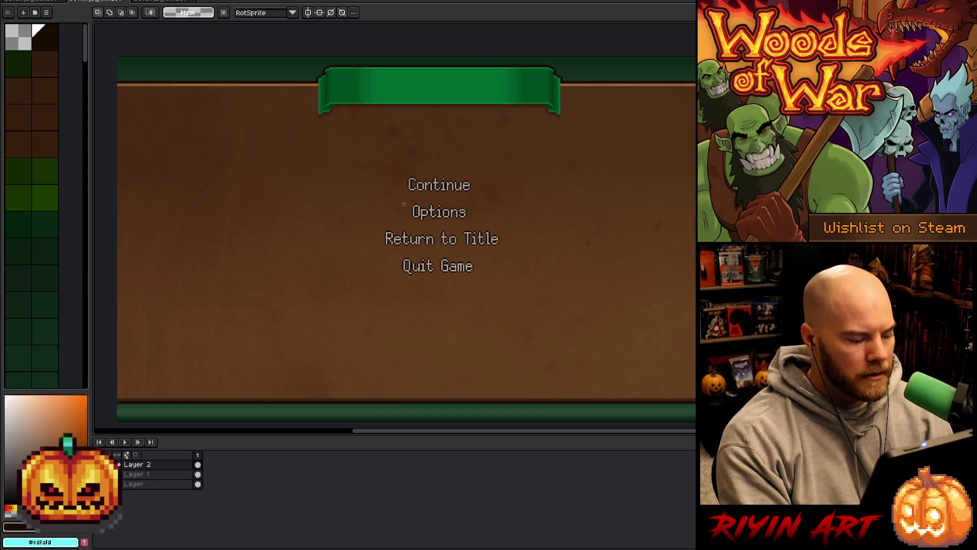
drag(399, 204, 494, 225)
Delete the Options label and type new text 'Settings' above Return to Title.
key(Delete)
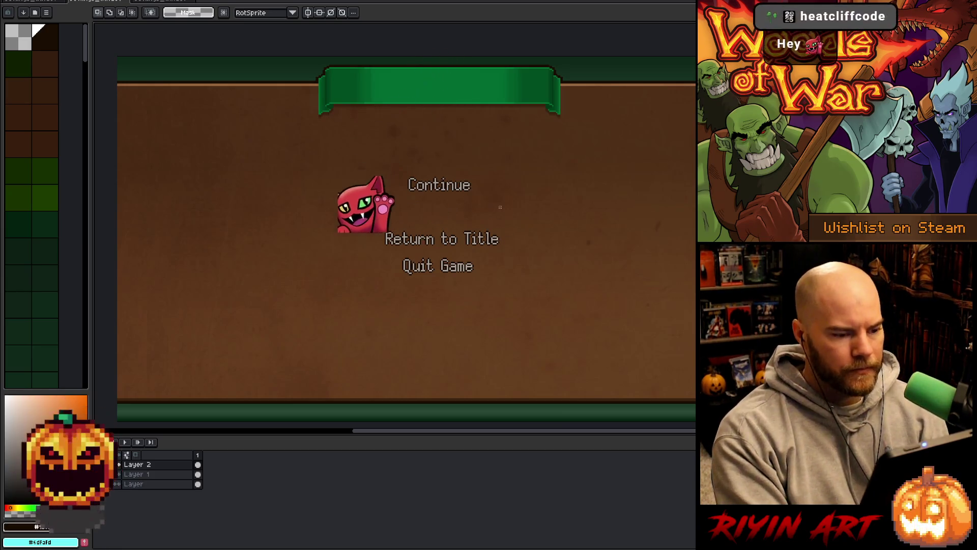
key(t)
click(403, 209)
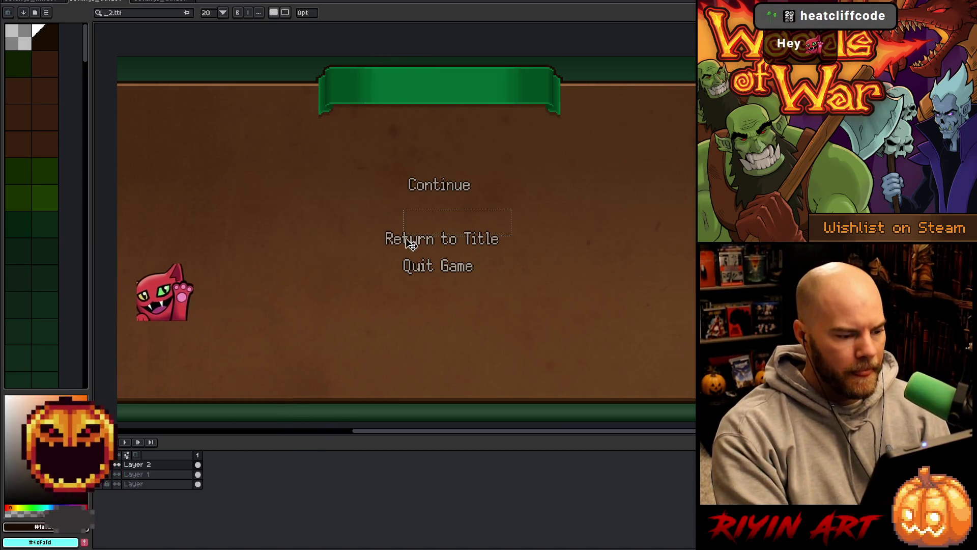
text(Settings)
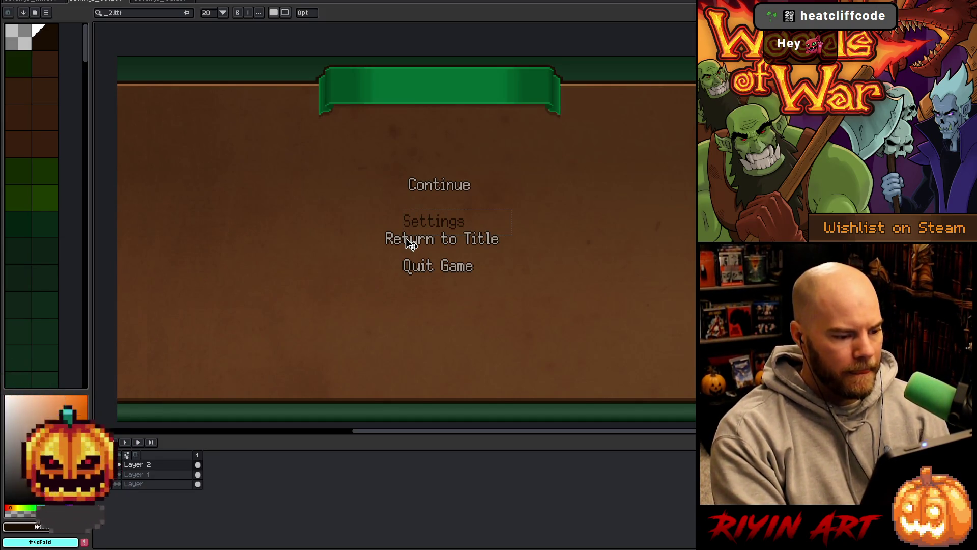
key(Return)
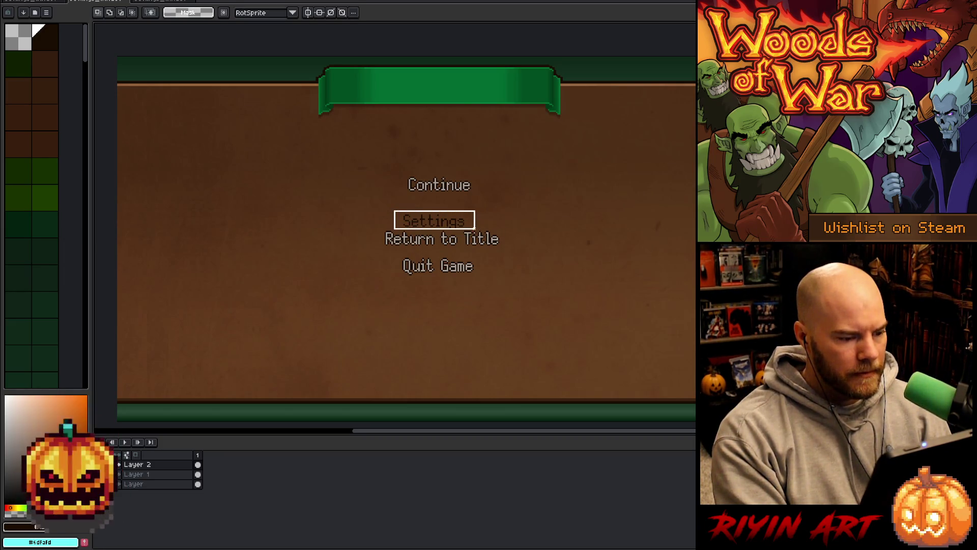
Recolour the Settings text to a light colour with Replace Color.
scroll(457, 230, up, 4)
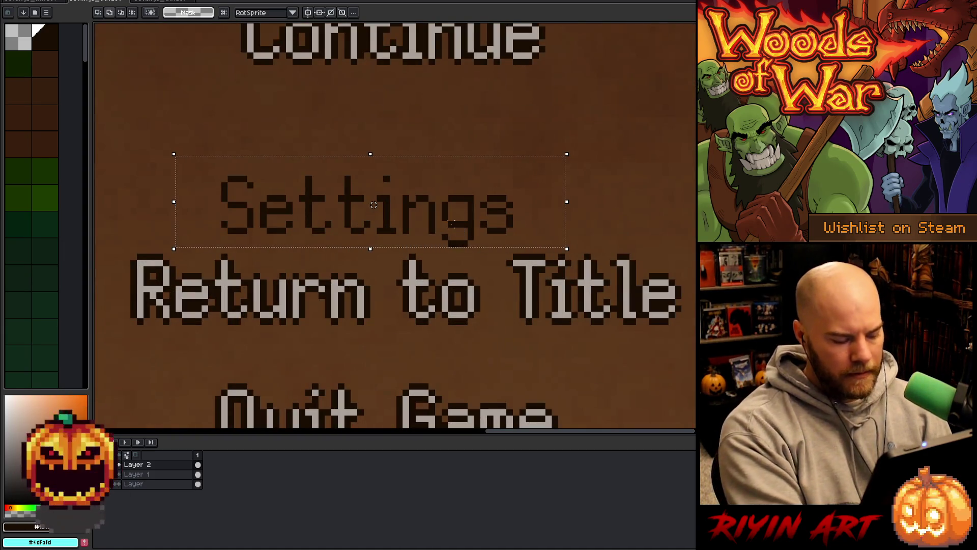
key(shift+r)
click(396, 349)
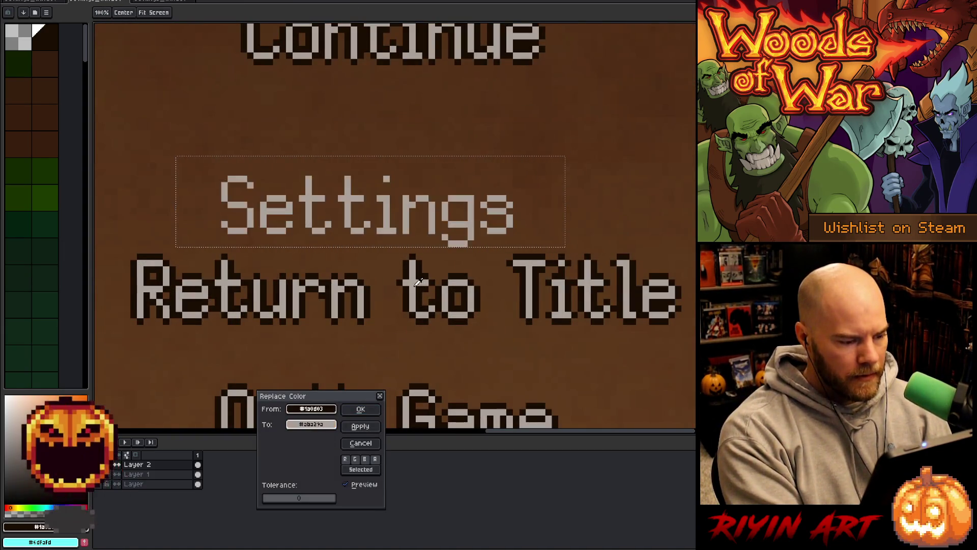
click(360, 408)
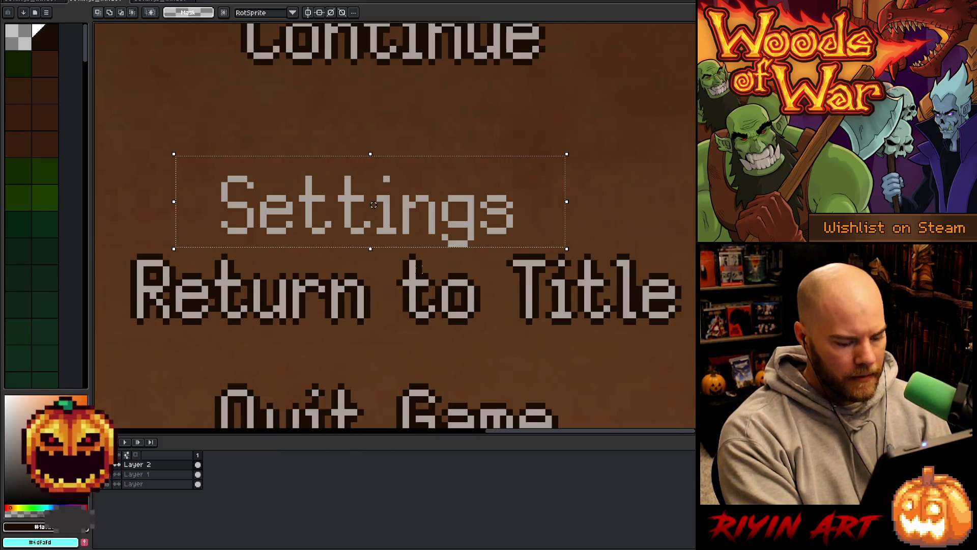
Give the Settings text a dark outline.
key(i)
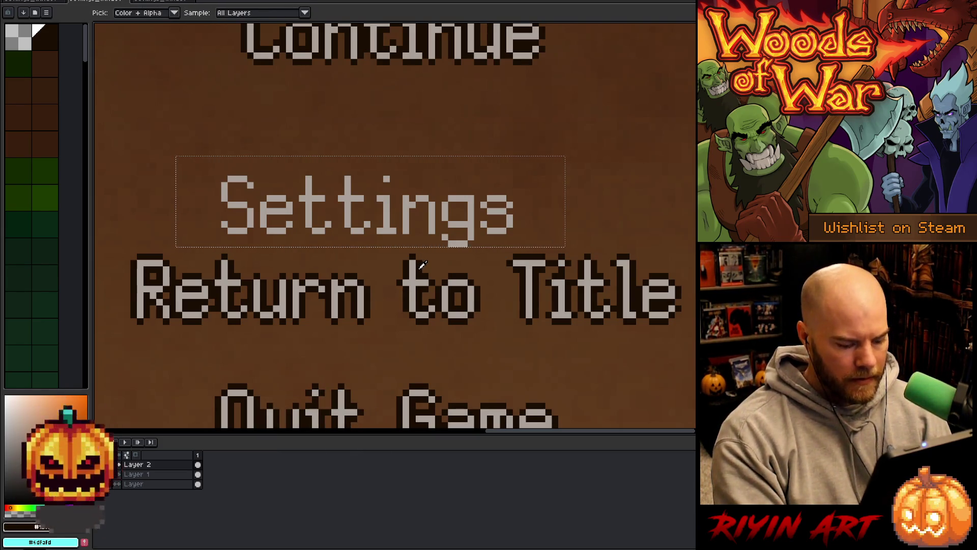
key(shift+o)
key(Return)
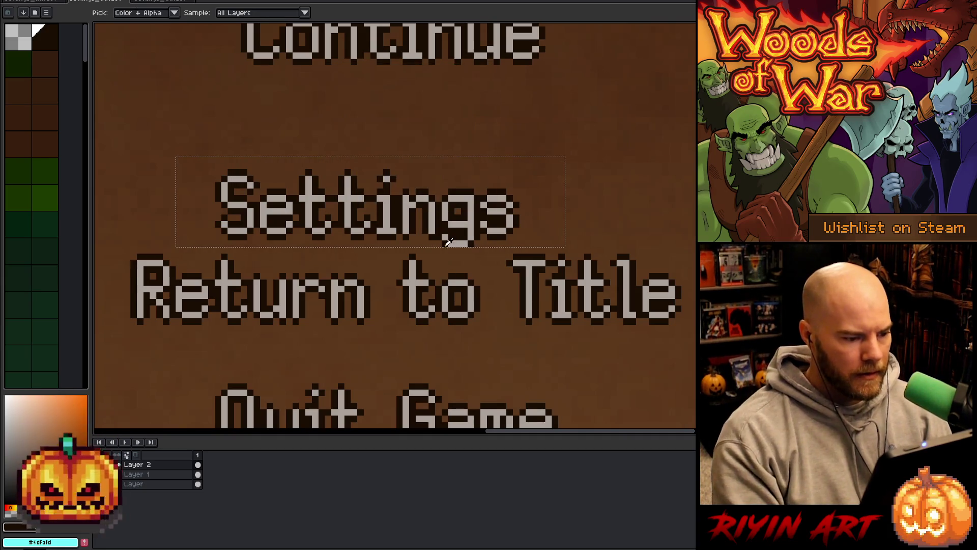
key(ctrl+z)
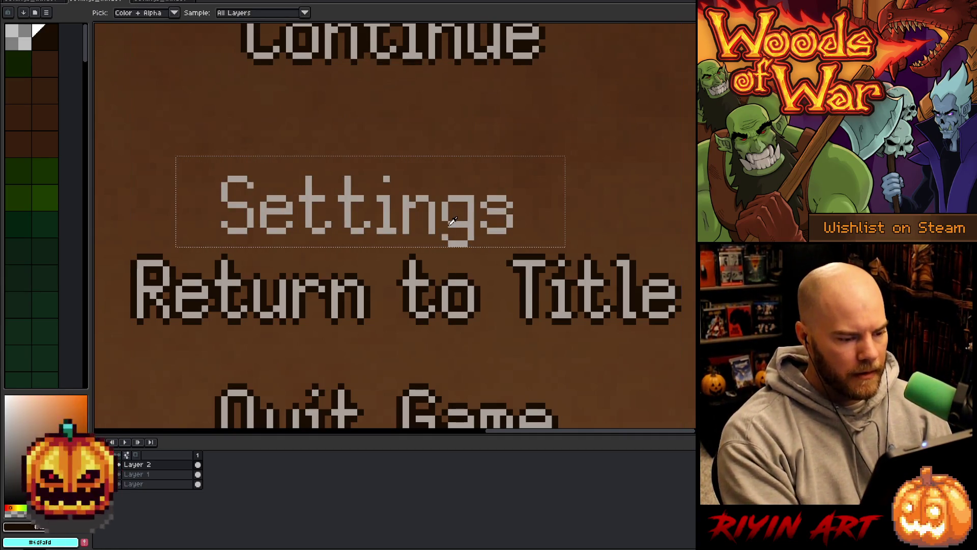
key(m)
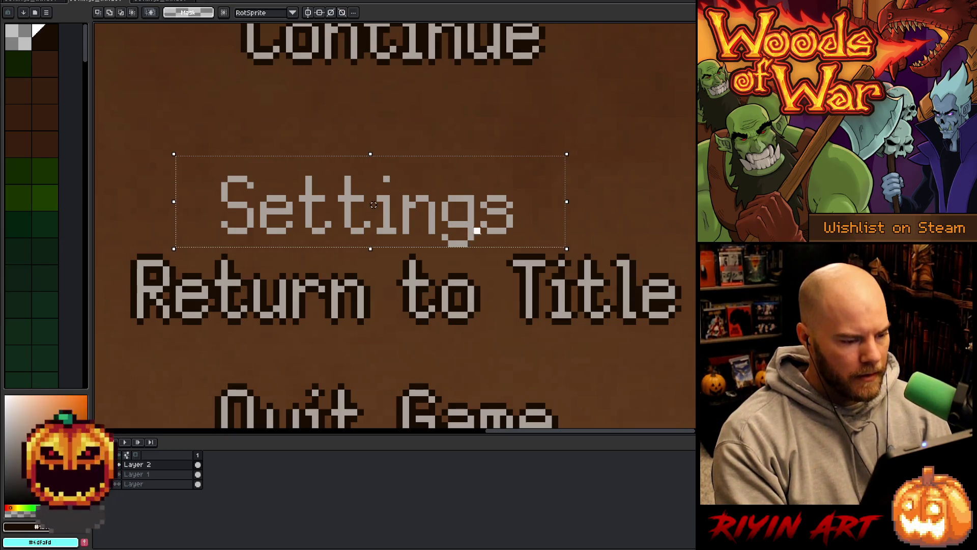
key(shift+o)
key(Return)
Move the Settings label up and right into line with the other labels and commit it.
drag(450, 224, 478, 183)
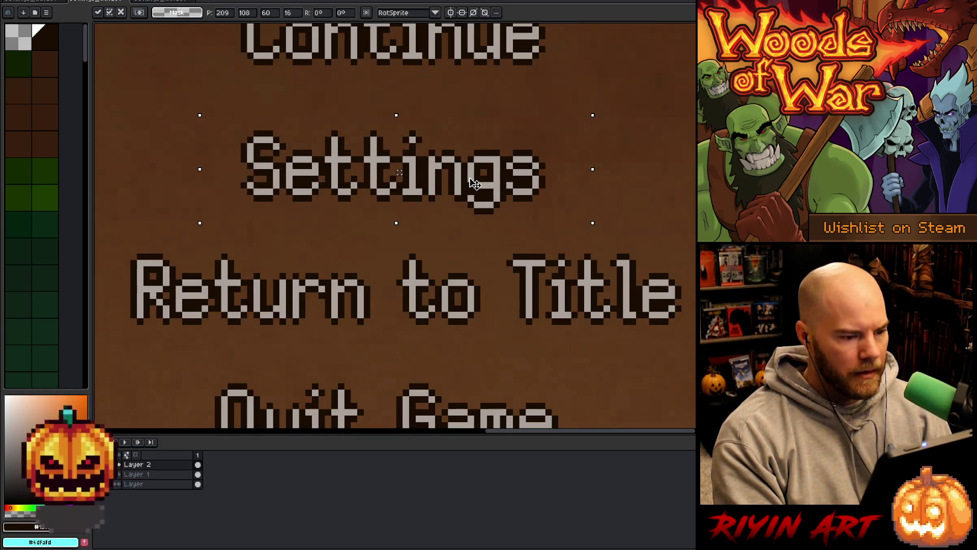
click(639, 146)
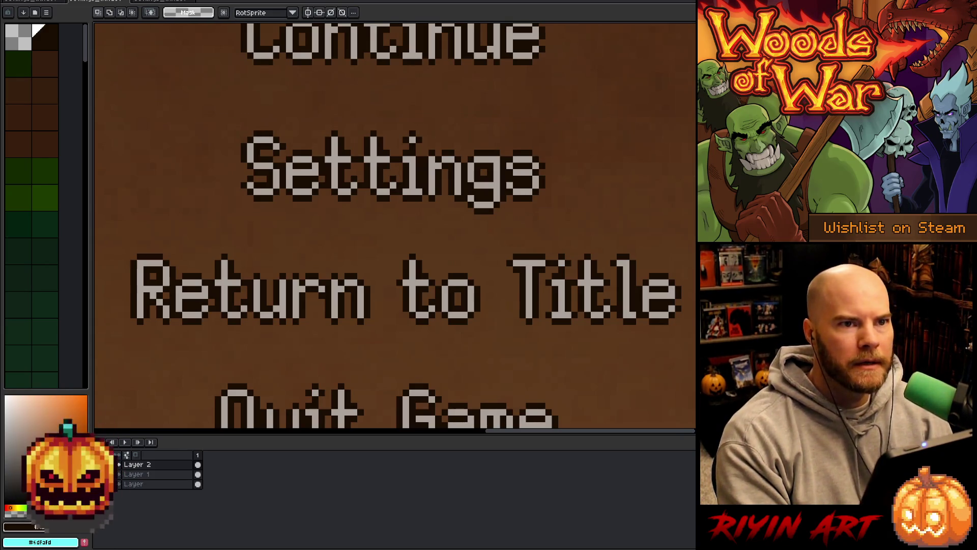
scroll(399, 171, down, 4)
scroll(399, 171, up, 1)
scroll(427, 209, up, 2)
scroll(428, 209, down, 3)
scroll(427, 209, up, 3)
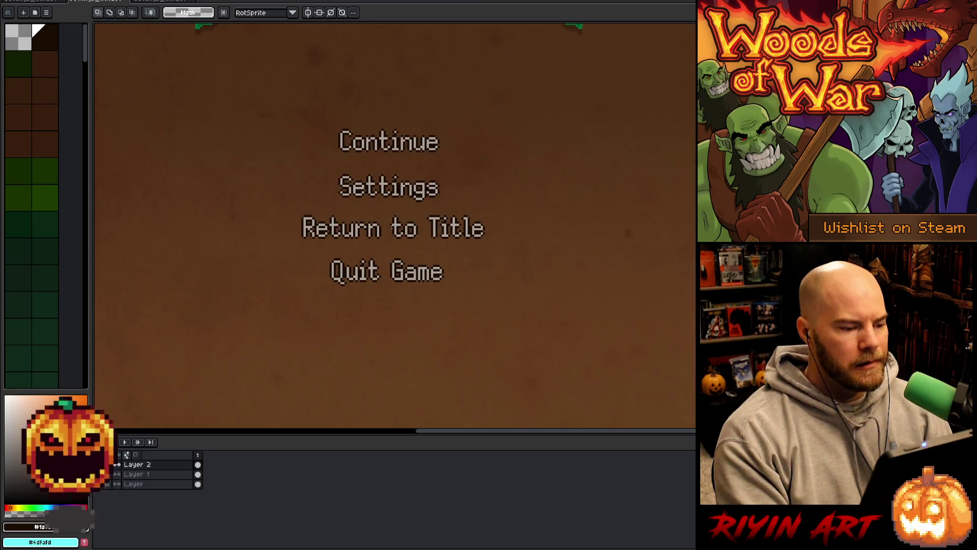
Marquee-select the Settings and Continue labels to check their alignment.
mouse_move(316, 159)
mouse_down()
mouse_move(396, 206)
mouse_move(461, 207)
mouse_up()
scroll(509, 177, down, 2)
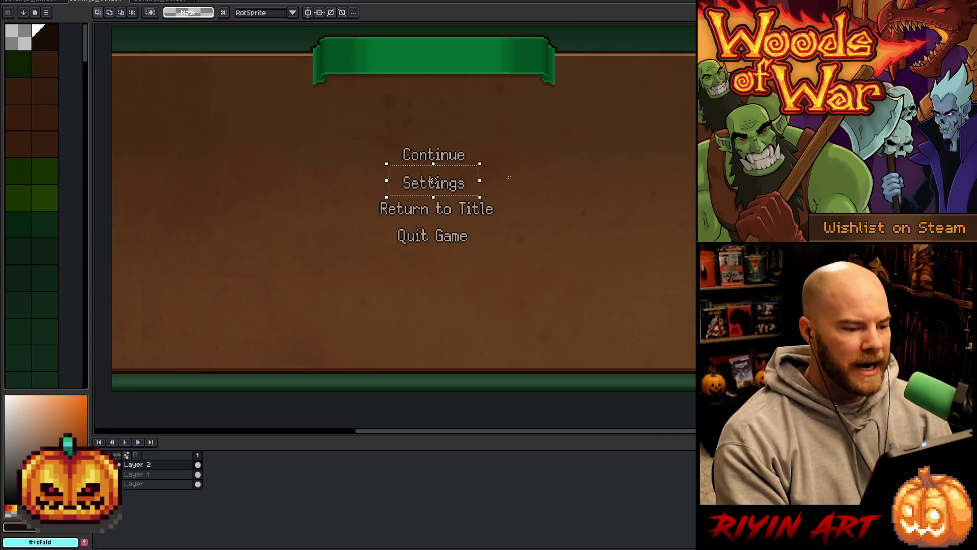
click(328, 161)
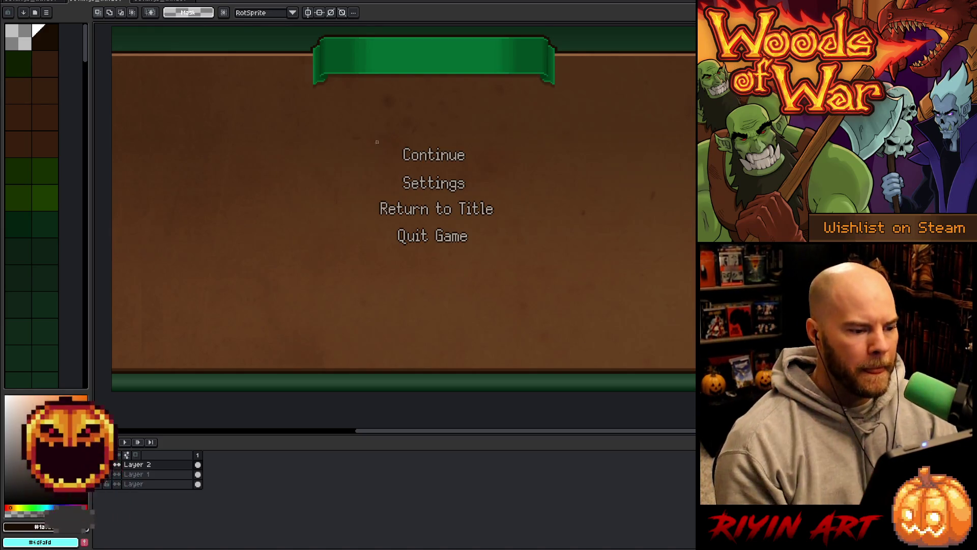
mouse_move(365, 142)
mouse_down()
mouse_move(528, 153)
mouse_move(498, 167)
mouse_up()
click(454, 167)
drag(384, 143, 486, 167)
click(586, 169)
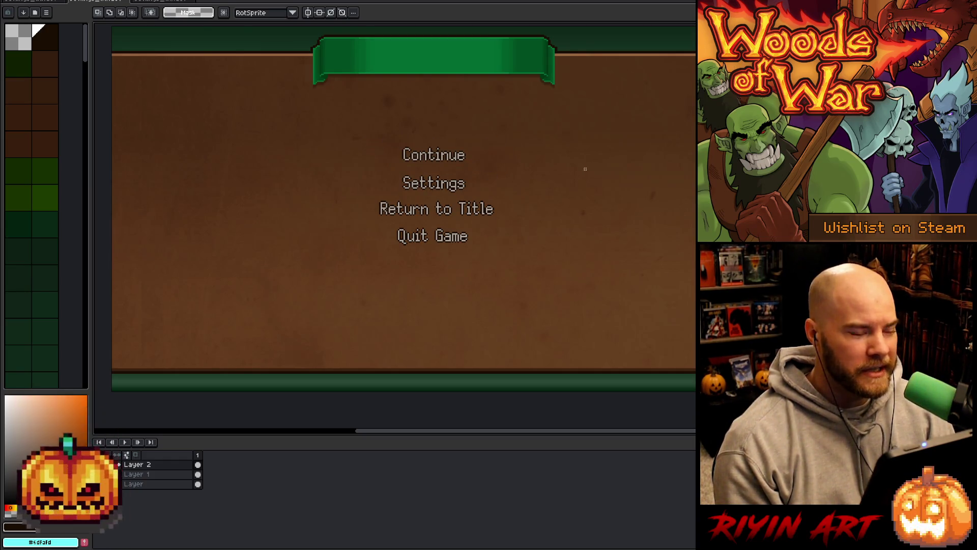
Check the Settings, Return to Title and Quit Game labels, then switch back to VS Code.
drag(390, 173, 489, 199)
click(345, 201)
drag(364, 191, 492, 218)
click(346, 224)
drag(388, 226, 546, 249)
click(583, 157)
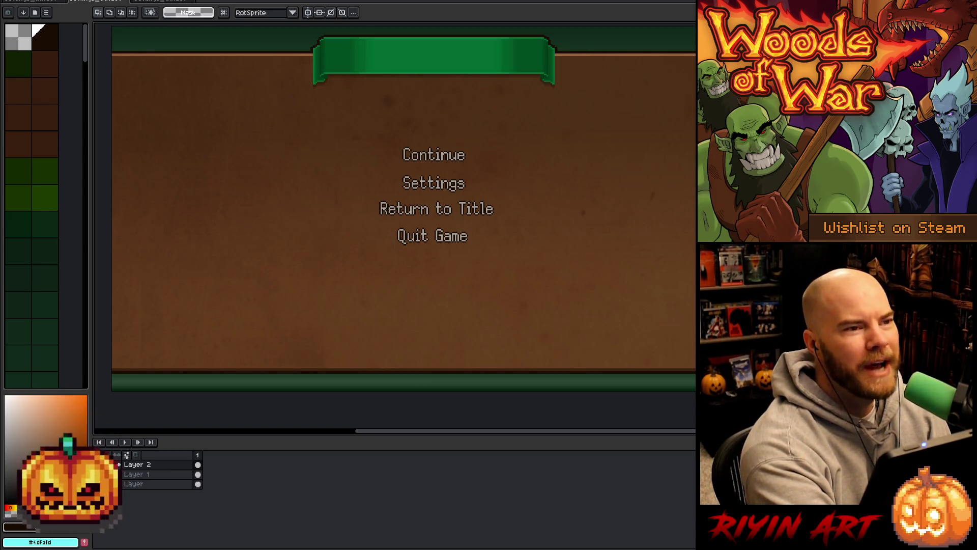
key(alt+Tab)
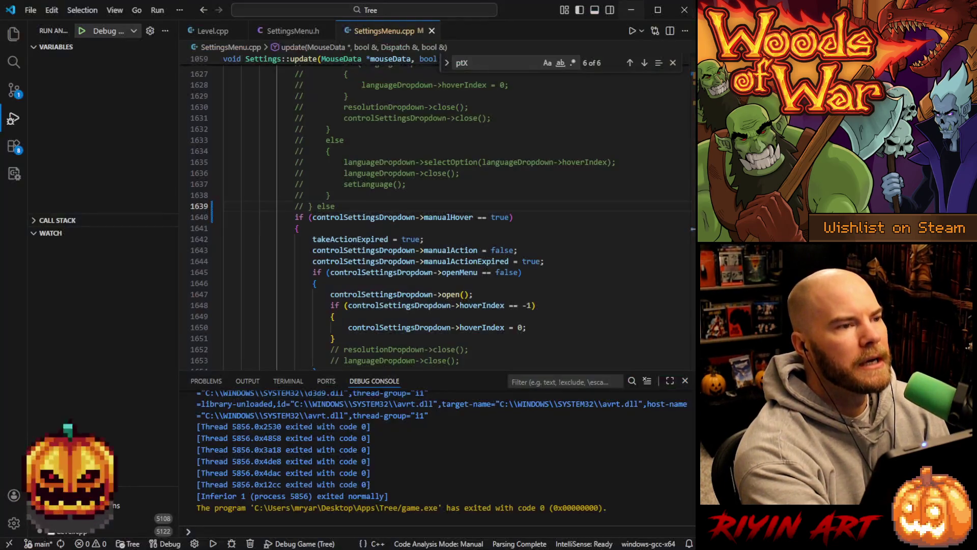
Close the Find widget and the Debug Console panel.
scroll(455, 200, up, 13)
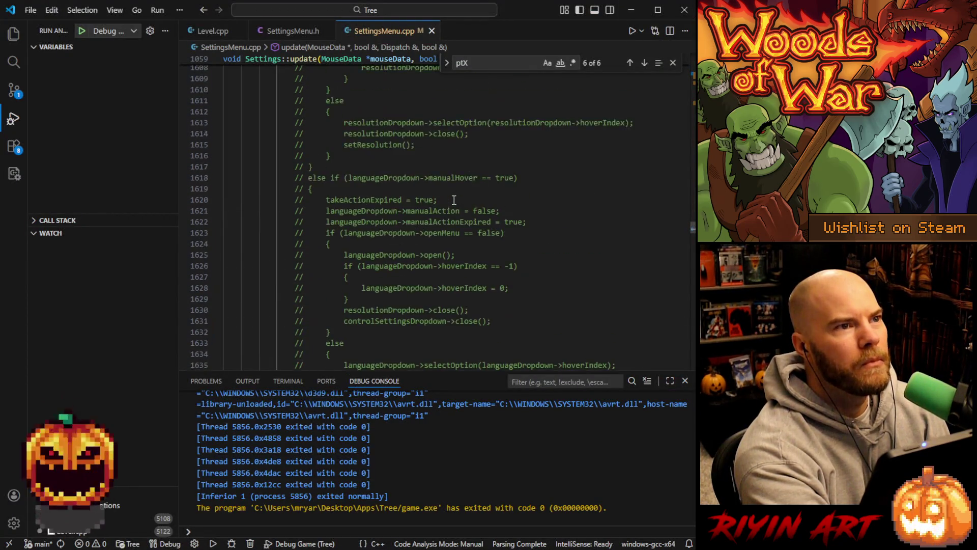
click(672, 63)
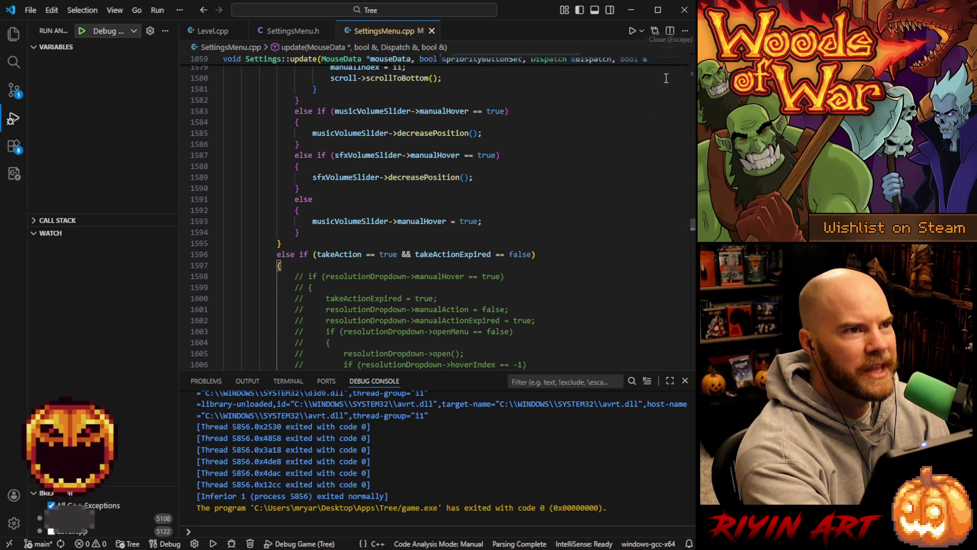
click(685, 382)
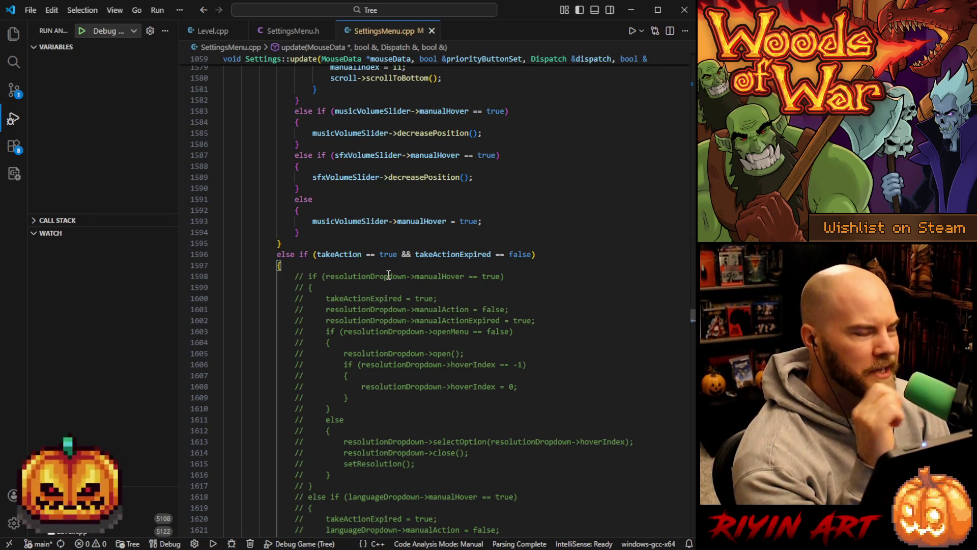
Select the commented-out resolution dropdown block, lines 1562–1566, then minimize VS Code.
scroll(381, 287, up, 4)
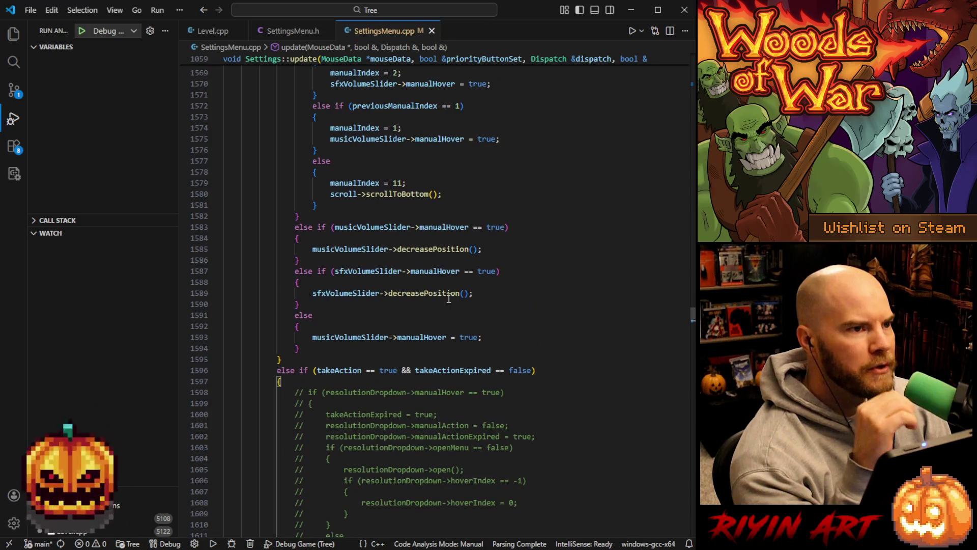
scroll(461, 299, up, 4)
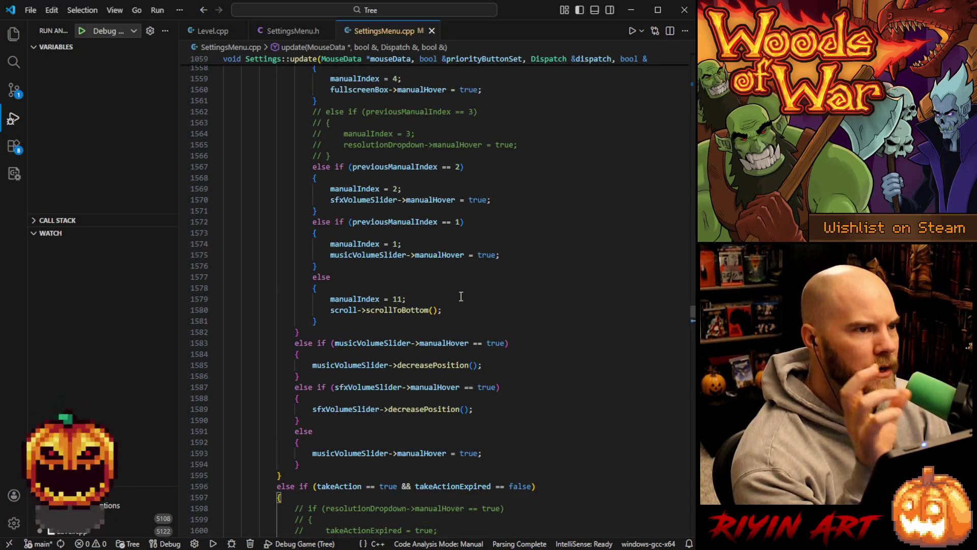
scroll(460, 296, up, 5)
mouse_move(303, 253)
mouse_down()
mouse_move(325, 266)
mouse_move(523, 295)
mouse_move(517, 301)
mouse_up()
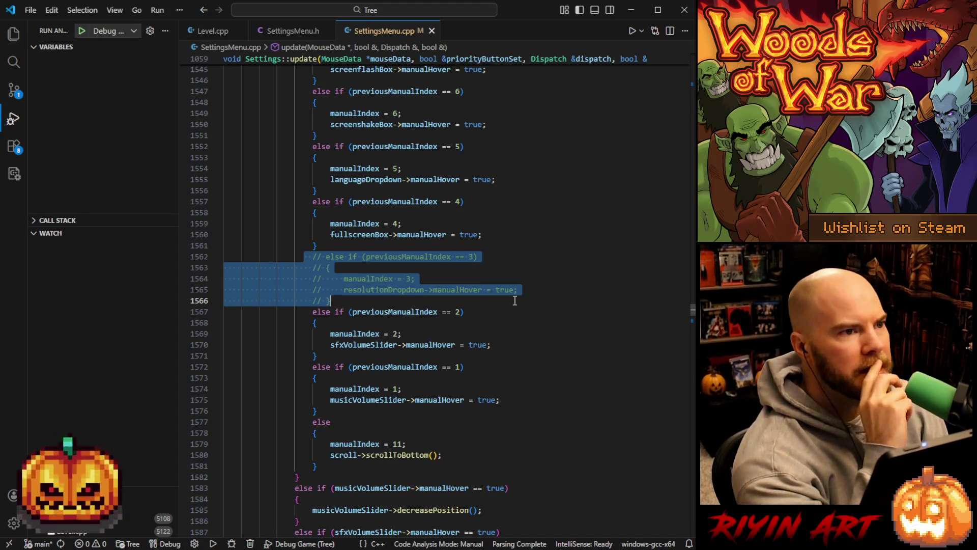
scroll(514, 304, up, 5)
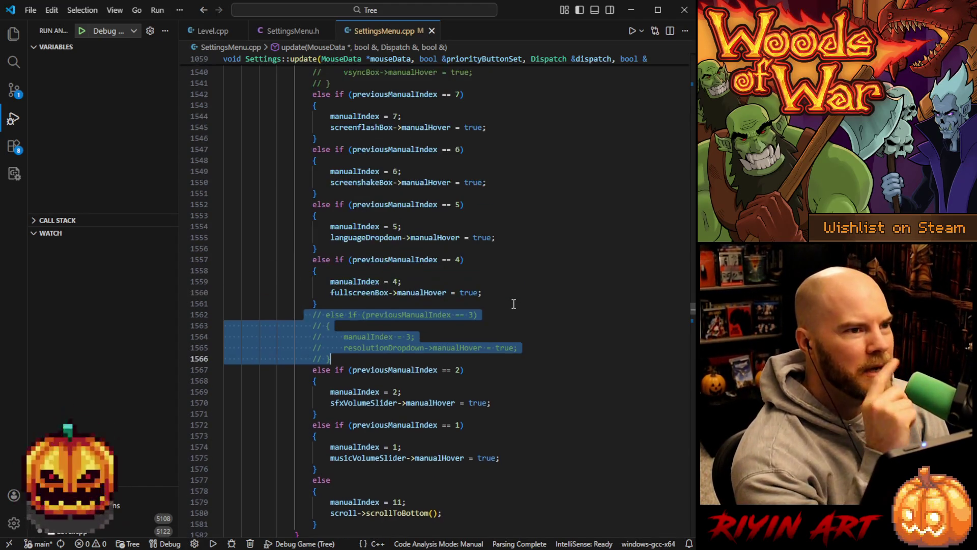
click(631, 11)
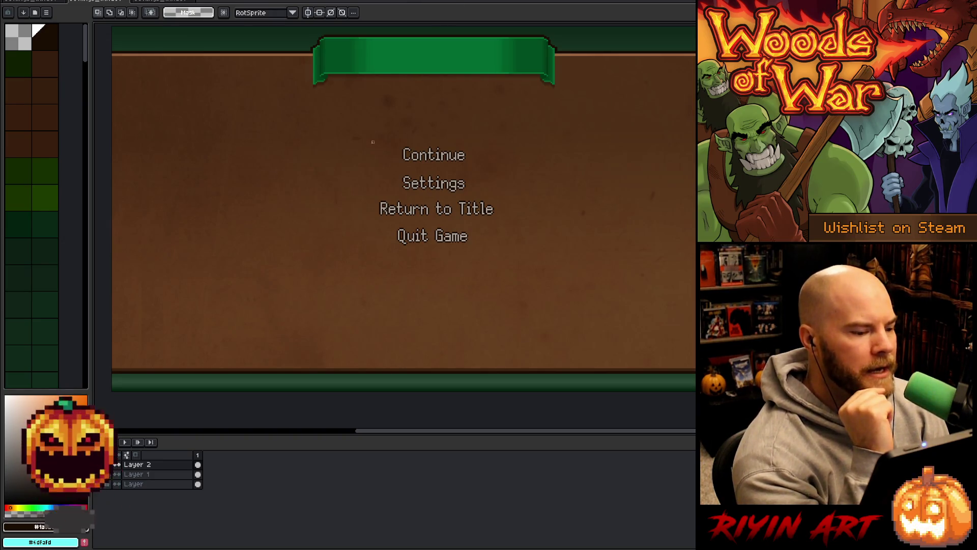
Select the block of pause-menu labels and pan the canvas to the left.
mouse_move(339, 136)
mouse_down()
mouse_move(557, 292)
mouse_move(521, 262)
mouse_move(540, 271)
mouse_up()
key(h)
mouse_move(596, 159)
mouse_down()
mouse_move(565, 207)
mouse_move(559, 196)
mouse_up()
key(m)
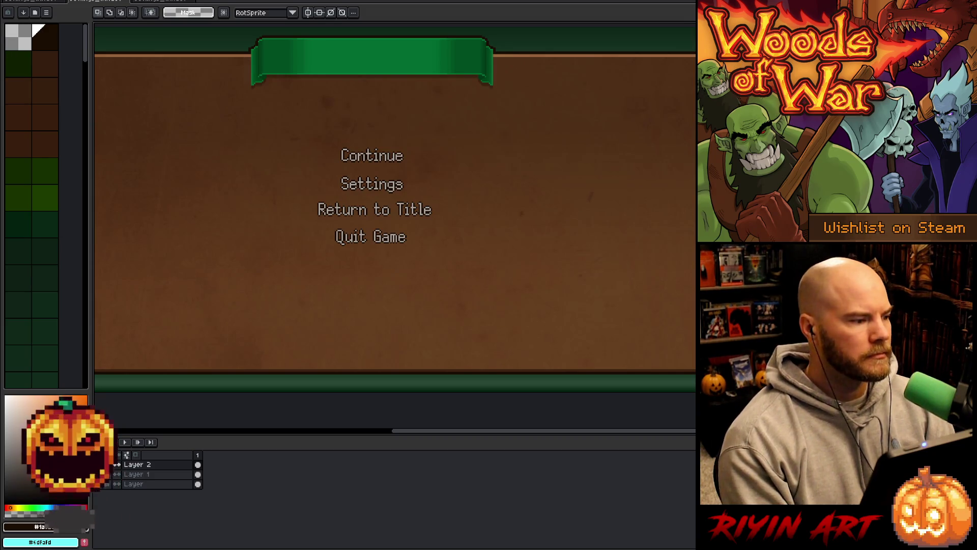
Save As into the TreeRevenge folder as an aseprite file, adding _mini to the name.
click(10, 1)
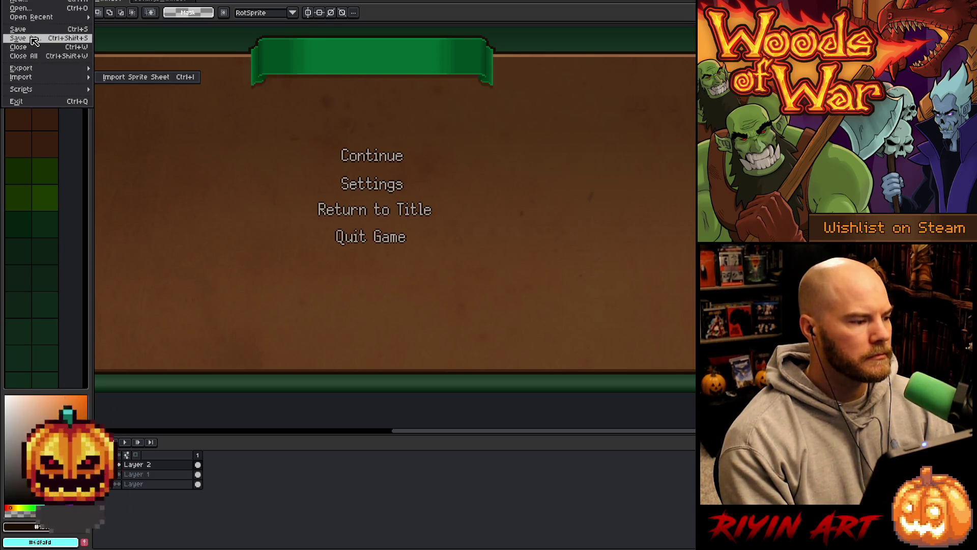
click(34, 41)
click(308, 74)
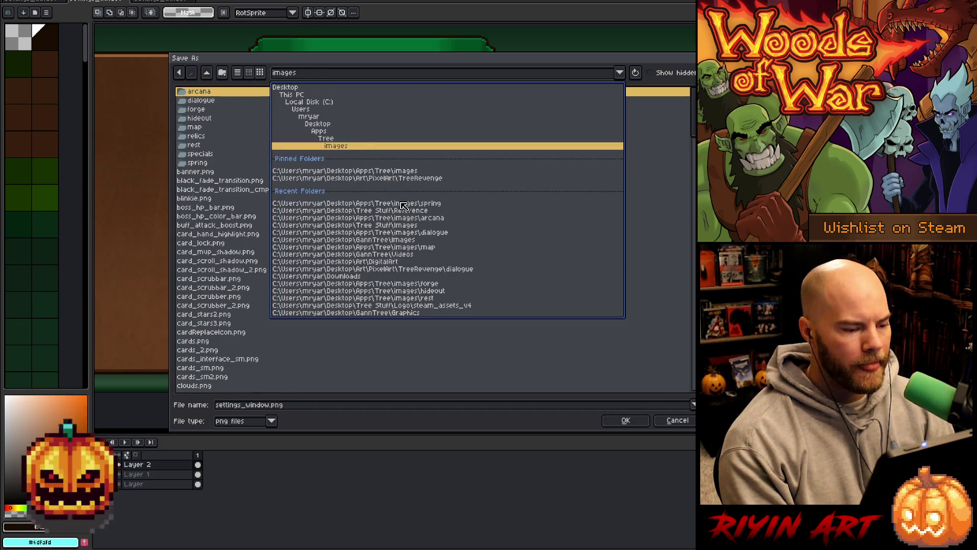
click(388, 178)
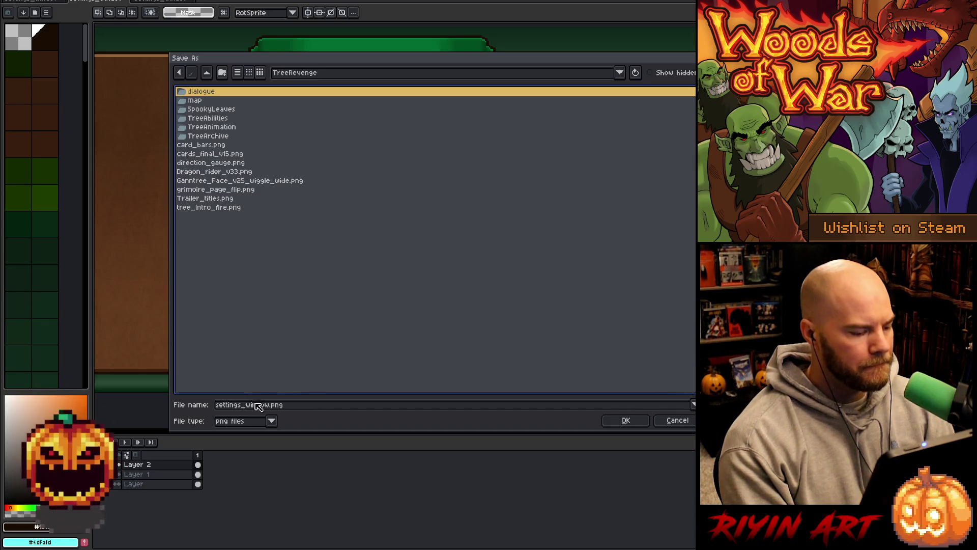
click(271, 421)
click(257, 296)
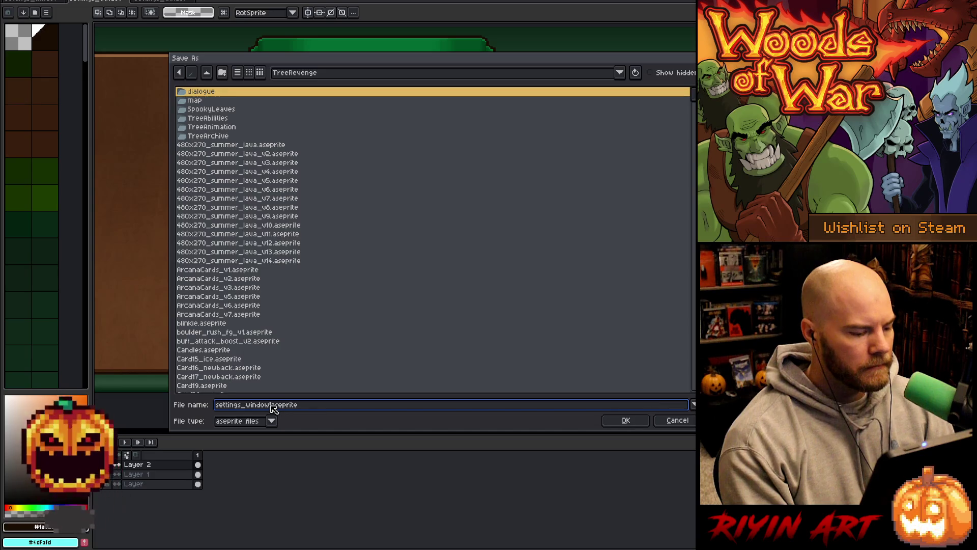
text(_mini)
key(Return)
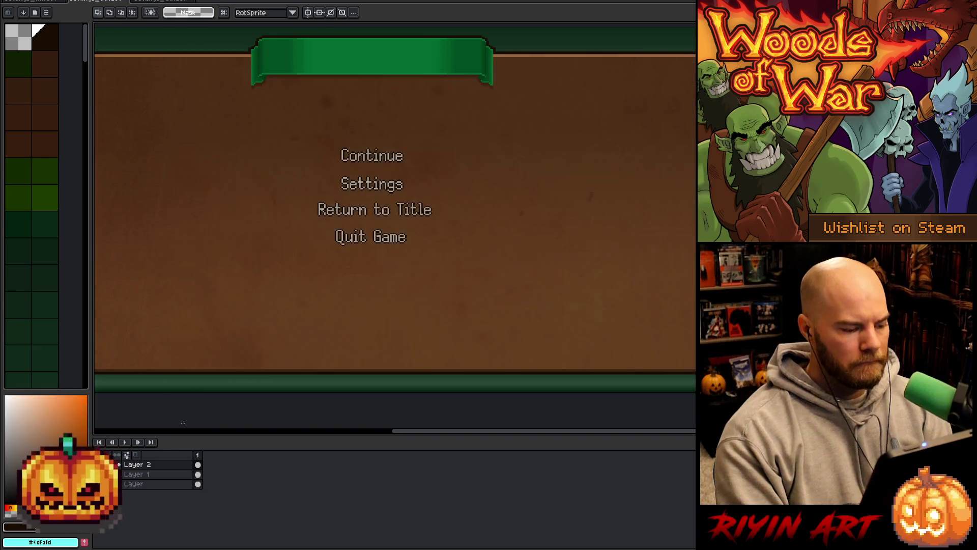
scroll(379, 229, down, 1)
Pan and zoom the canvas to frame the whole pause menu.
mouse_move(331, 231)
mouse_down()
mouse_move(353, 250)
mouse_move(376, 248)
mouse_up()
scroll(405, 203, up, 1)
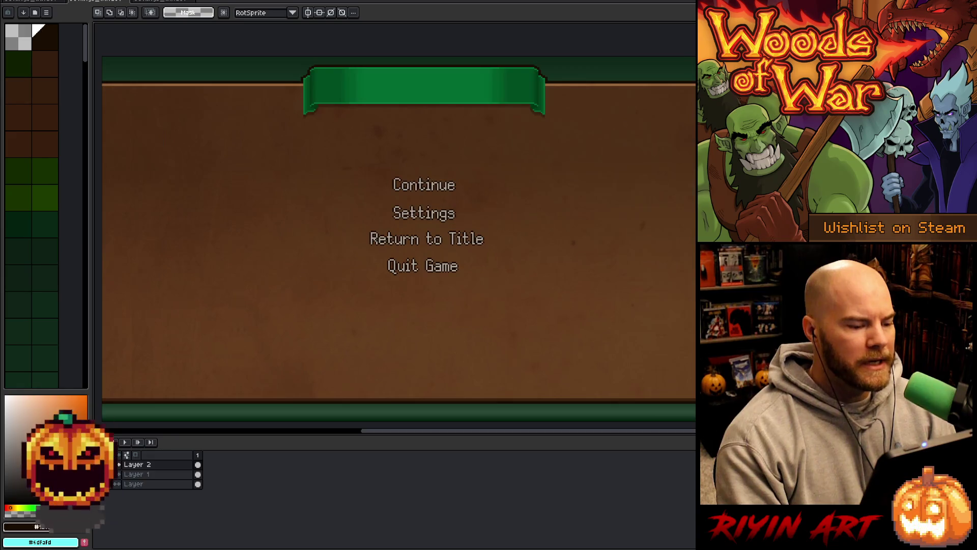
scroll(611, 119, down, 1)
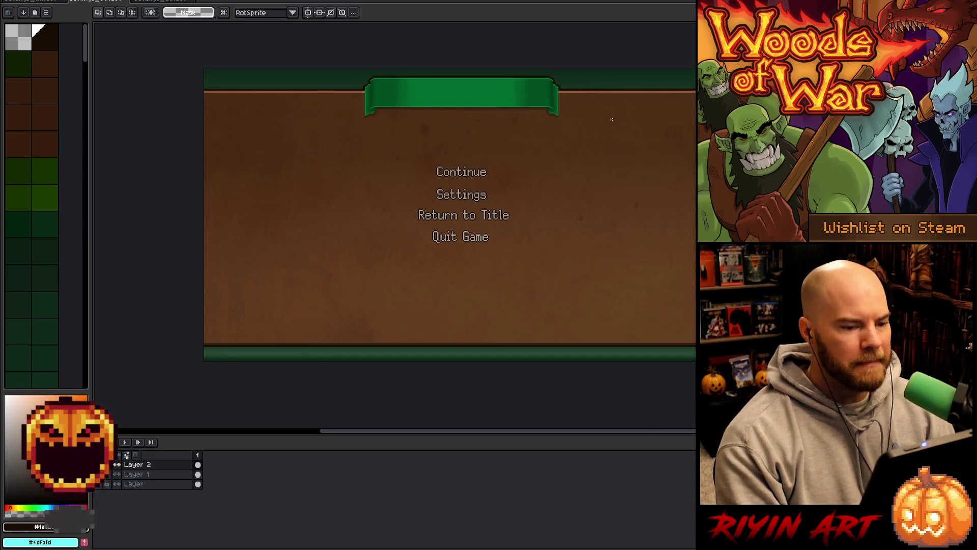
drag(635, 157, 577, 169)
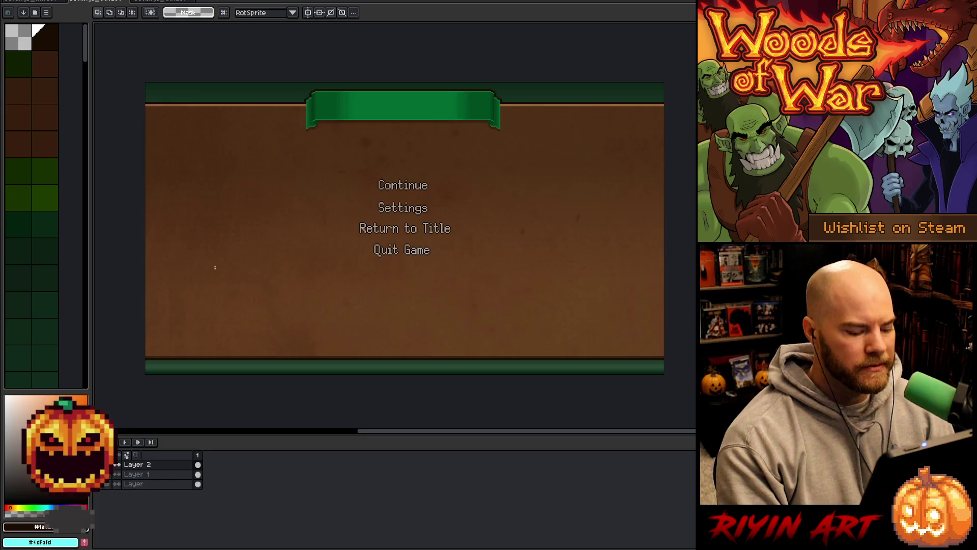
key(space)
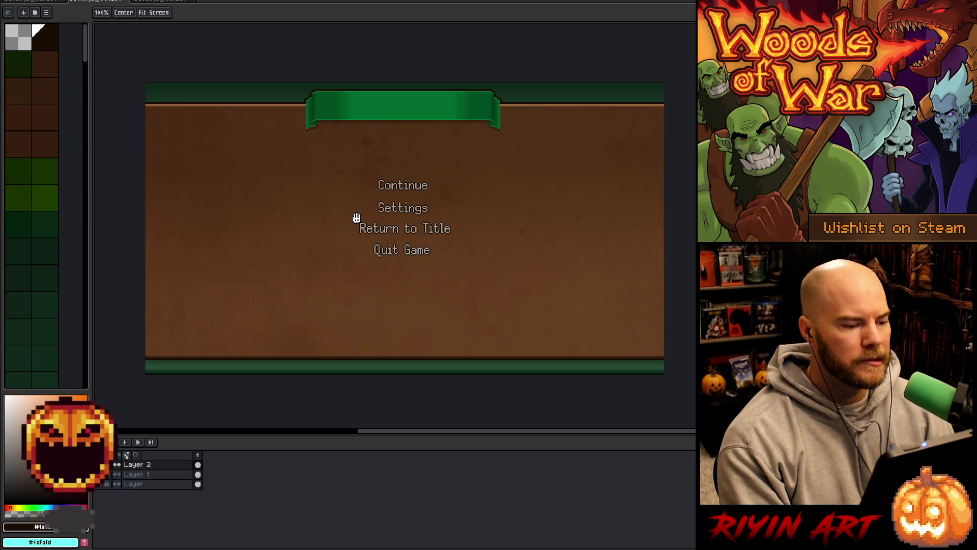
key(m)
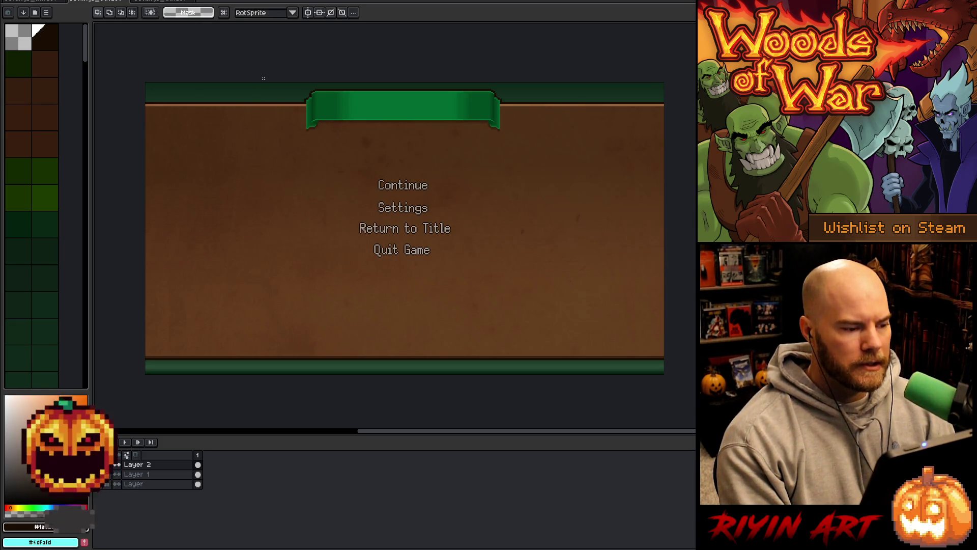
Move Layer 1's green banner down just above Continue, then switch to the brown panel document.
click(158, 474)
key(v)
mouse_move(418, 82)
mouse_down()
mouse_move(399, 117)
mouse_move(397, 151)
mouse_up()
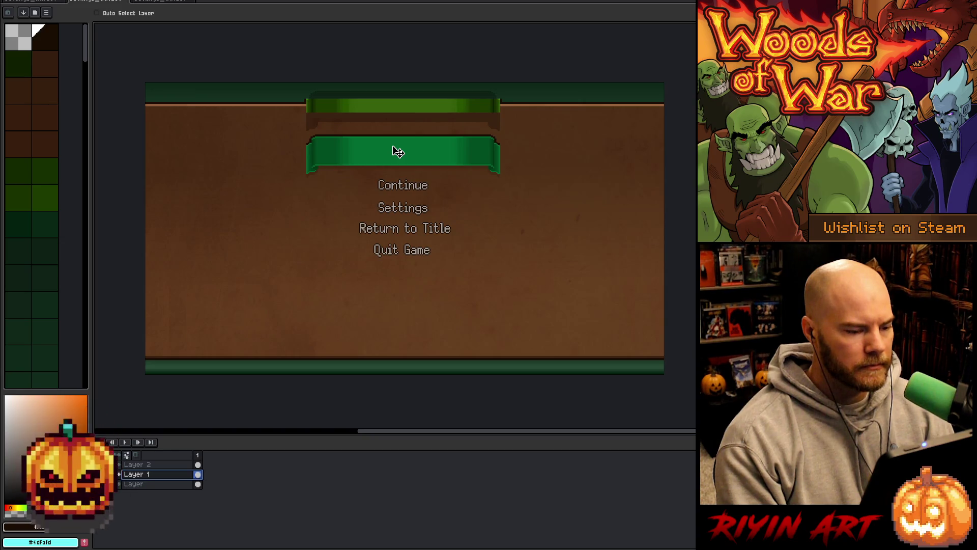
drag(399, 152, 397, 148)
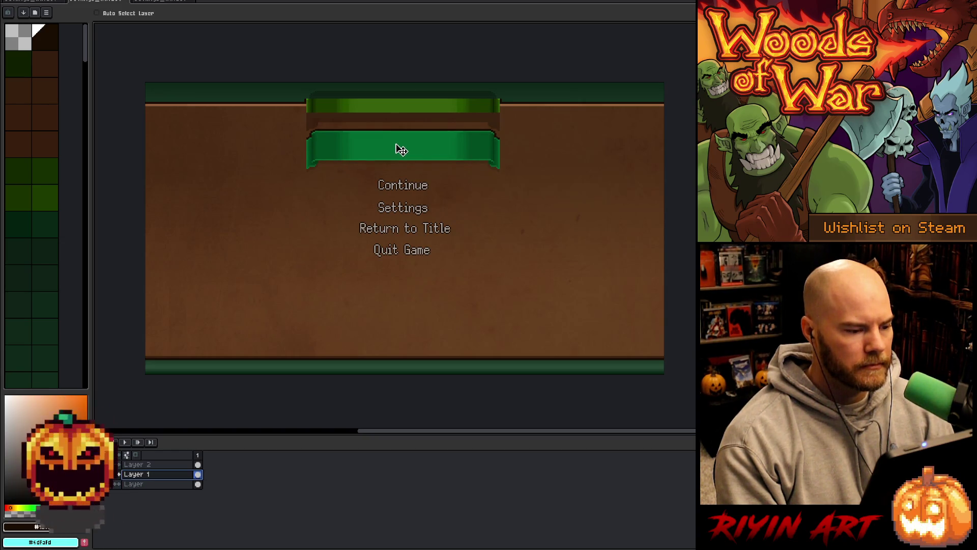
click(23, 2)
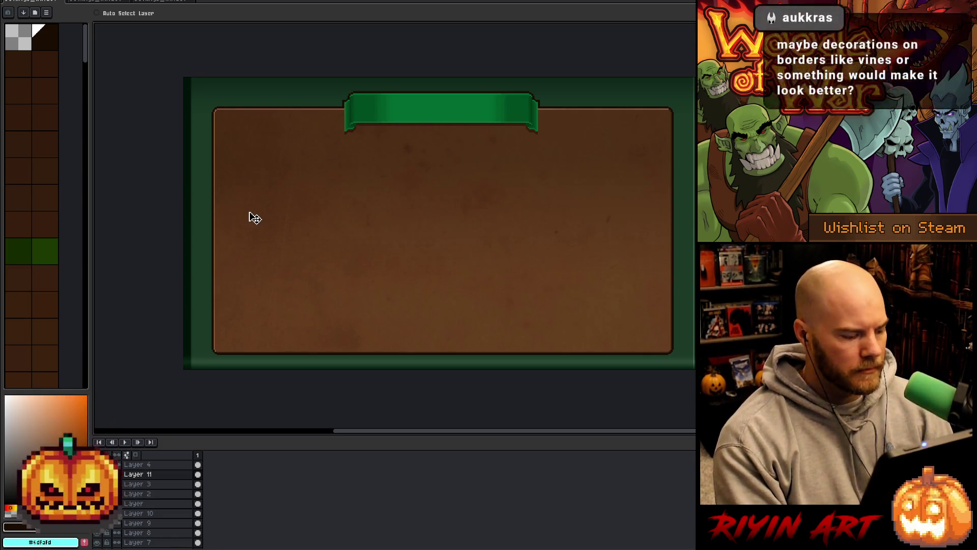
Save the window document as a new copy with '_mini' inserted into its file name.
click(7, 1)
click(25, 38)
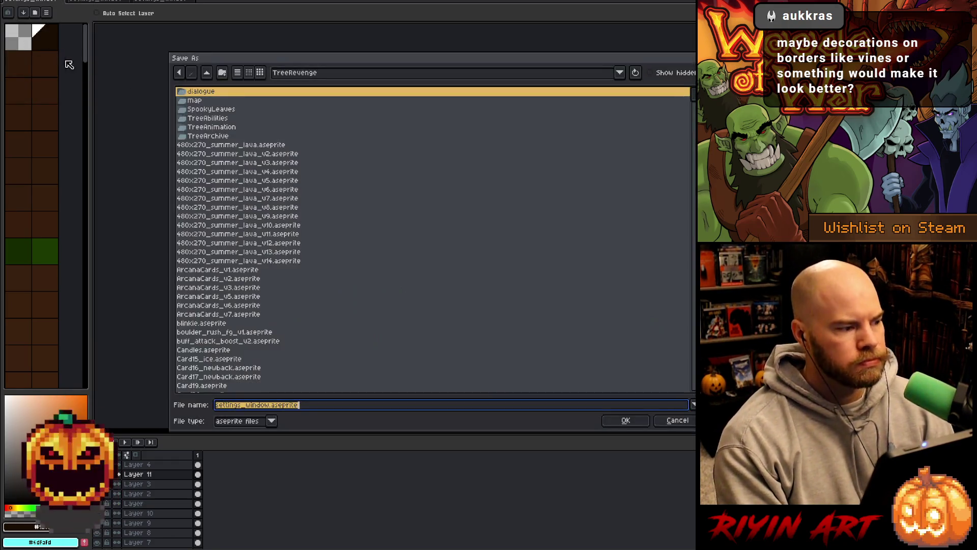
click(266, 404)
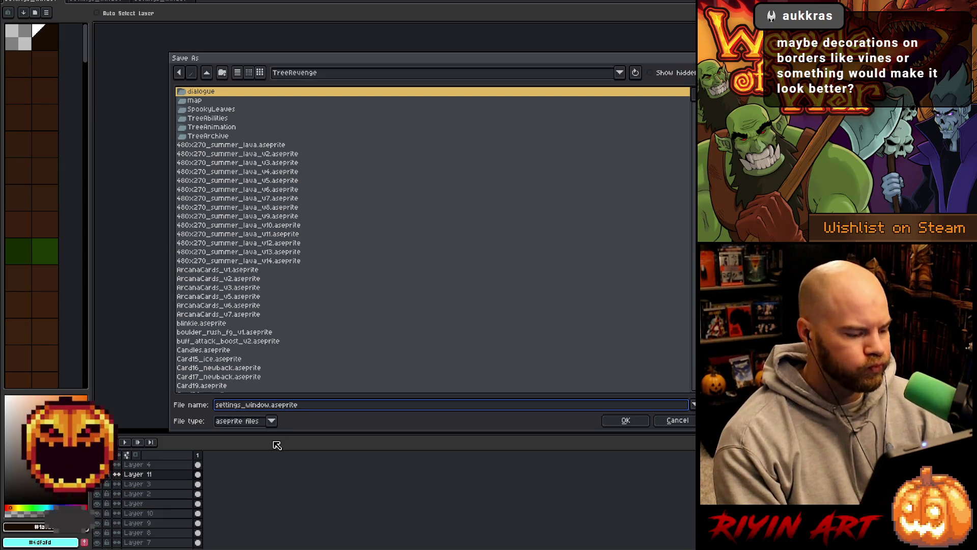
text(_mini_)
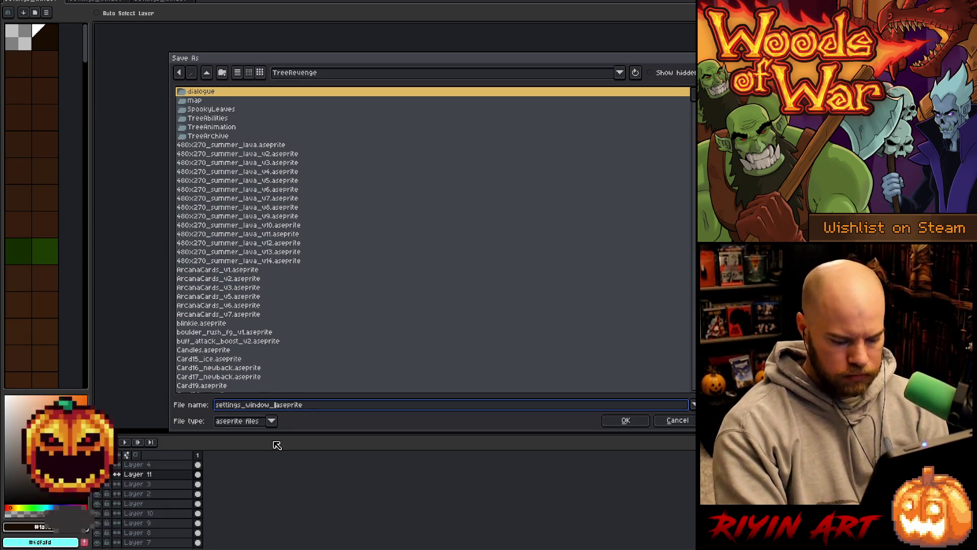
key(BackSpace)
text(.)
key(Return)
Select Layer 2 in the pause menu mockup, then return to the window document.
click(106, 3)
click(152, 464)
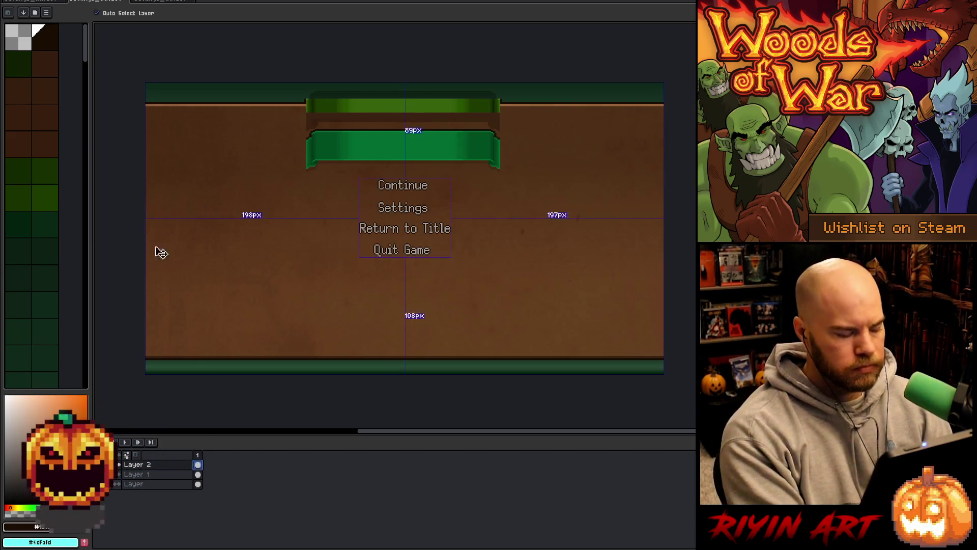
click(29, 4)
Paste the menu text onto a new layer above Layer 4.
click(159, 465)
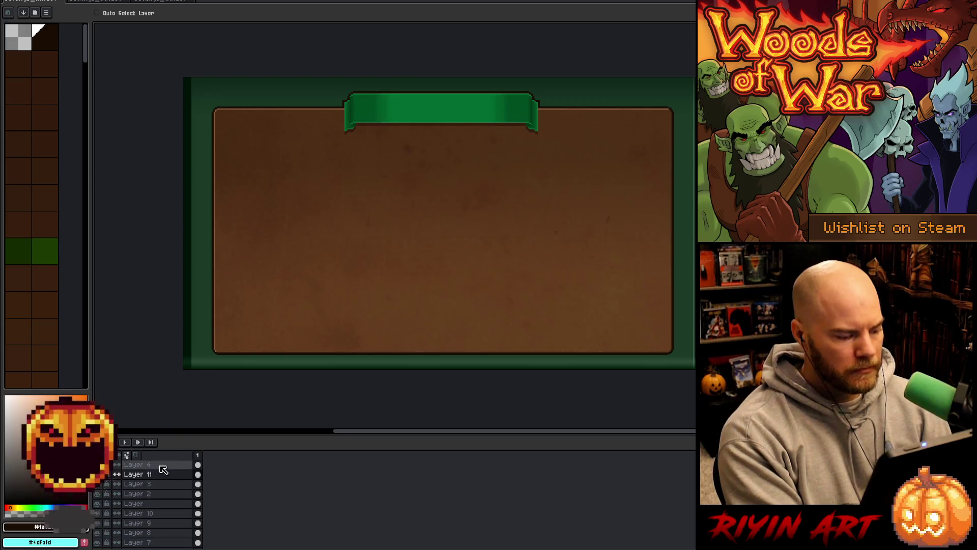
key(shift+n)
key(ctrl+v)
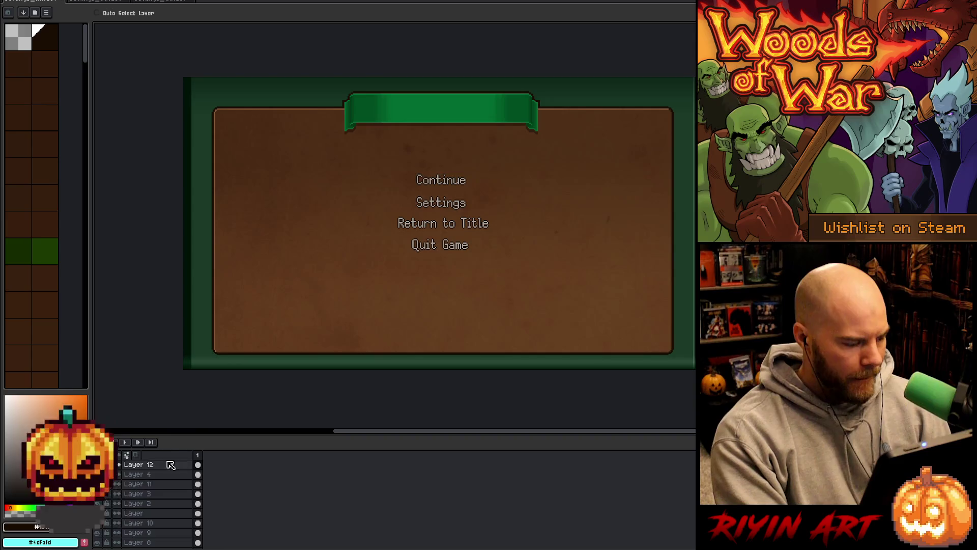
Pick the parchment layer from the canvas and rename Layer 11 to 'Parchment'.
click(132, 14)
click(257, 175)
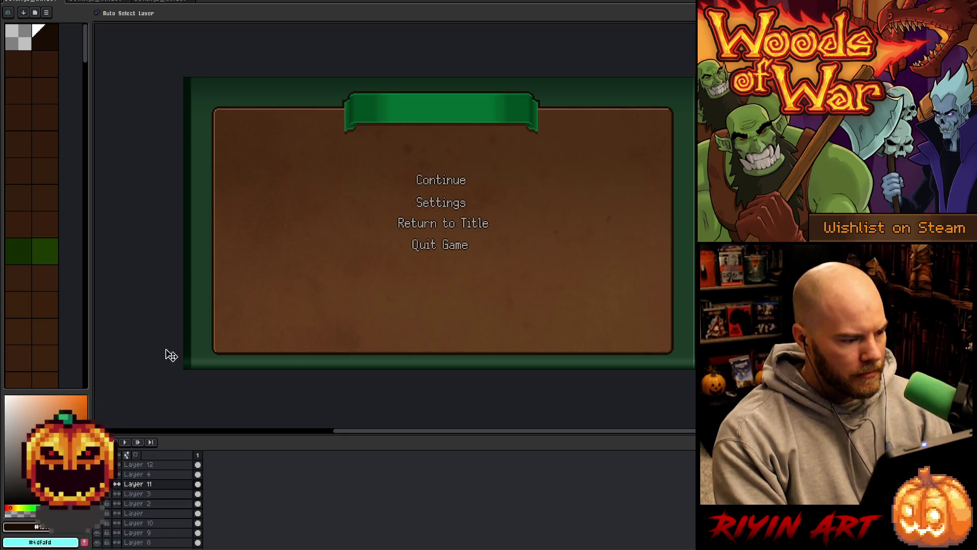
double_click(133, 484)
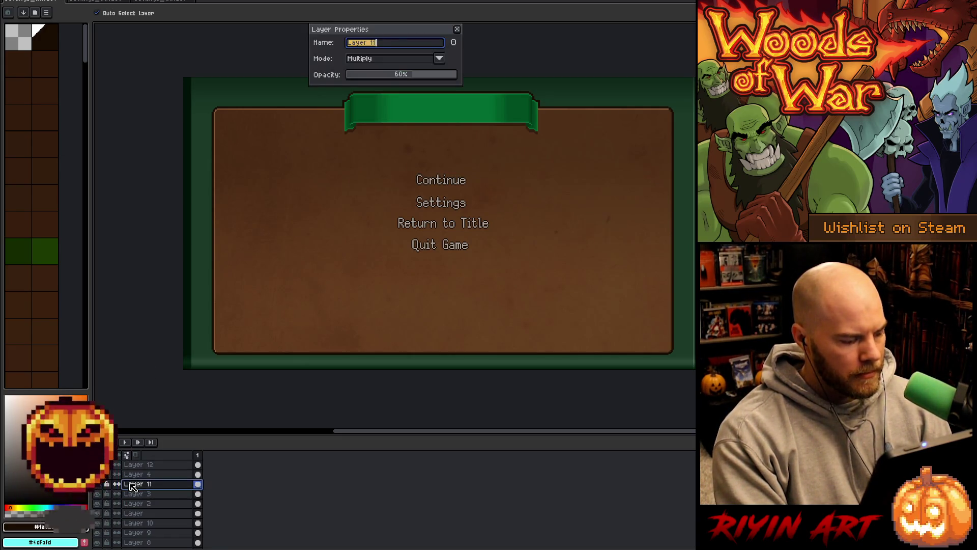
text(Parchment)
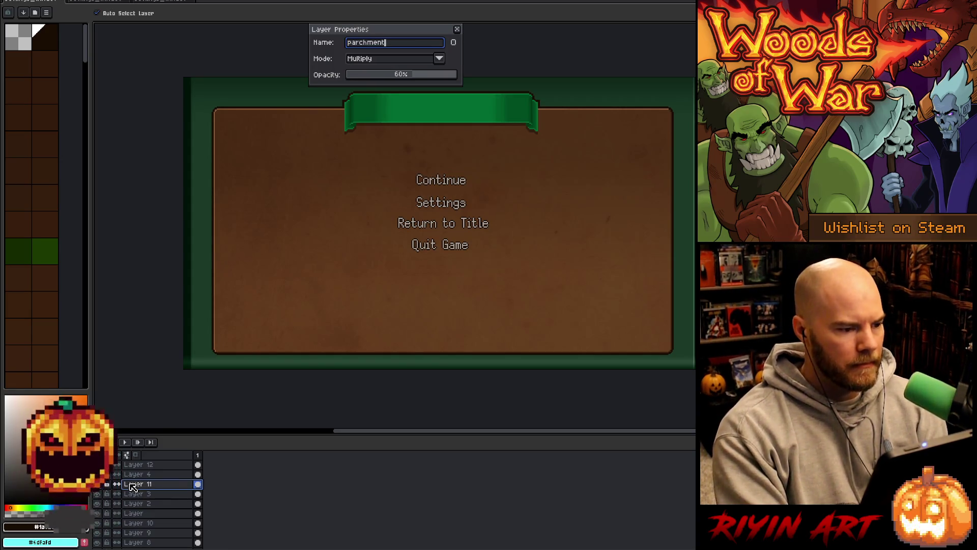
key(Return)
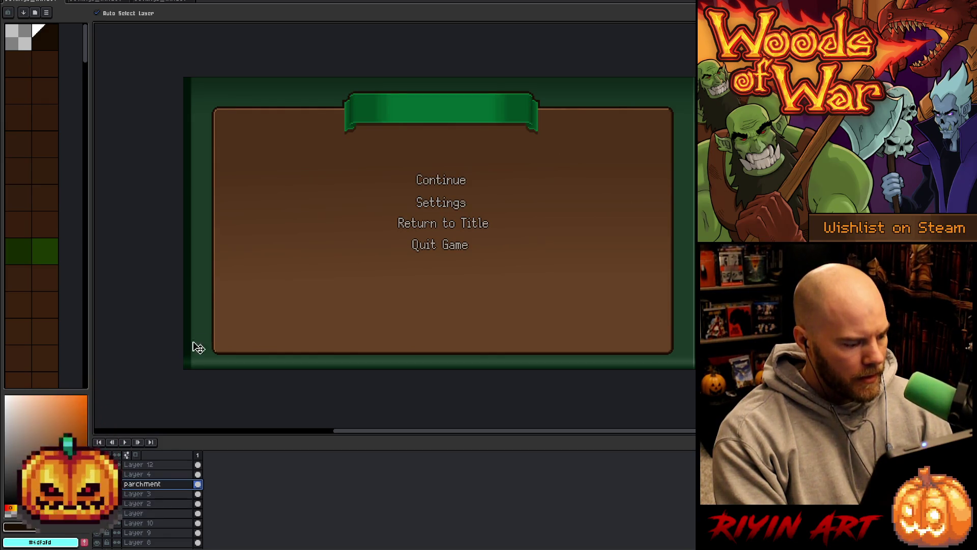
Show the dark outline border on the Layer layer and delete Layer 2.
click(248, 328)
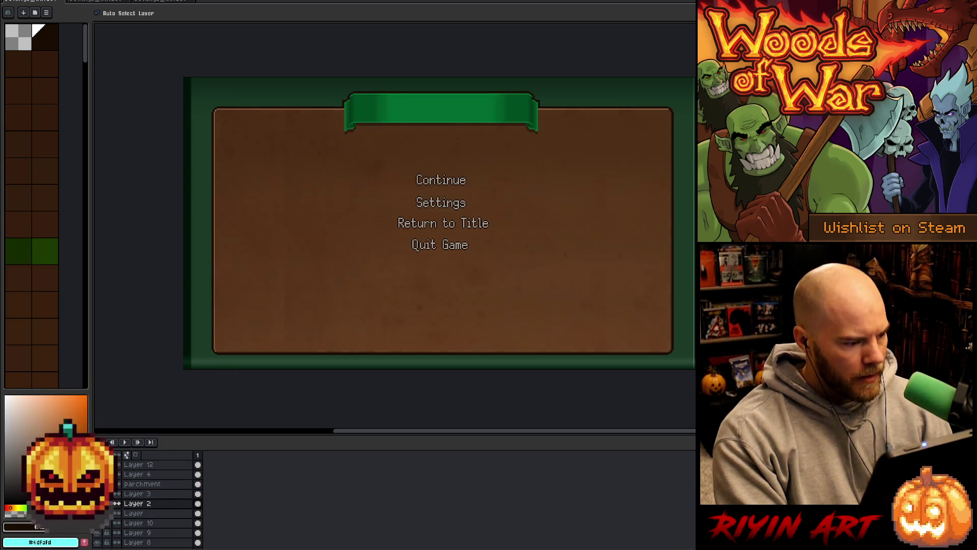
click(145, 515)
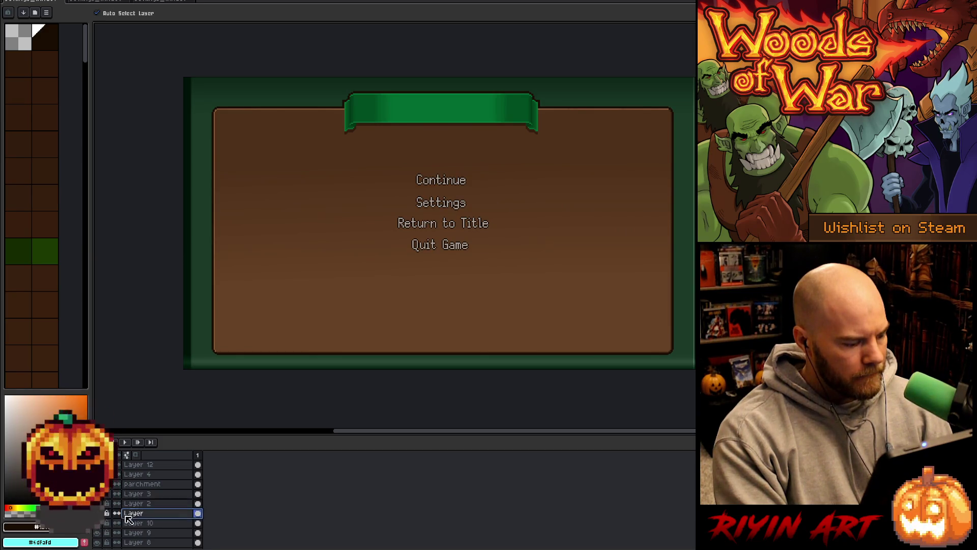
click(101, 512)
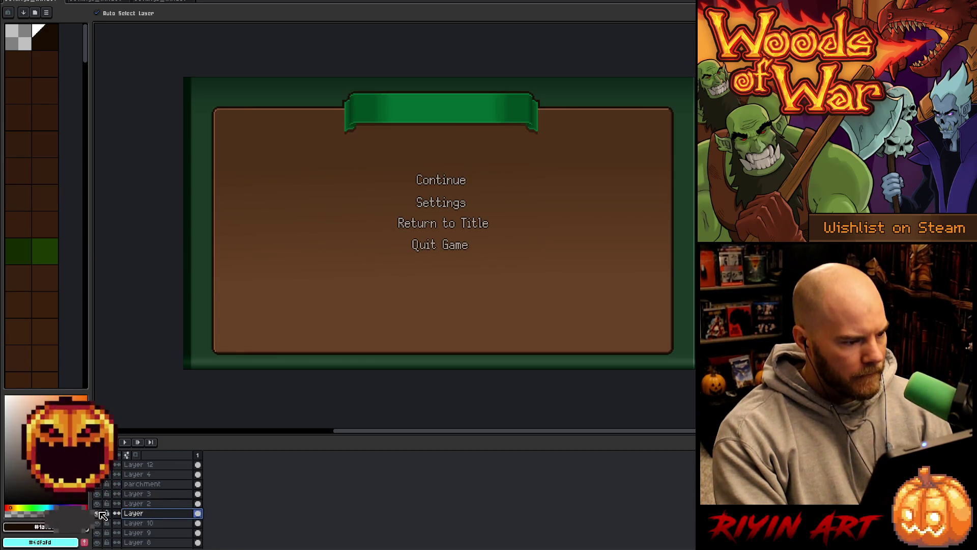
click(144, 504)
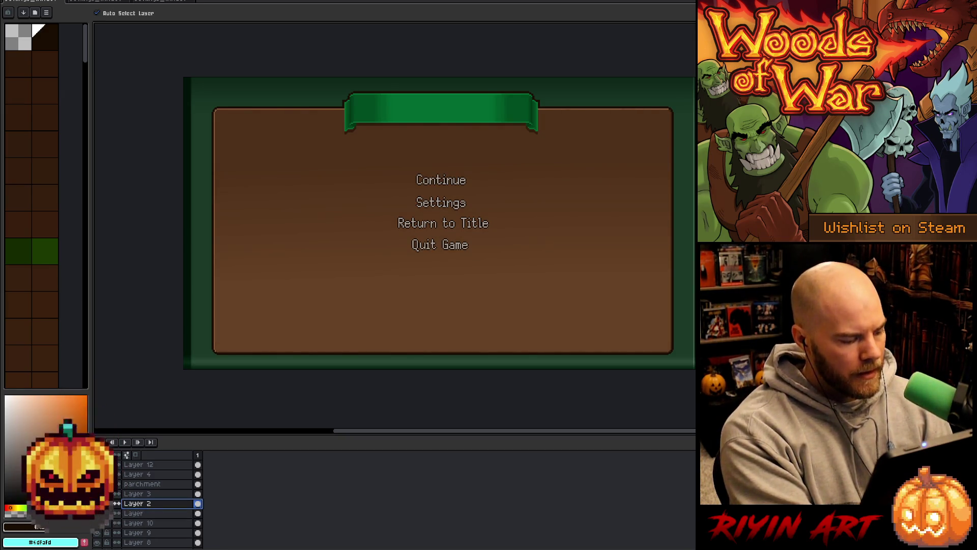
key(ctrl+e)
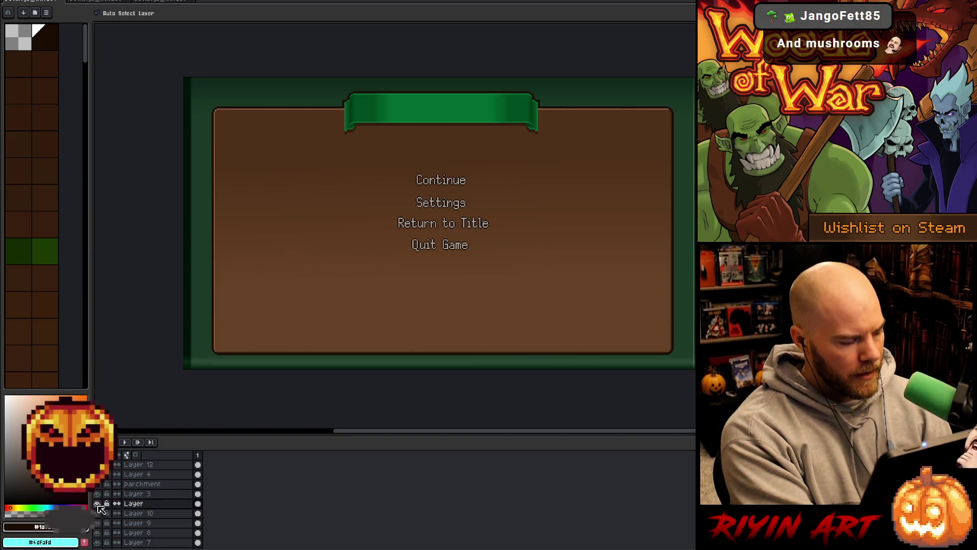
Rename the layer named Layer to 'window'.
double_click(145, 503)
text(w)
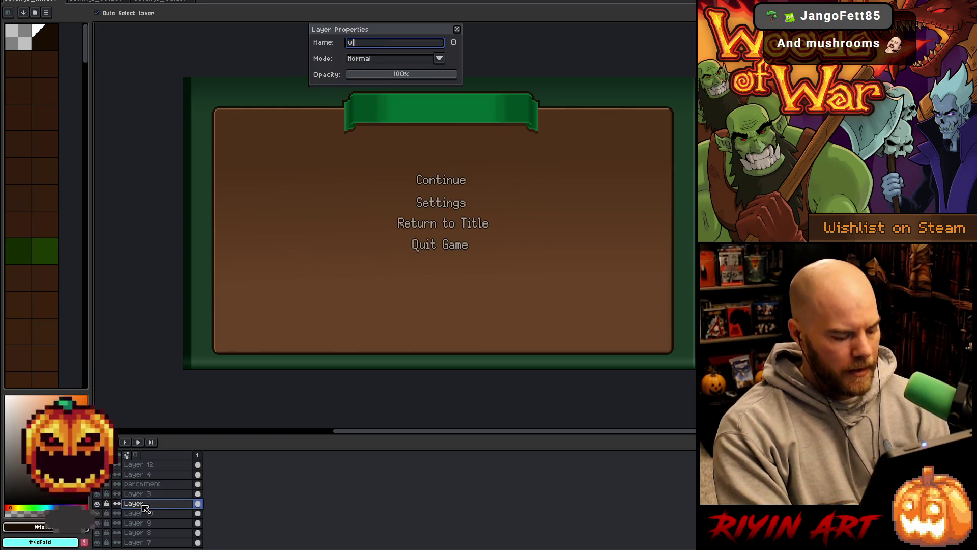
text(indow)
key(Return)
Marquee-select the parchment's left strip and drag it right to pull the left edge inward.
key(m)
mouse_move(128, 61)
mouse_down()
mouse_move(301, 407)
mouse_move(253, 402)
mouse_up()
drag(233, 188, 265, 189)
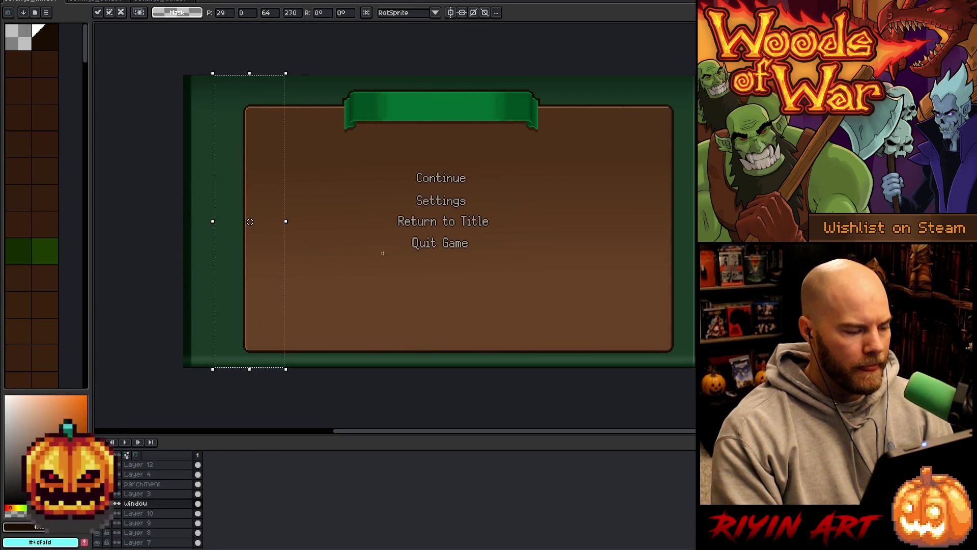
key(Return)
mouse_move(198, 66)
mouse_down()
mouse_move(316, 301)
mouse_move(323, 394)
mouse_move(326, 387)
mouse_up()
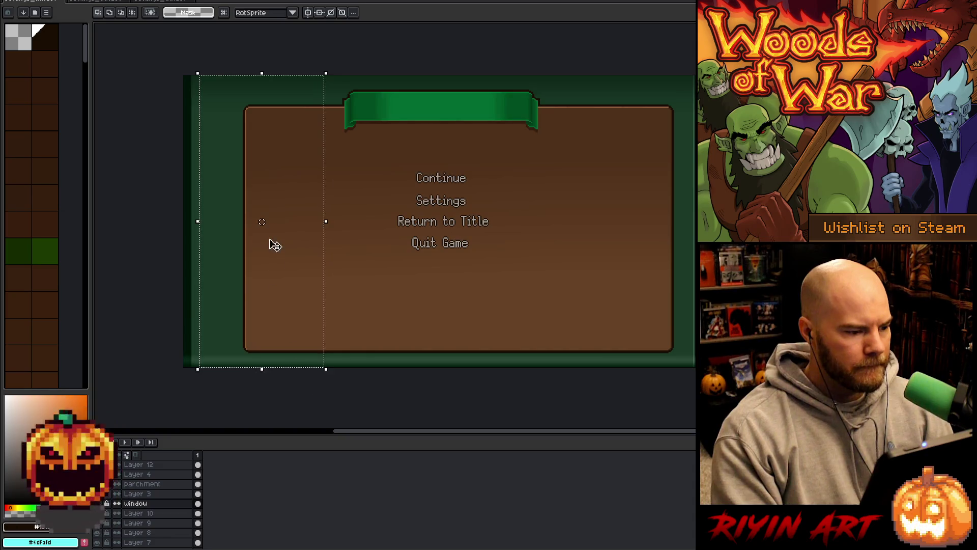
mouse_move(278, 294)
mouse_down()
mouse_move(307, 304)
mouse_move(279, 303)
mouse_move(286, 290)
mouse_up()
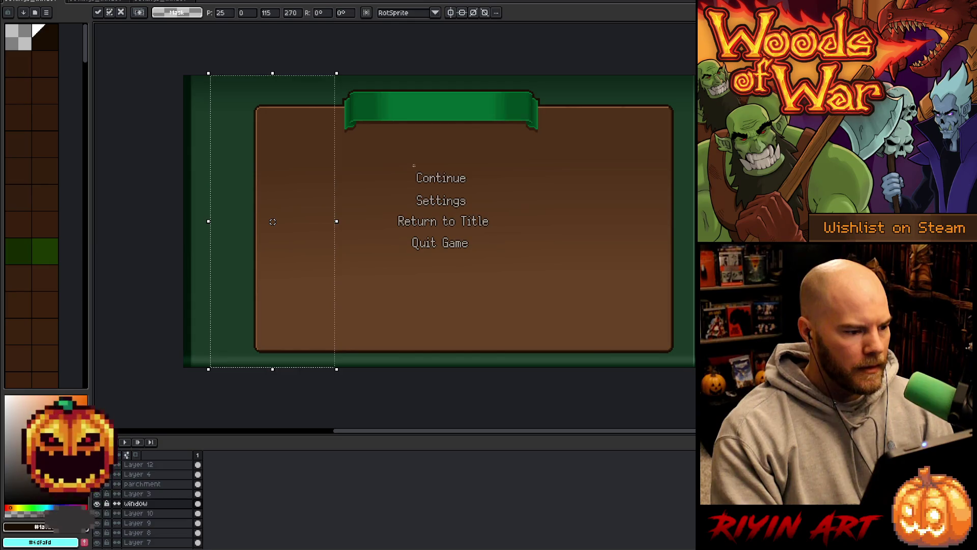
mouse_move(336, 221)
mouse_down()
mouse_move(377, 221)
mouse_move(292, 222)
mouse_up()
drag(277, 154, 308, 158)
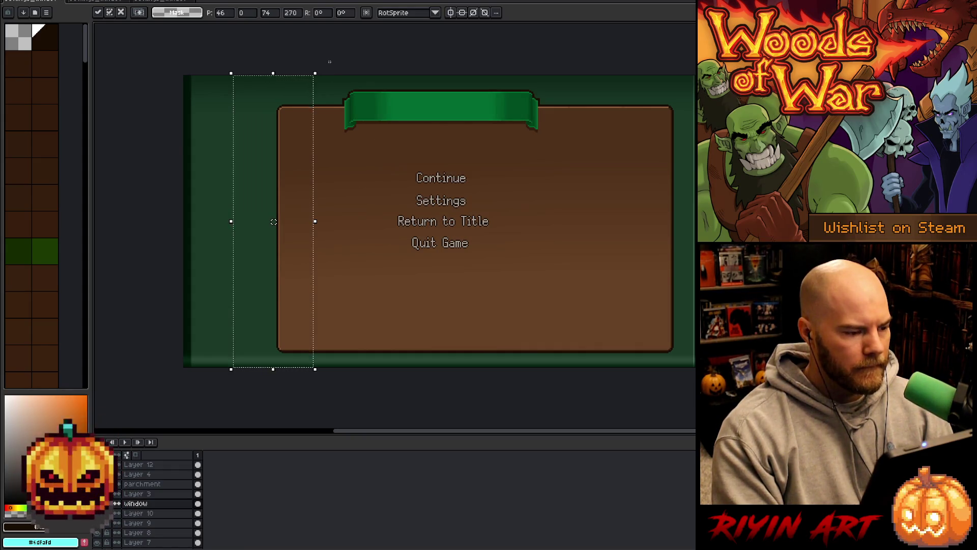
mouse_move(304, 154)
mouse_down()
mouse_move(339, 158)
mouse_move(326, 153)
mouse_up()
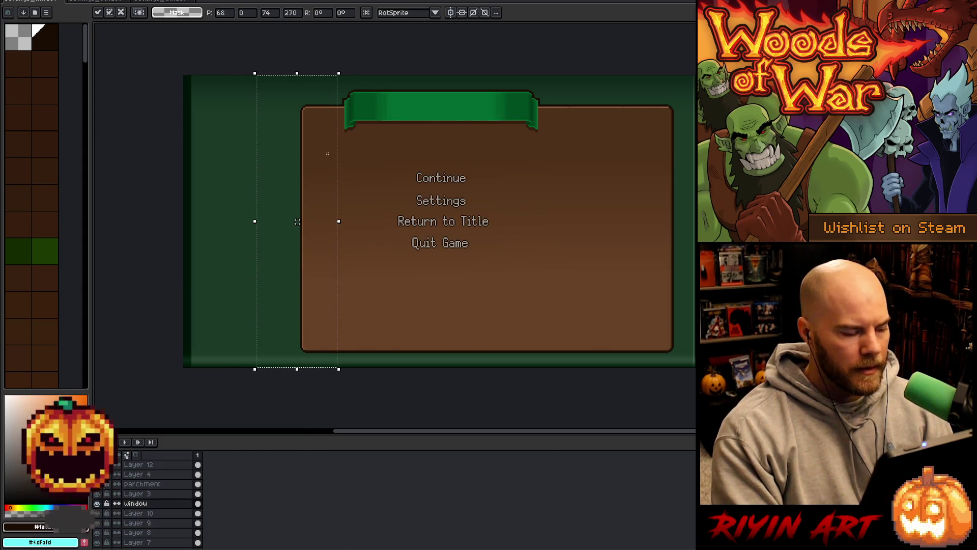
key(Return)
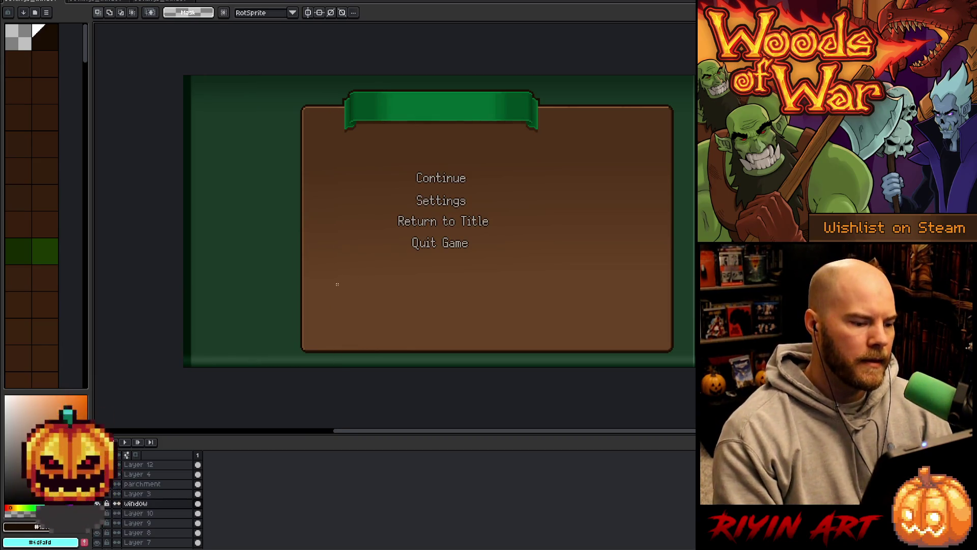
Reselect the left strip and fine-tune its position with arrow nudges before committing.
drag(262, 73, 325, 388)
key(Right)
key(Right)
key(Right)
key(Left)
key(Left)
key(Left)
key(Right)
key(Right)
key(Right)
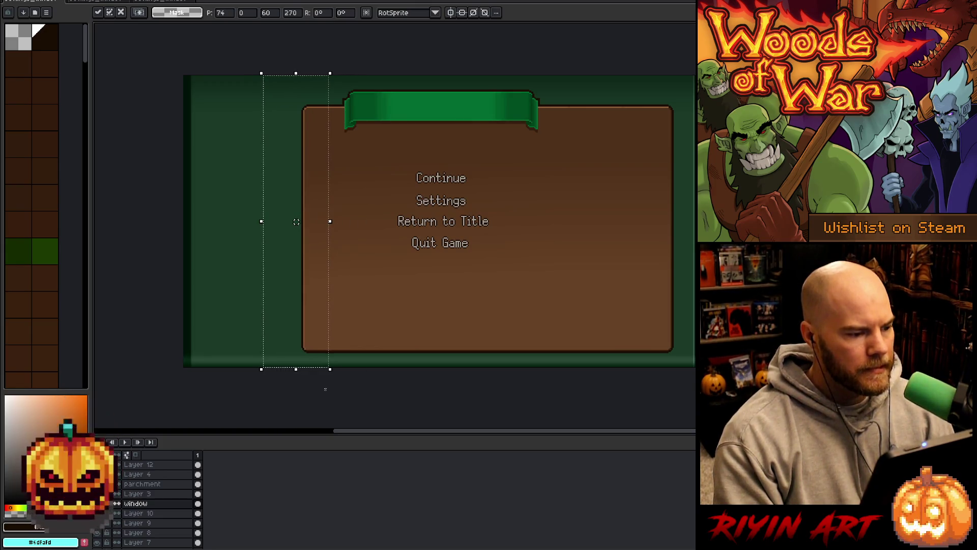
key(Left)
key(Left)
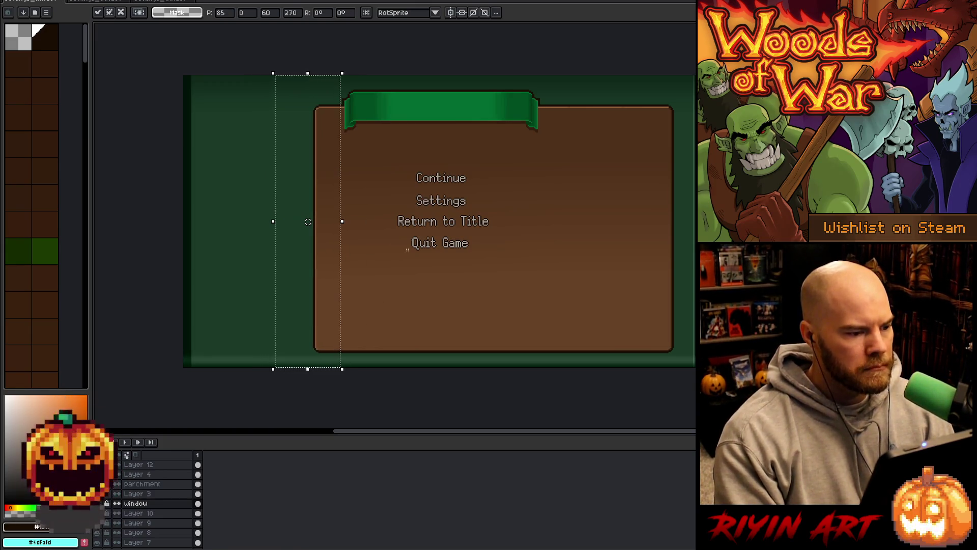
key(Right)
key(Right)
drag(342, 221, 334, 221)
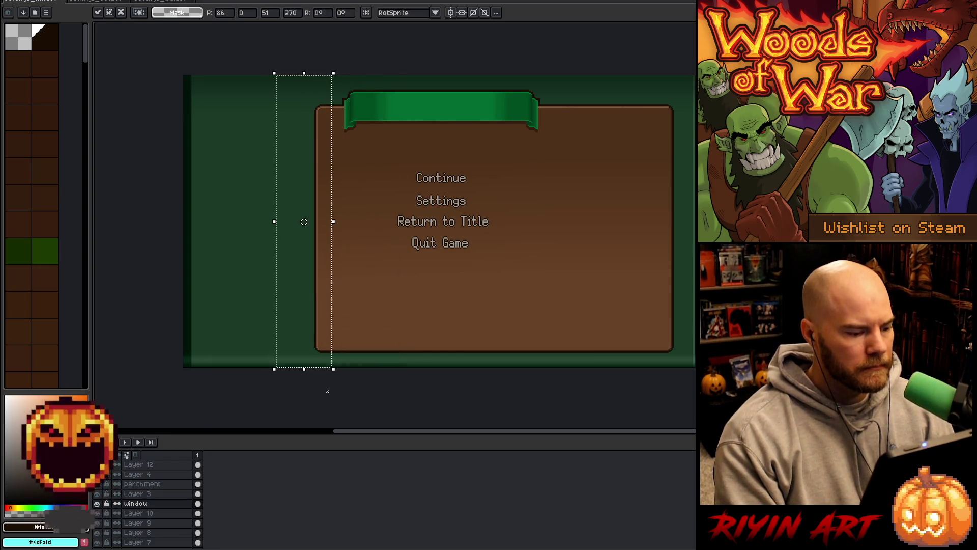
key(Right)
key(Right)
key(Right)
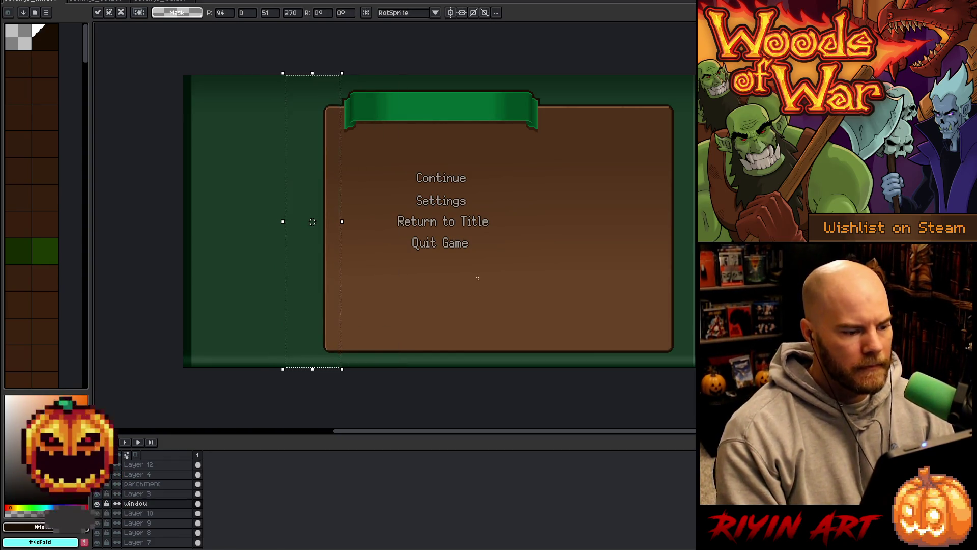
key(ctrl+d)
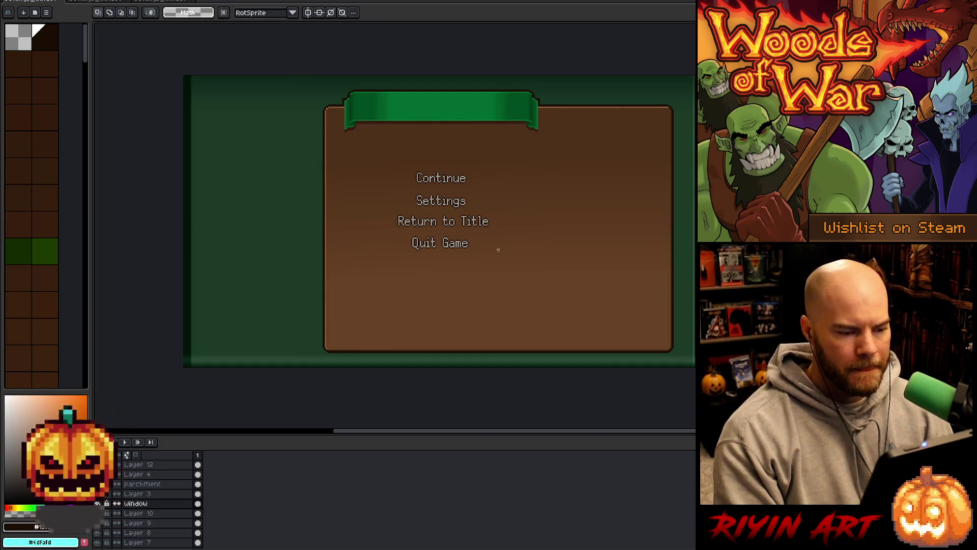
scroll(326, 107, up, 3)
drag(319, 131, 399, 185)
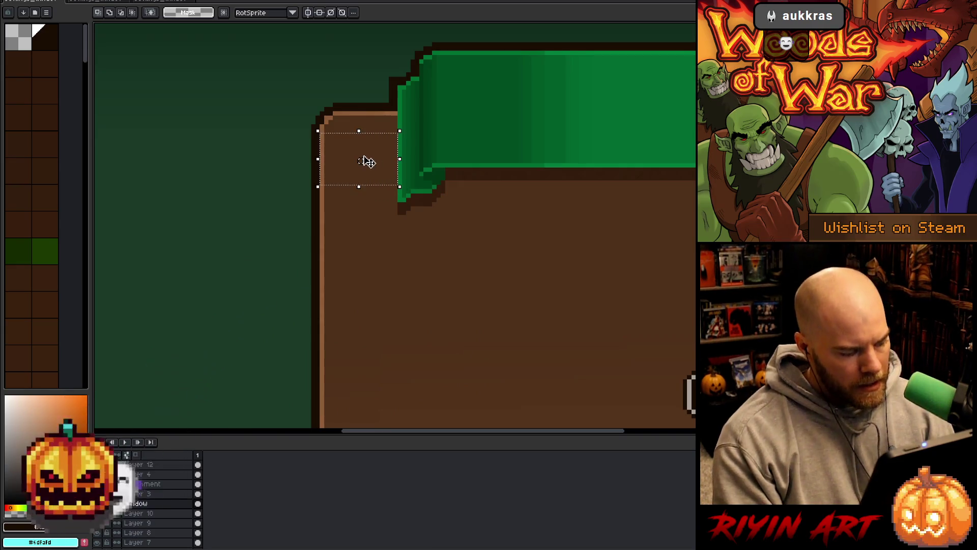
scroll(369, 162, down, 5)
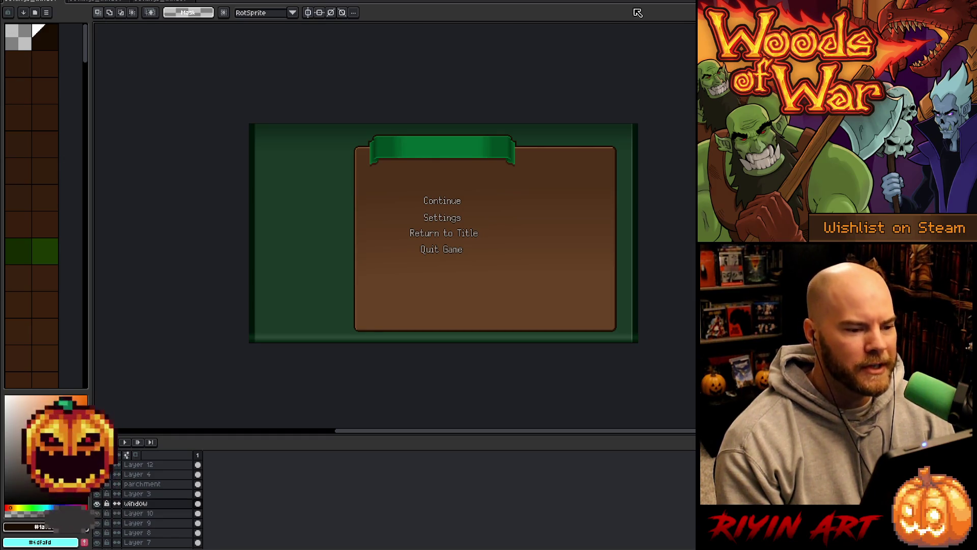
mouse_move(638, 125)
mouse_down()
mouse_move(538, 375)
mouse_move(602, 386)
mouse_move(580, 385)
mouse_up()
Repeatedly select the parchment's right edge column and nudge it left, committing each move.
key(Left)
key(Left)
key(Left)
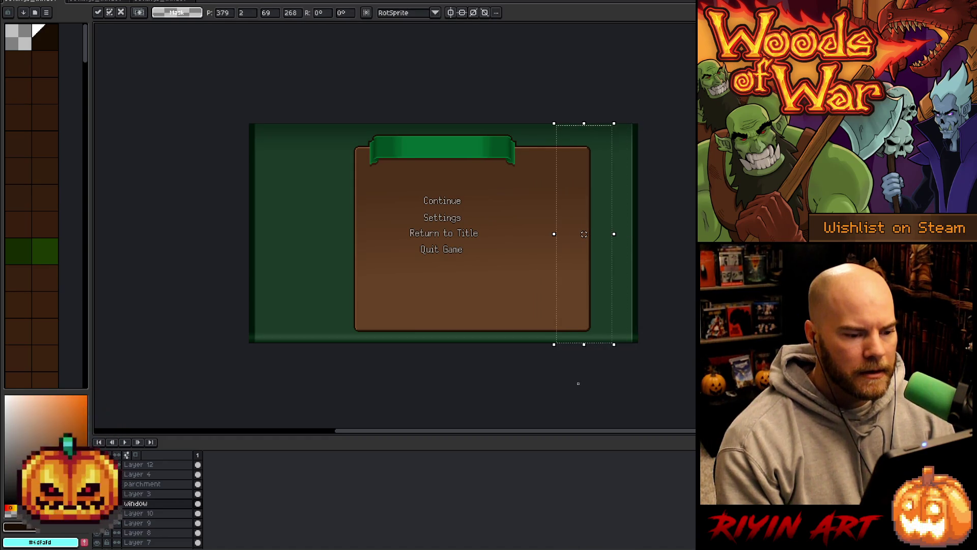
key(Return)
drag(636, 122, 535, 405)
key(Left)
key(Left)
key(Left)
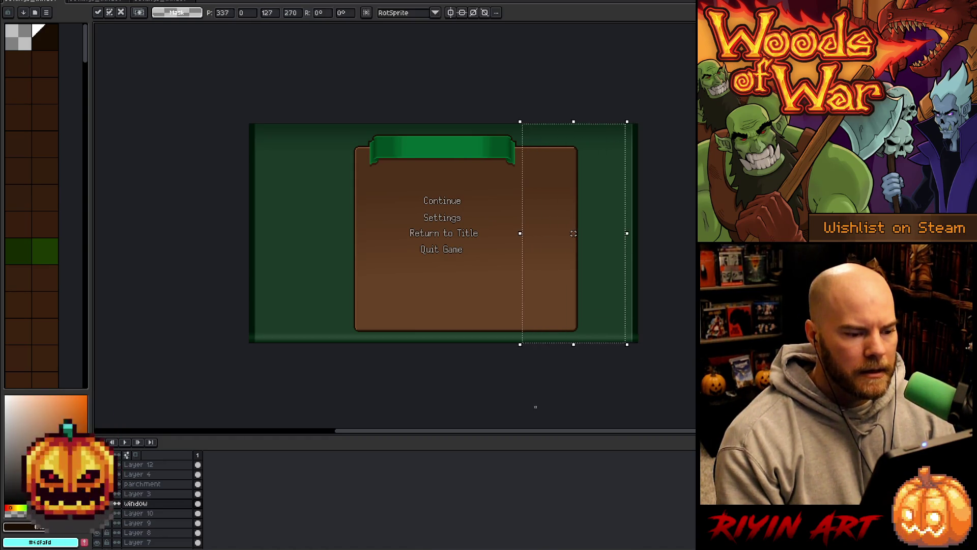
key(Return)
mouse_move(667, 122)
mouse_down()
mouse_move(537, 356)
mouse_move(543, 375)
mouse_up()
key(Left)
key(Left)
key(Left)
key(Left)
key(Left)
key(Left)
key(Return)
mouse_move(609, 122)
mouse_down()
mouse_move(513, 378)
mouse_move(533, 378)
mouse_up()
key(Left)
key(Left)
key(Left)
key(Return)
Shift further right-edge strips left until the panel ends just past the green banner.
scroll(549, 142, up, 3)
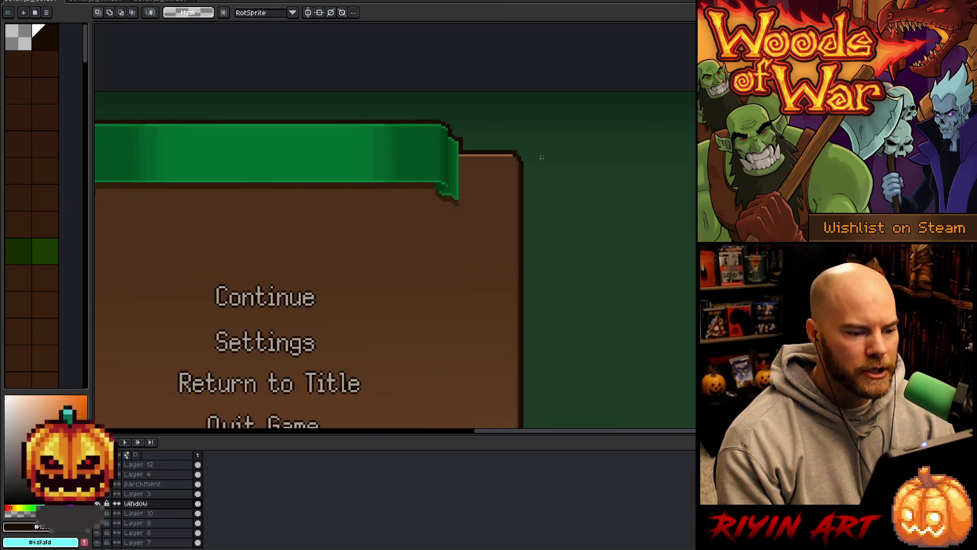
scroll(542, 157, down, 2)
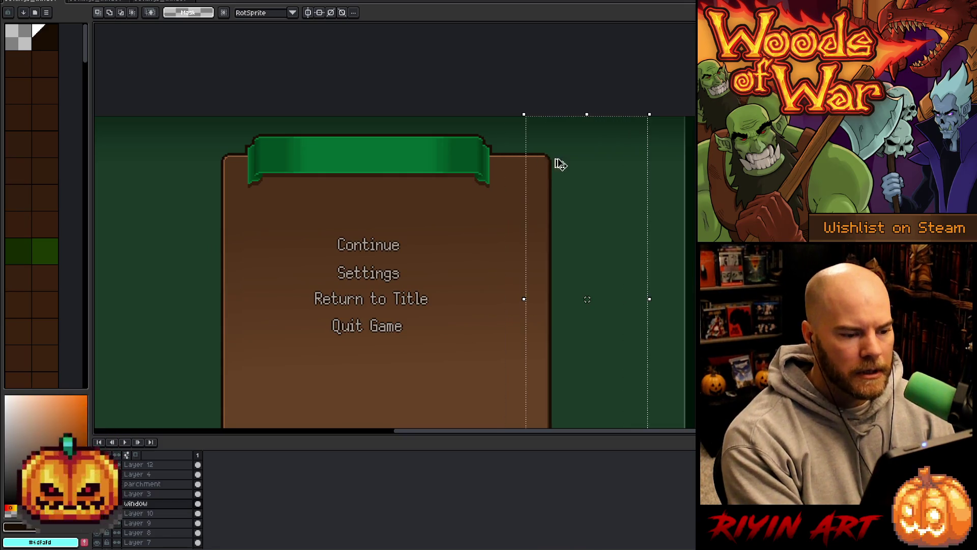
scroll(570, 171, down, 2)
mouse_move(618, 133)
mouse_down()
mouse_move(572, 351)
mouse_move(541, 375)
mouse_move(544, 353)
mouse_up()
drag(567, 135, 534, 385)
key(Left)
key(Left)
key(Left)
key(Left)
key(Left)
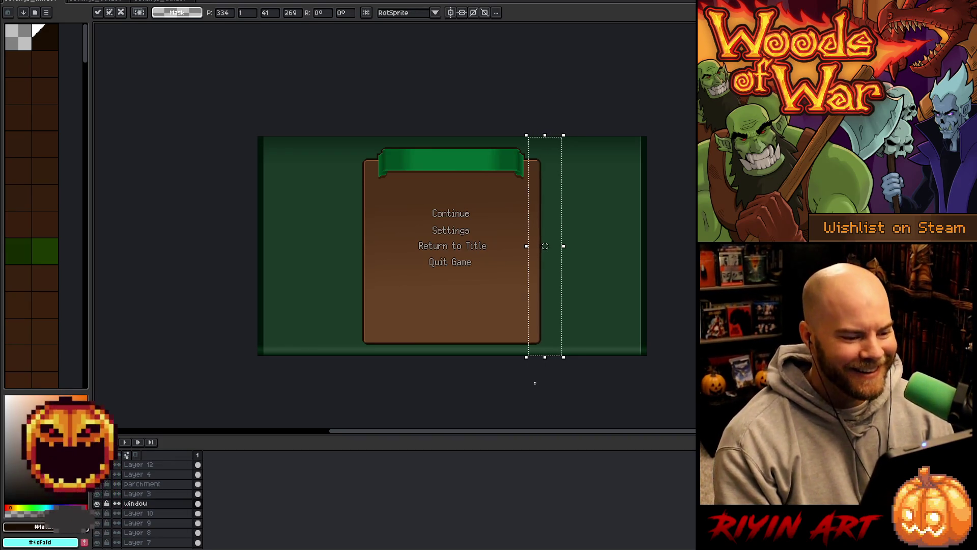
key(Return)
drag(597, 131, 531, 385)
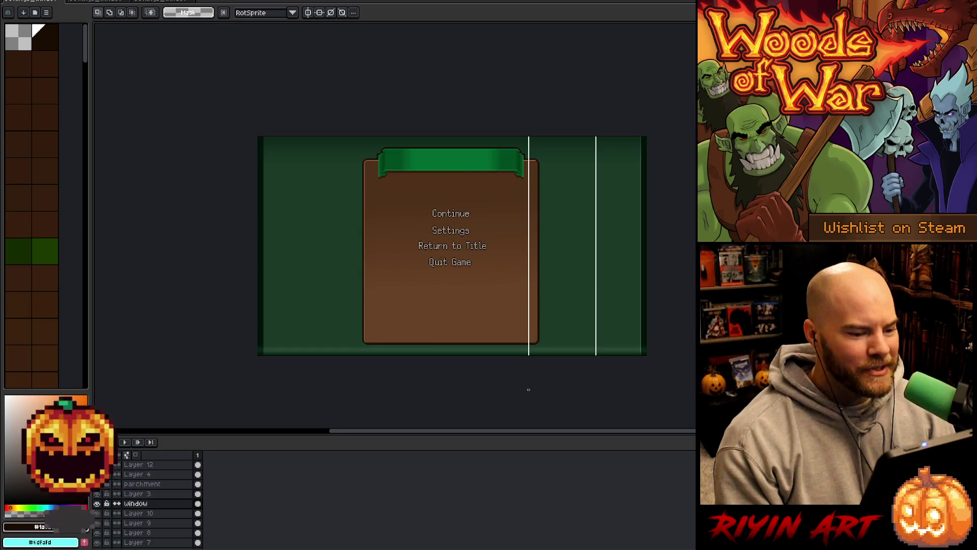
scroll(516, 170, up, 4)
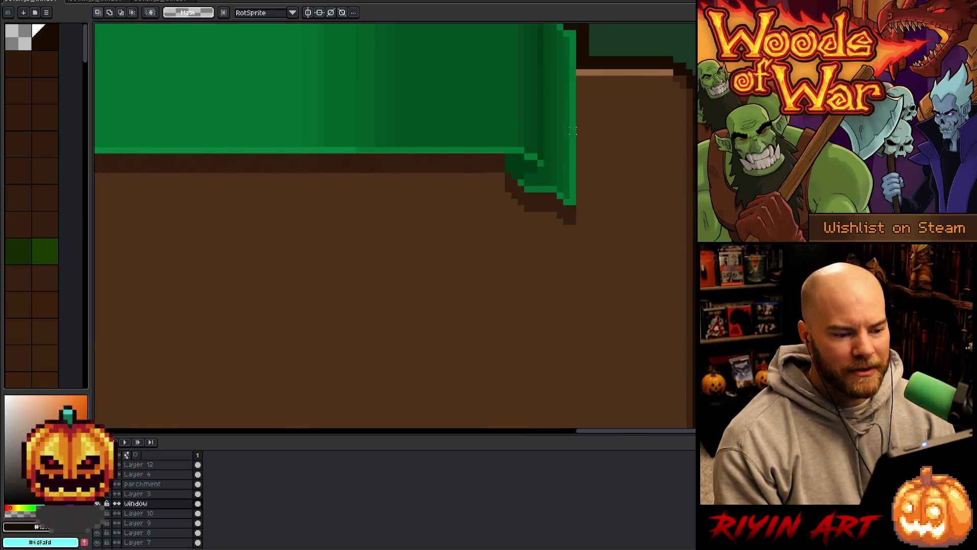
Select the parchment's middle section and drag its bottom handle upward to squash it.
mouse_move(575, 126)
mouse_down()
mouse_move(640, 218)
mouse_move(694, 220)
mouse_up()
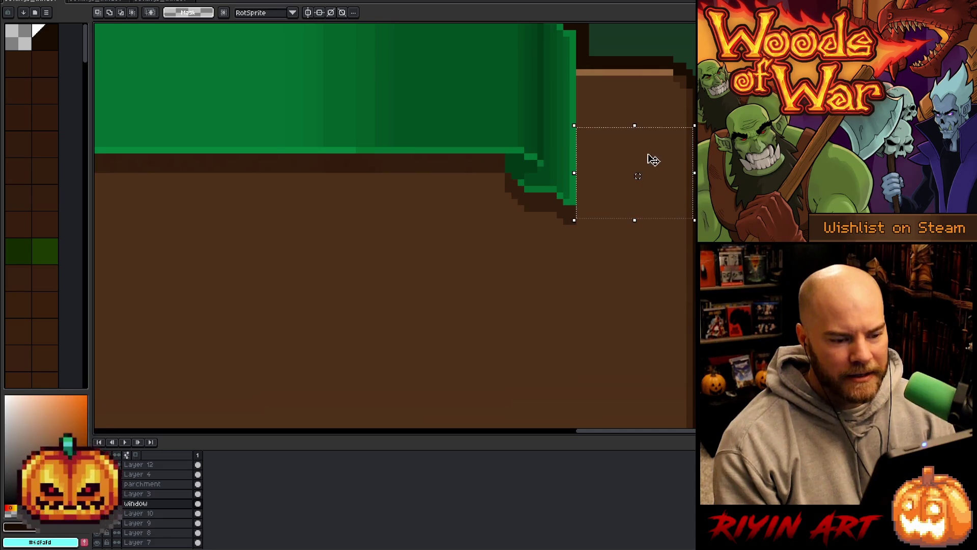
scroll(650, 156, down, 3)
scroll(649, 156, down, 2)
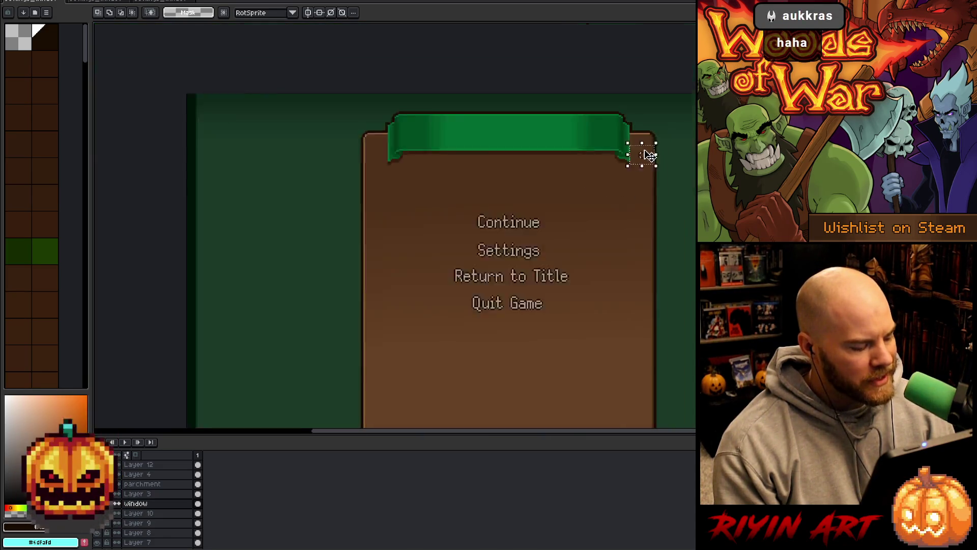
scroll(650, 156, up, 1)
scroll(650, 156, down, 1)
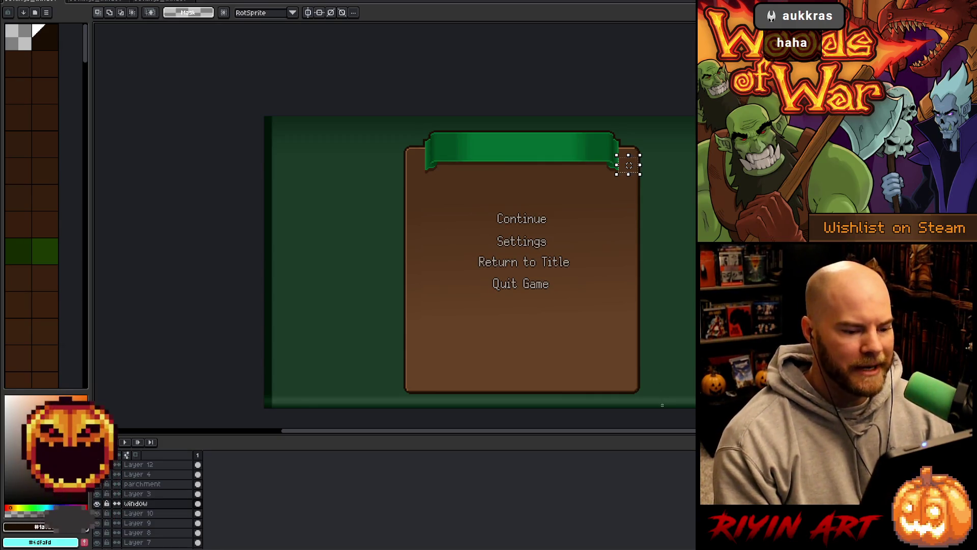
mouse_move(670, 405)
mouse_down()
mouse_move(327, 386)
mouse_move(294, 227)
mouse_move(311, 183)
mouse_up()
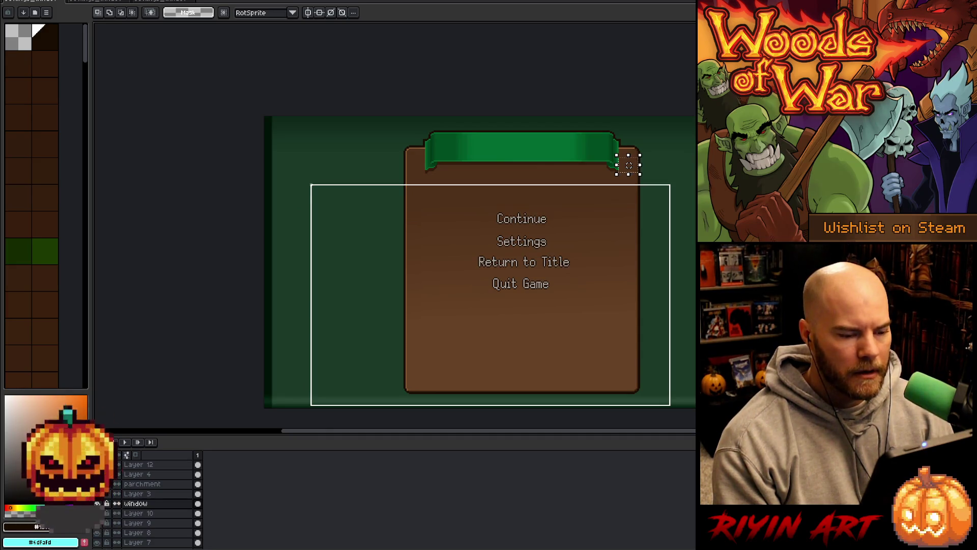
mouse_move(397, 181)
mouse_down()
mouse_move(574, 348)
mouse_move(670, 349)
mouse_up()
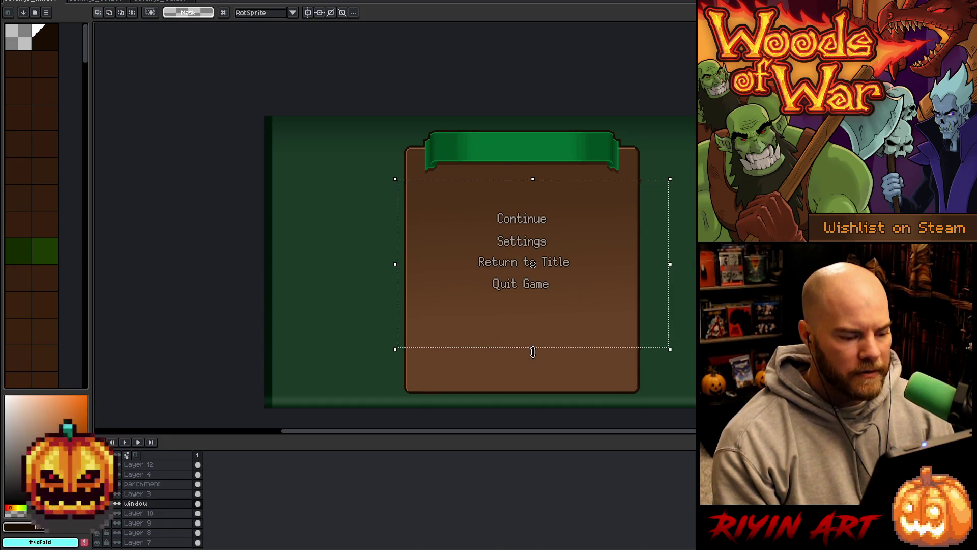
drag(534, 349, 537, 247)
Move the detached bottom edge of the parchment up to rejoin the shortened panel.
key(Return)
scroll(532, 214, down, 2)
drag(687, 254, 348, 377)
key(shift+Up)
key(shift+Up)
key(shift+Up)
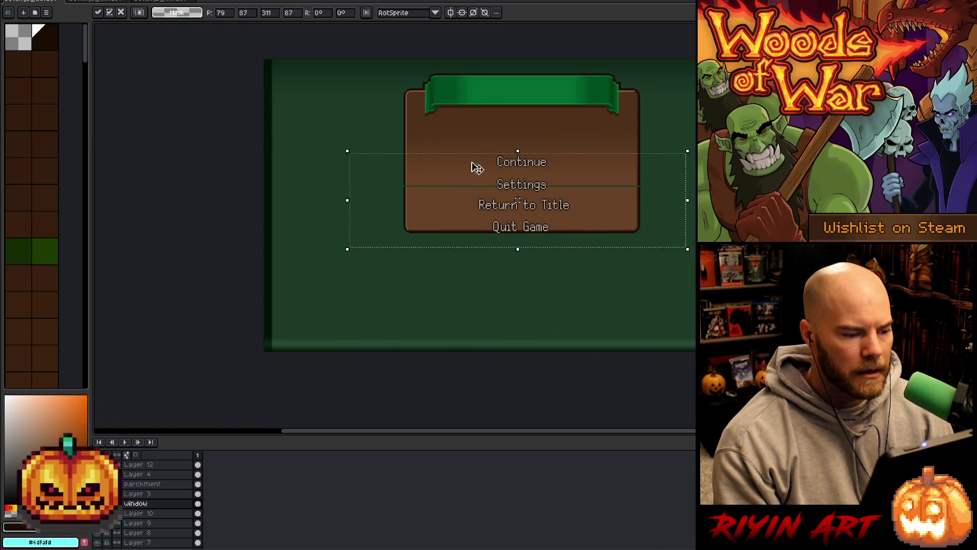
scroll(464, 108, up, 5)
scroll(534, 283, down, 4)
key(Return)
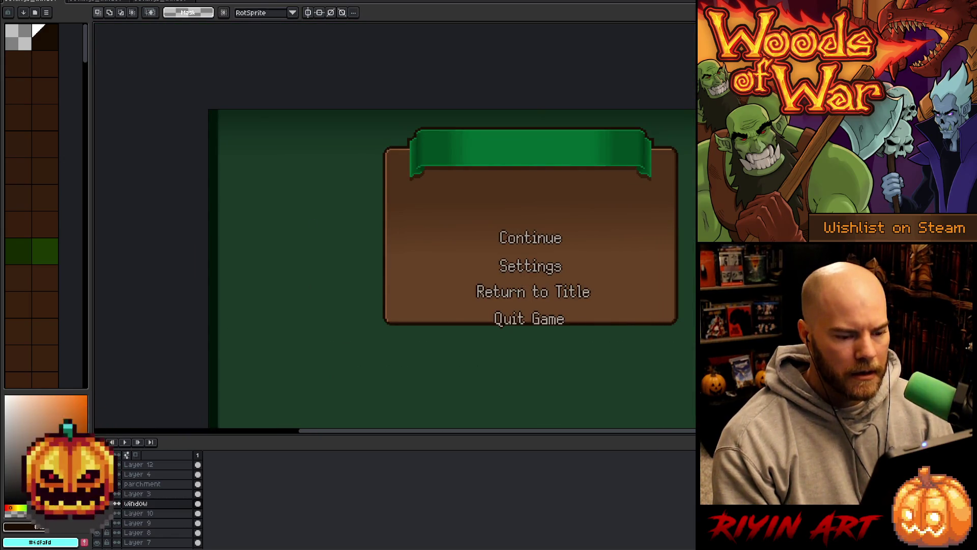
Nudge the menu text on Layer 12 upward so it sits centred on the panel.
click(145, 464)
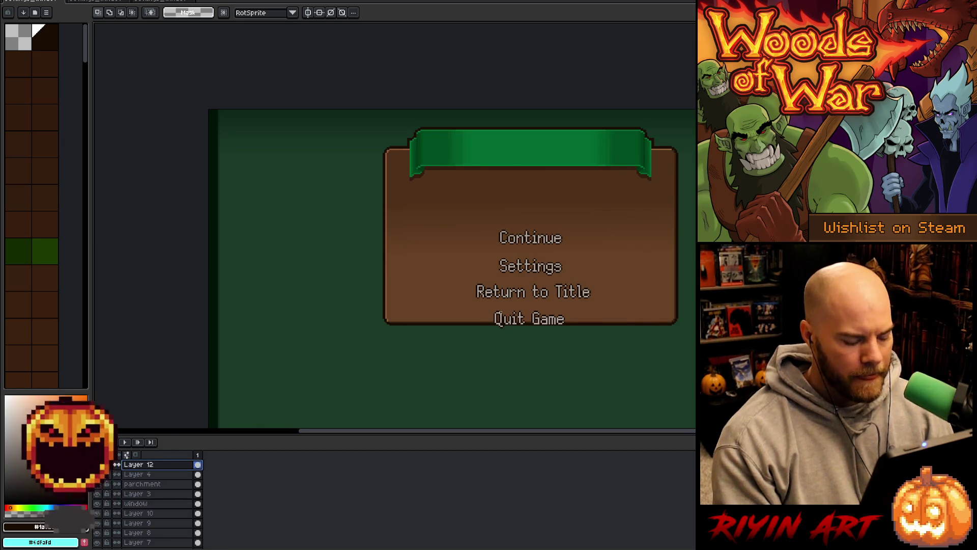
key(ctrl+t)
key(Up)
key(Up)
key(Up)
key(Down)
key(Down)
key(Down)
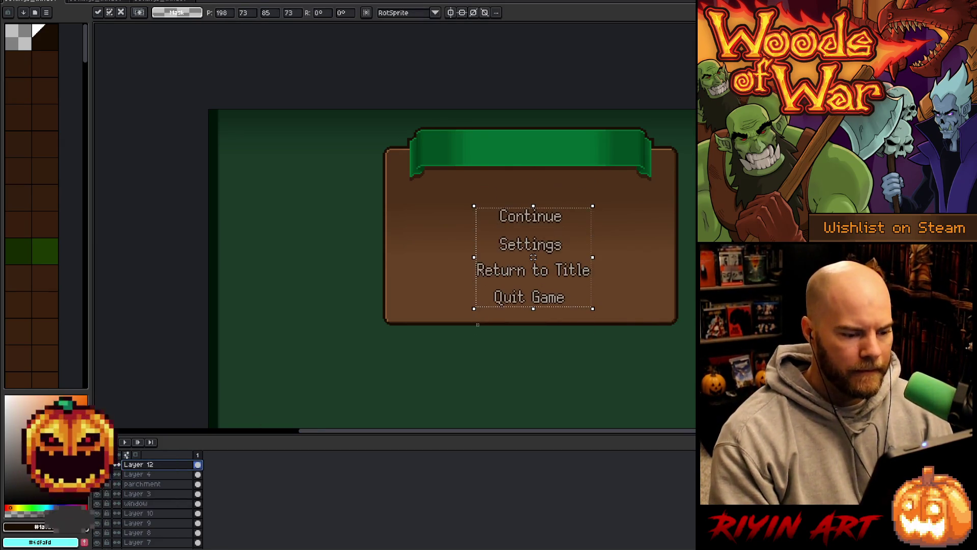
key(Up)
key(Up)
key(Up)
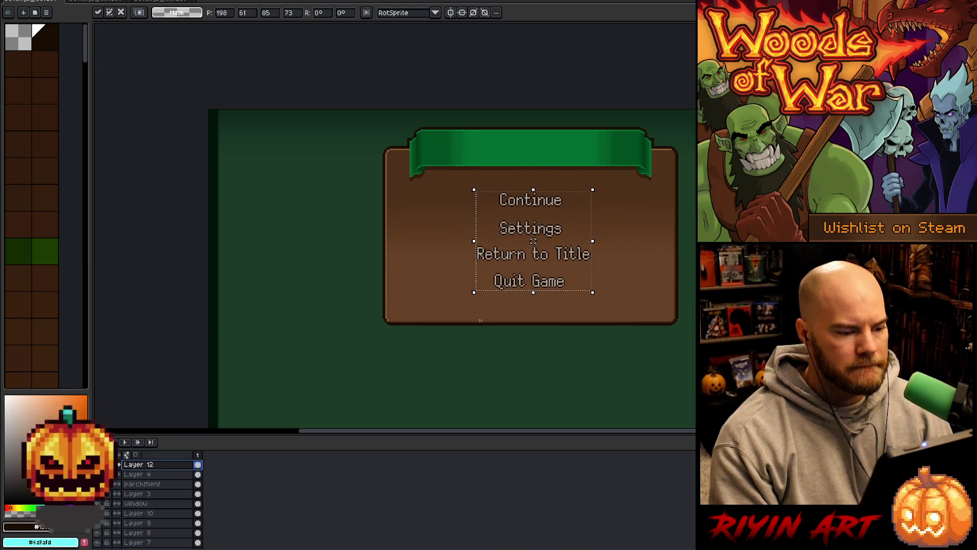
key(Up)
key(Up)
key(Up)
scroll(668, 287, down, 1)
scroll(692, 349, down, 1)
drag(662, 345, 563, 340)
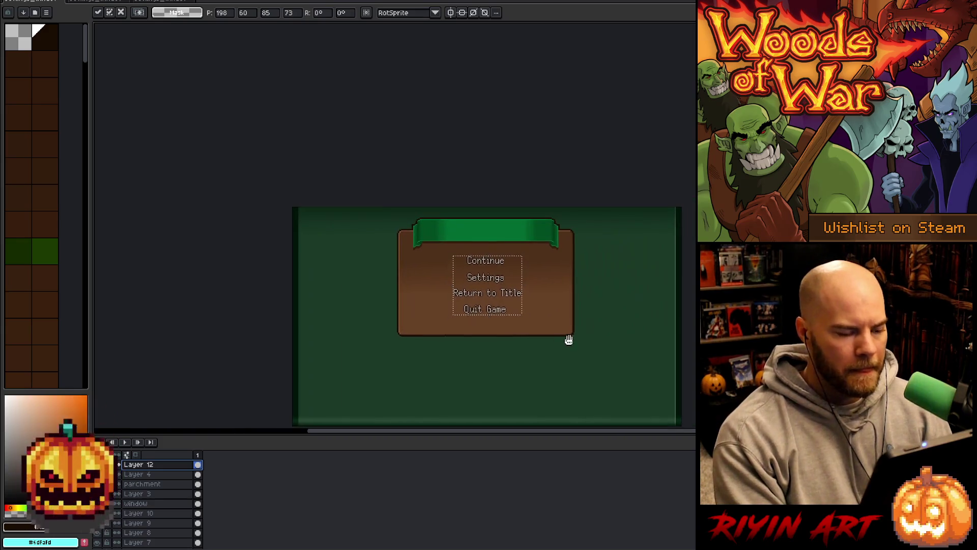
key(Return)
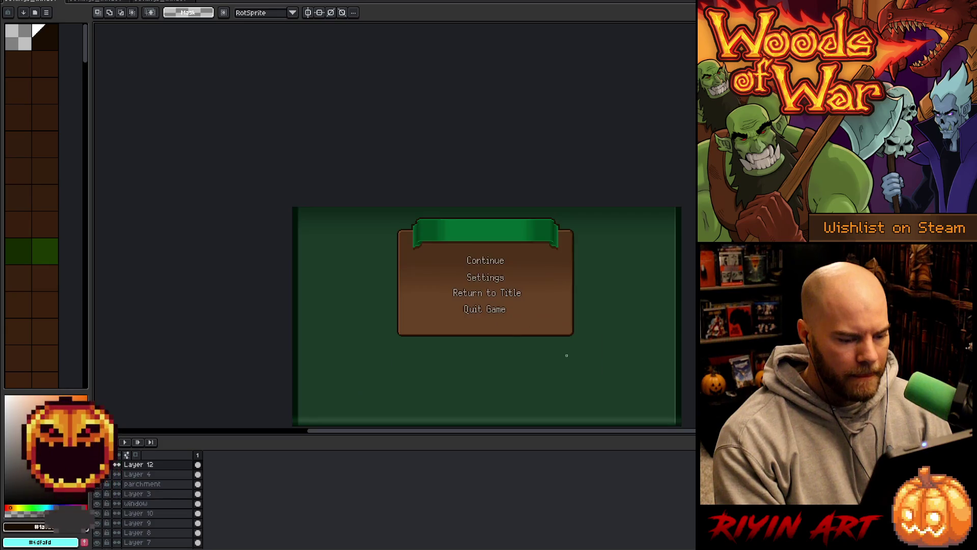
drag(537, 371, 504, 334)
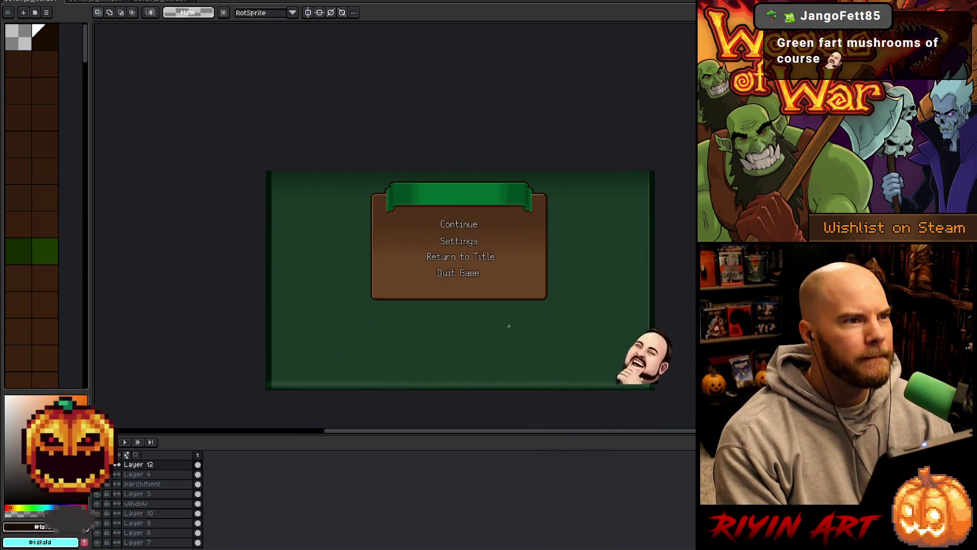
scroll(496, 298, up, 1)
scroll(499, 291, down, 1)
scroll(499, 290, up, 1)
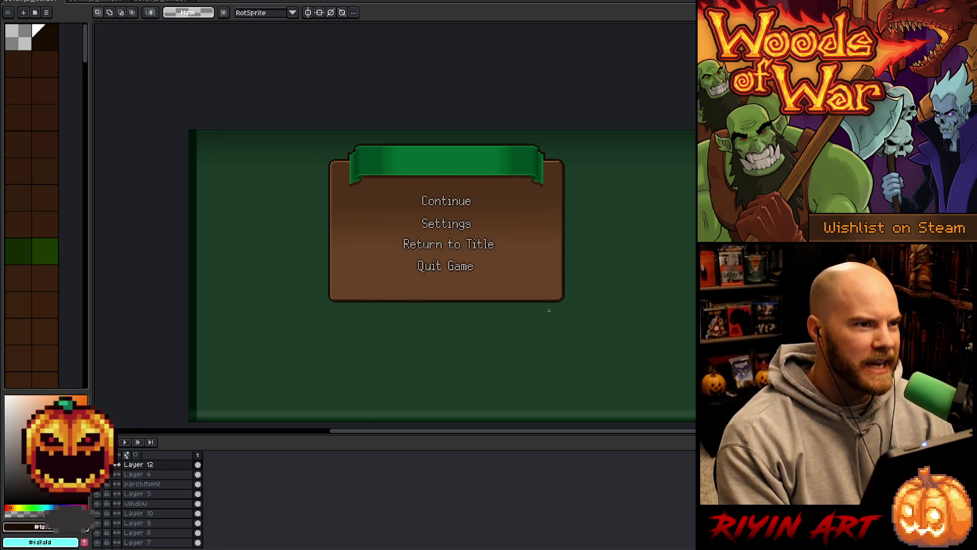
mouse_move(493, 366)
mouse_down()
mouse_move(383, 382)
mouse_move(384, 320)
mouse_move(396, 317)
mouse_up()
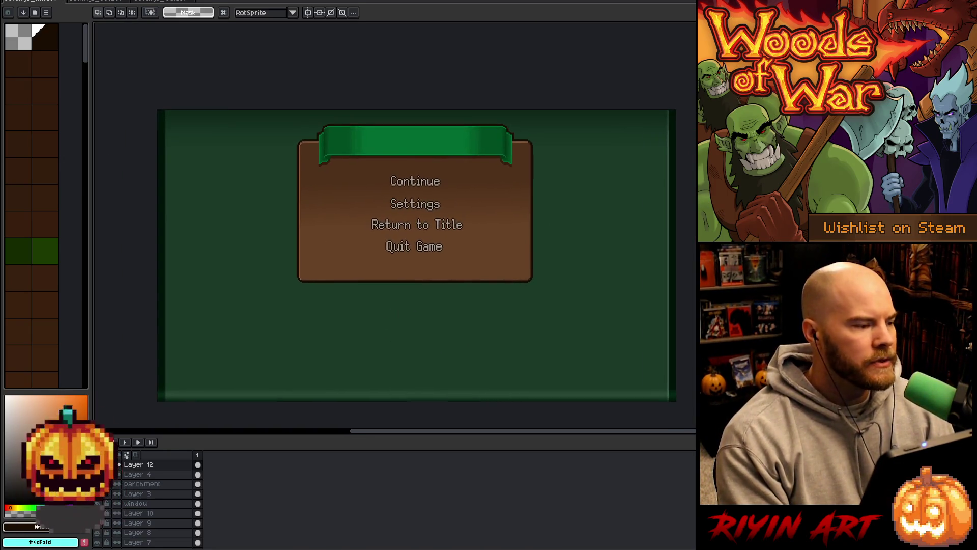
Open grim_transition_v8.aseprite from the TreeRevenge folder.
key(alt+f)
key(o)
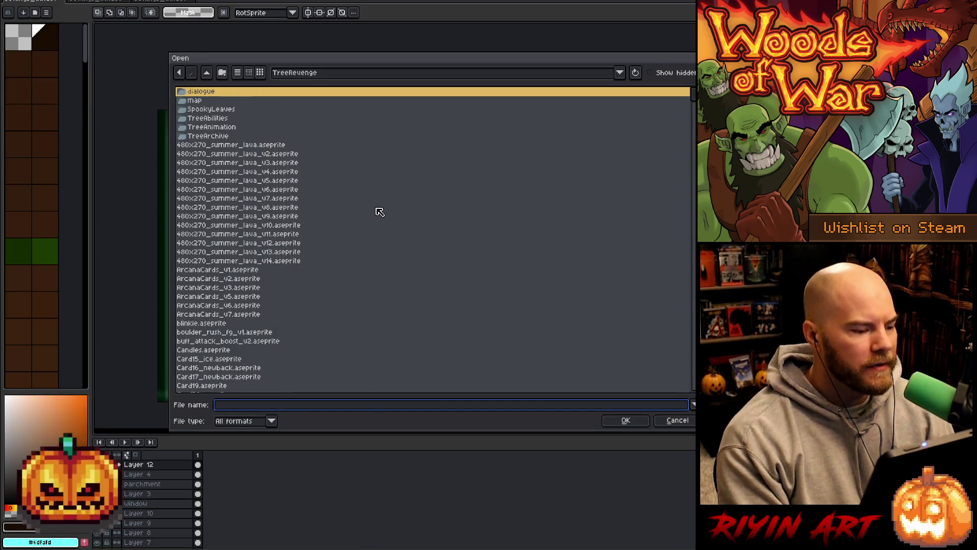
scroll(407, 275, down, 5)
click(409, 275)
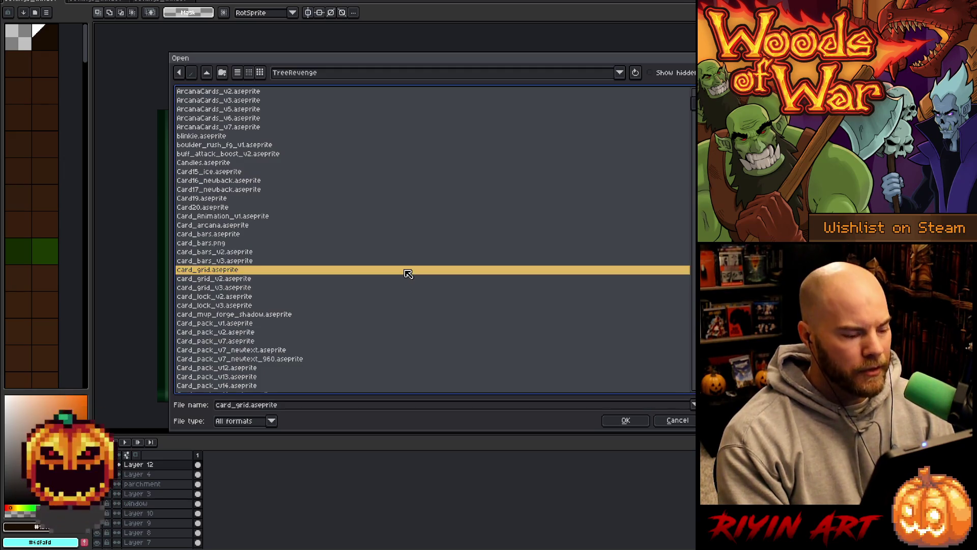
key(g)
scroll(409, 273, down, 5)
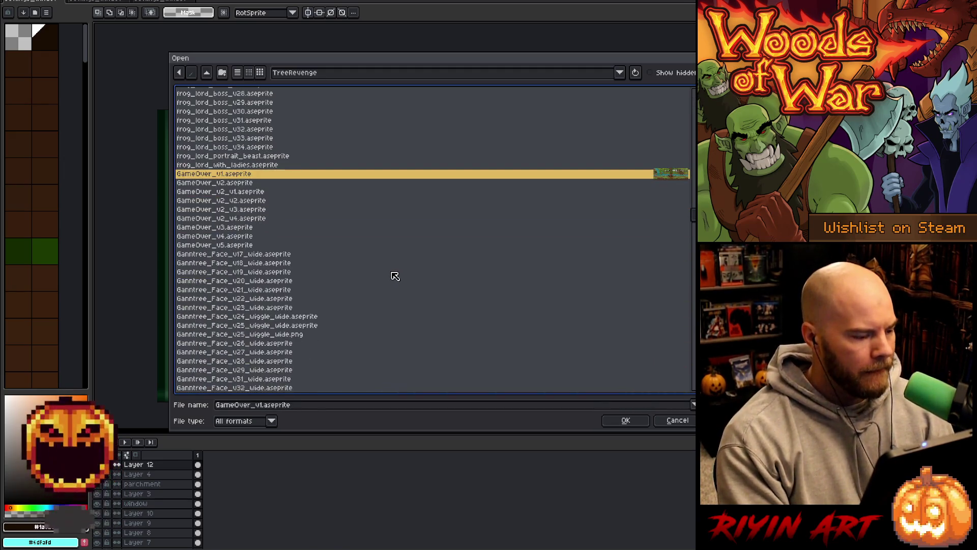
scroll(375, 275, down, 5)
scroll(370, 276, down, 3)
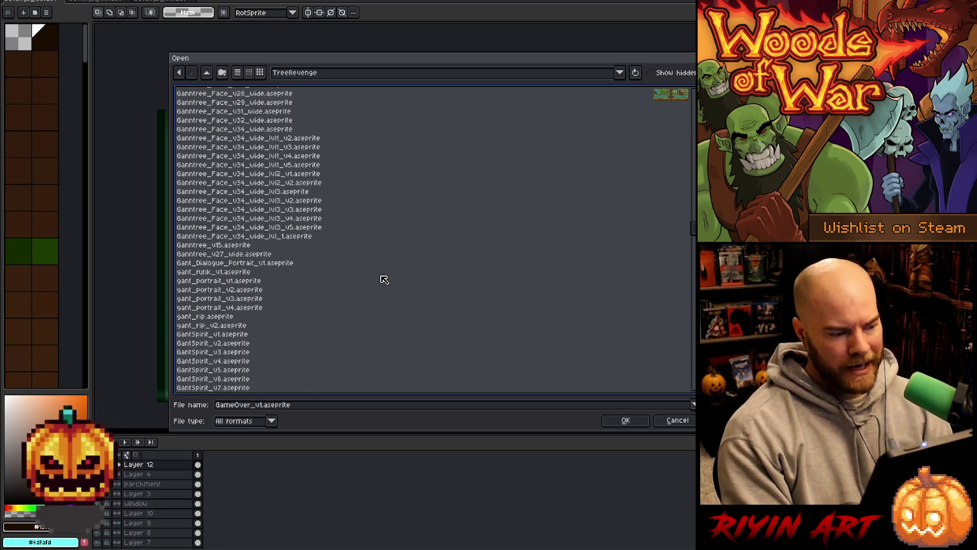
scroll(384, 279, down, 4)
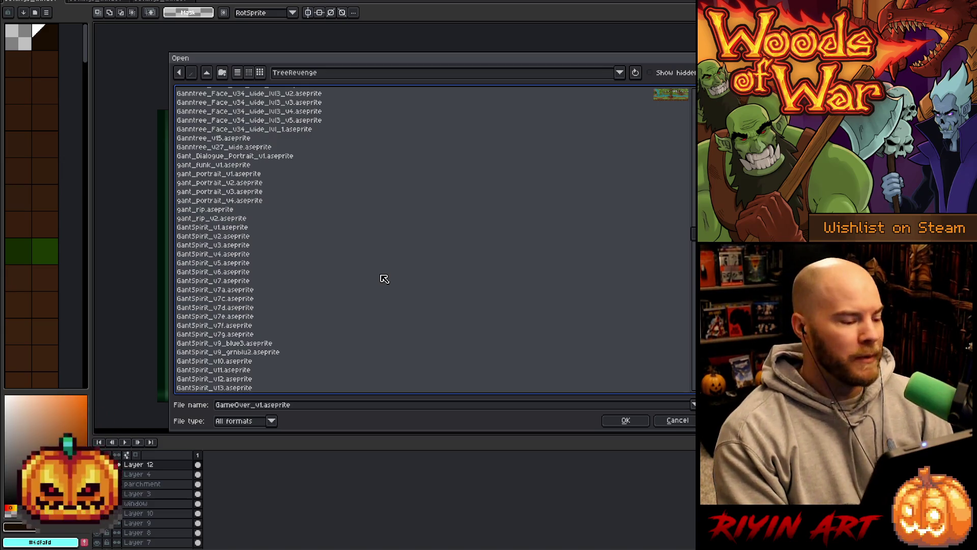
scroll(384, 279, down, 2)
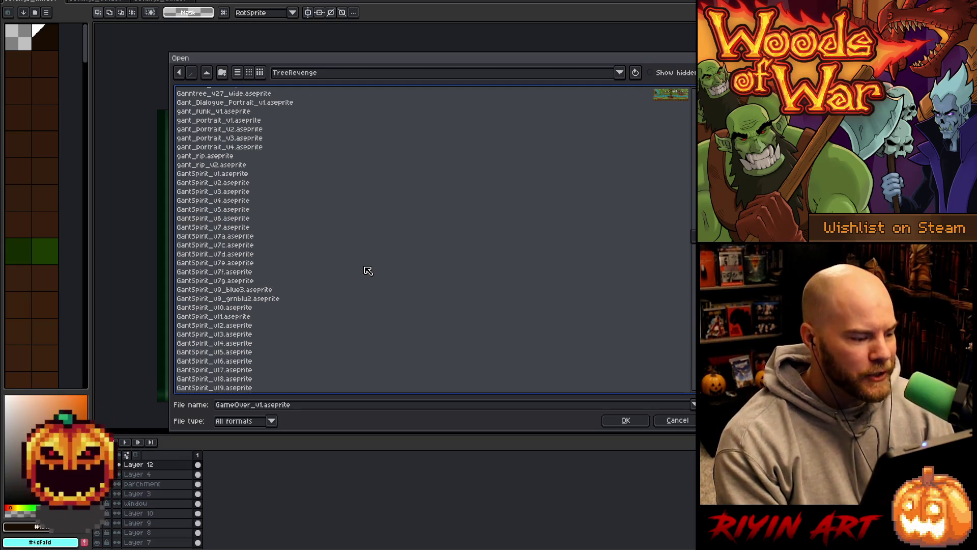
scroll(371, 272, down, 10)
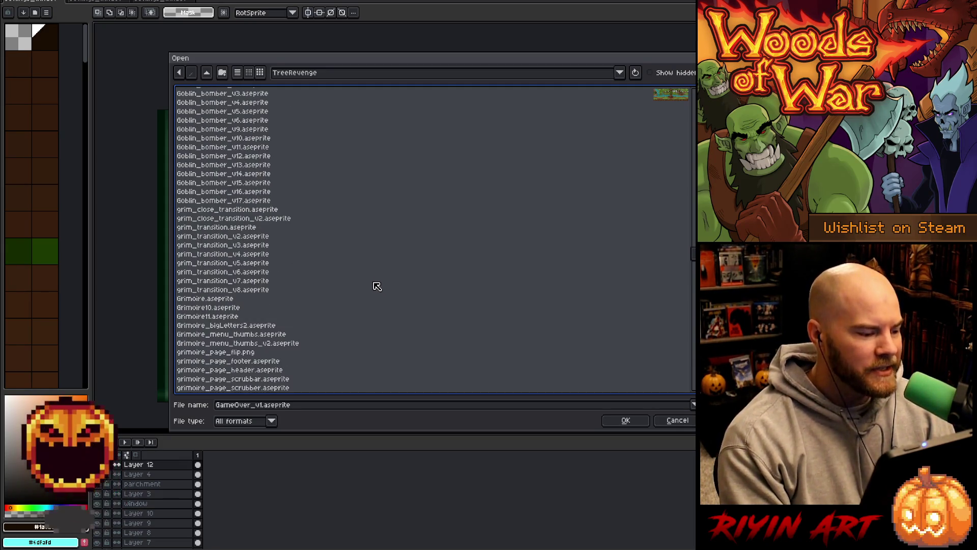
click(261, 293)
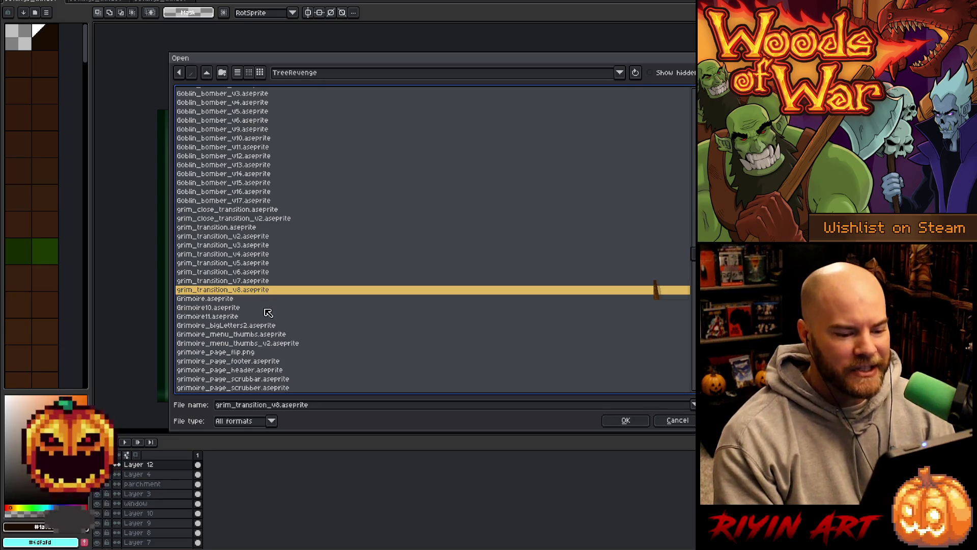
key(Return)
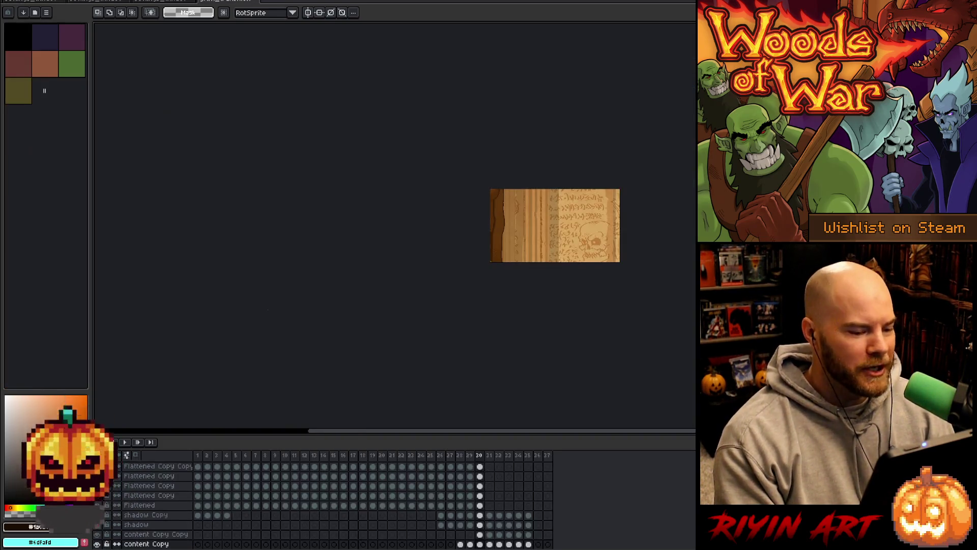
Play the page-turn animation from frame 1 and stop on frame 30 with the skull page.
scroll(661, 189, up, 3)
scroll(465, 303, down, 1)
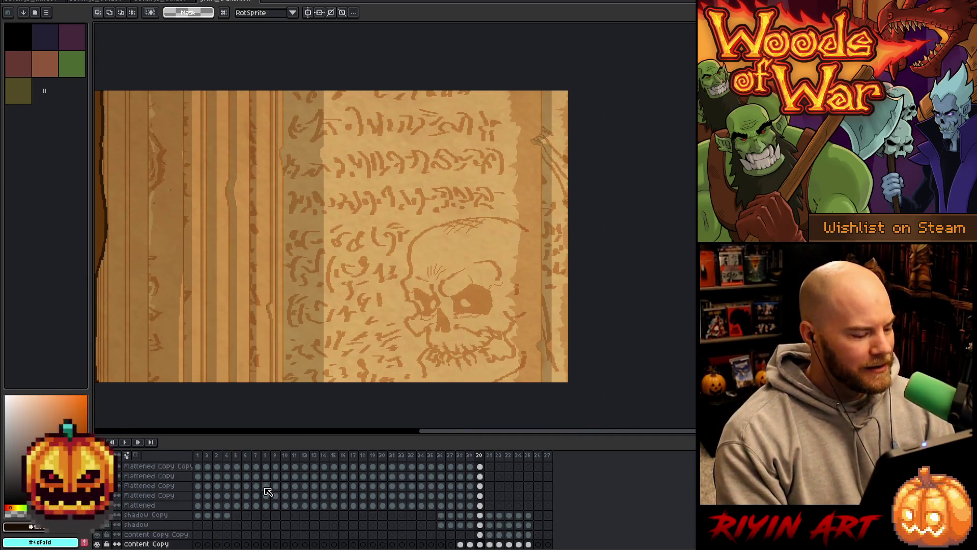
click(199, 454)
key(Return)
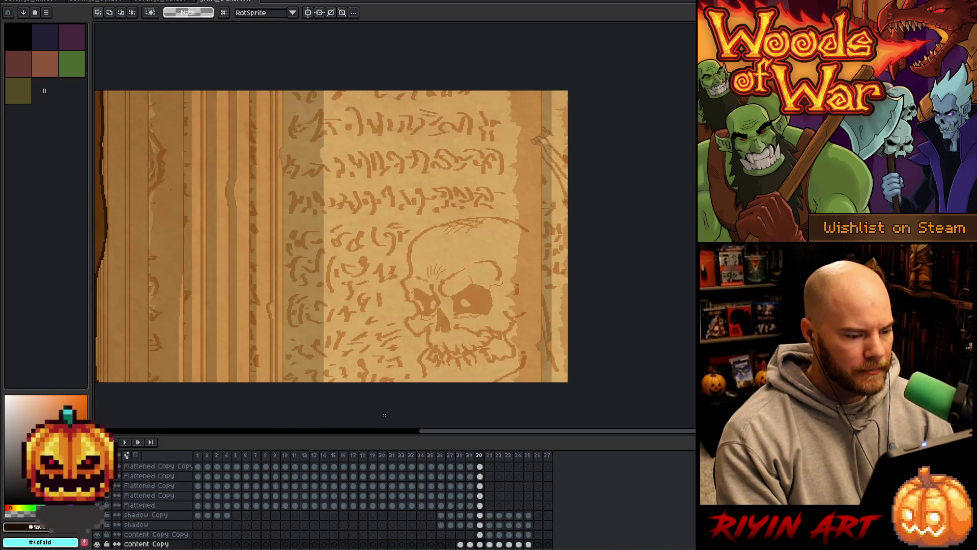
key(Right)
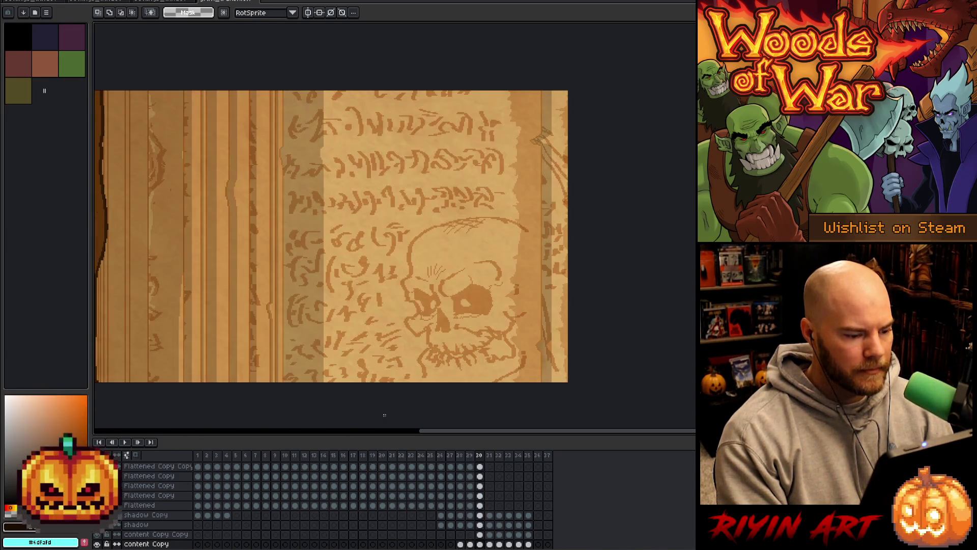
drag(366, 261, 402, 257)
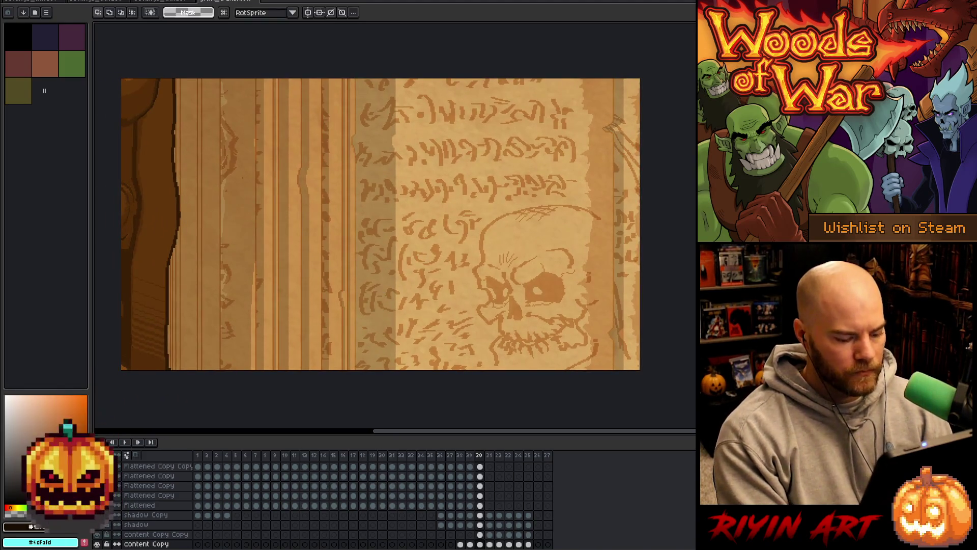
Hide the shadow Copy layer's dark stripes and compare the texture Copy overlay on and off.
click(393, 233)
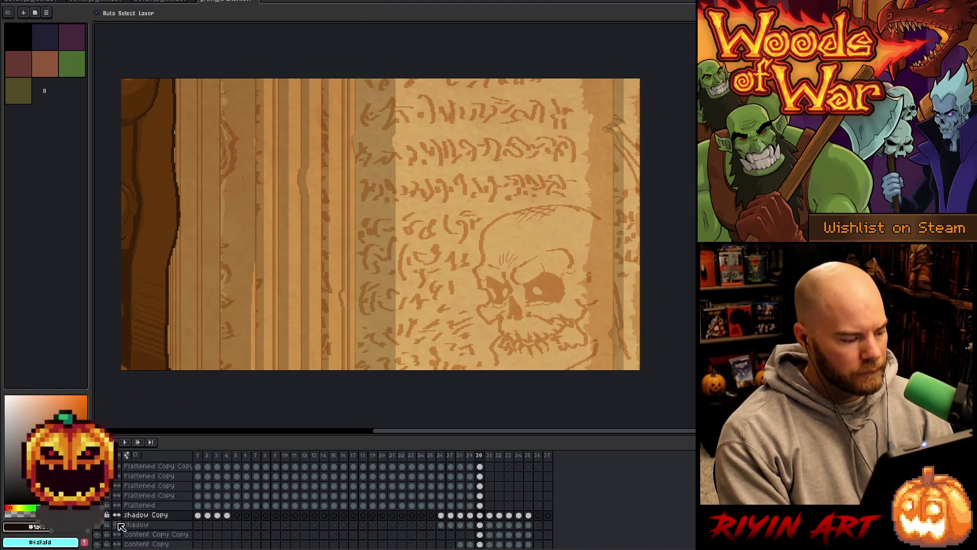
click(100, 515)
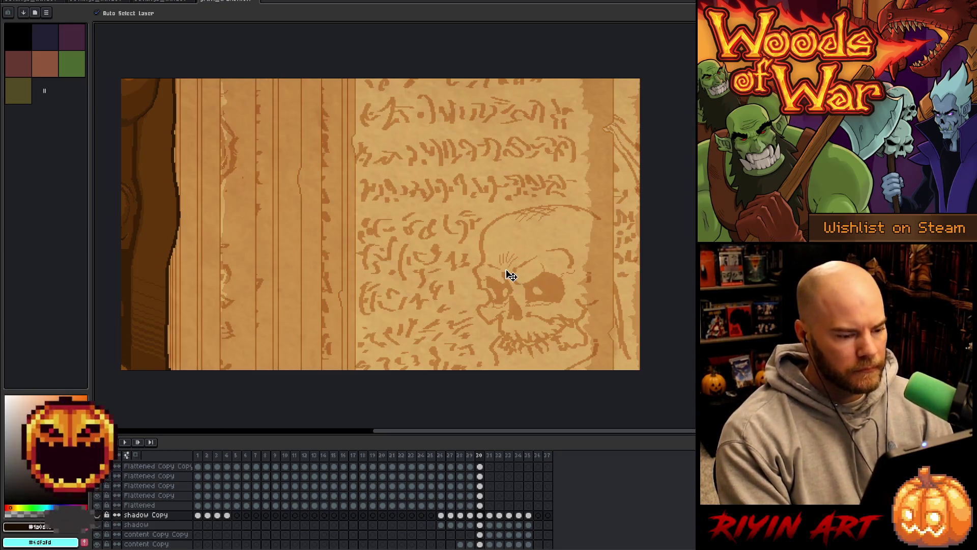
click(417, 169)
click(100, 525)
click(100, 525)
click(101, 532)
click(100, 531)
click(101, 532)
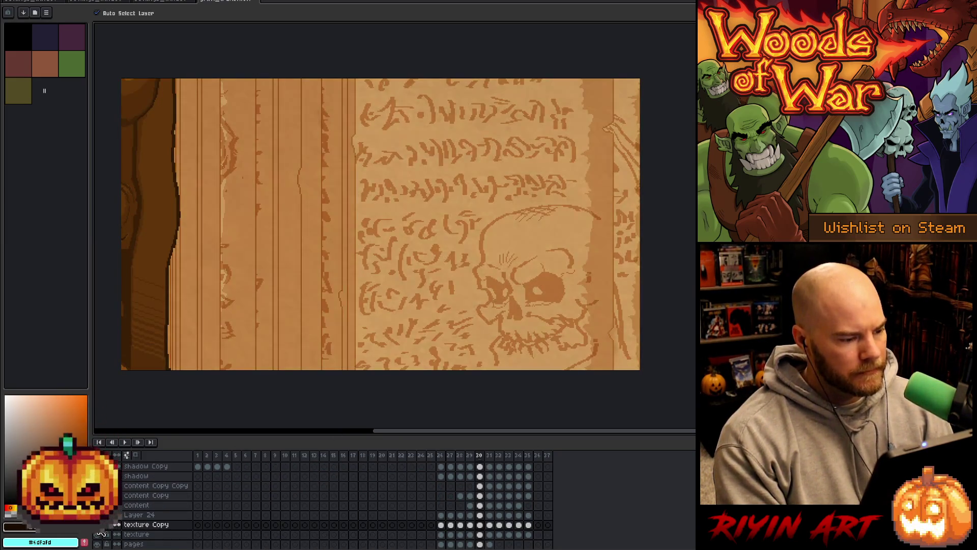
click(100, 532)
scroll(100, 531, down, 1)
scroll(102, 533, down, 2)
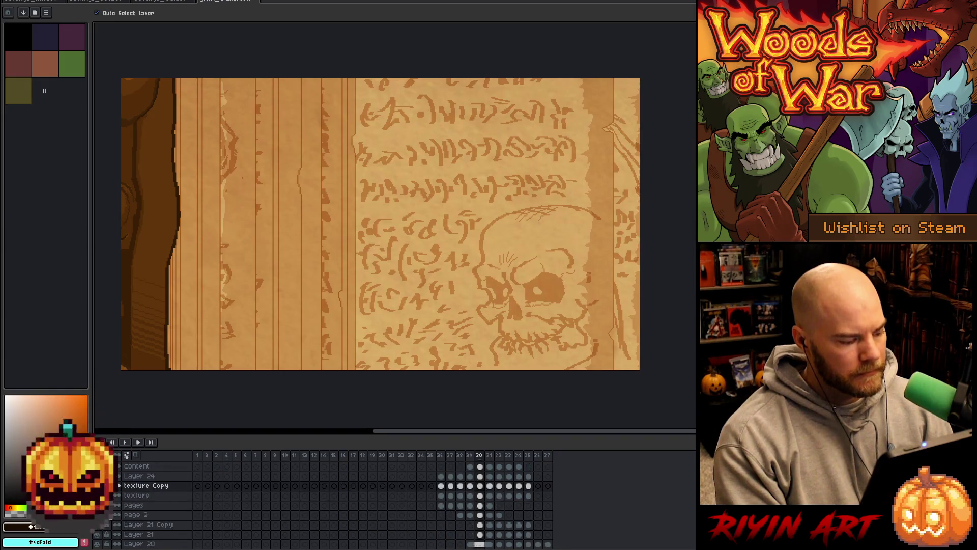
click(102, 498)
click(103, 497)
click(102, 498)
click(103, 498)
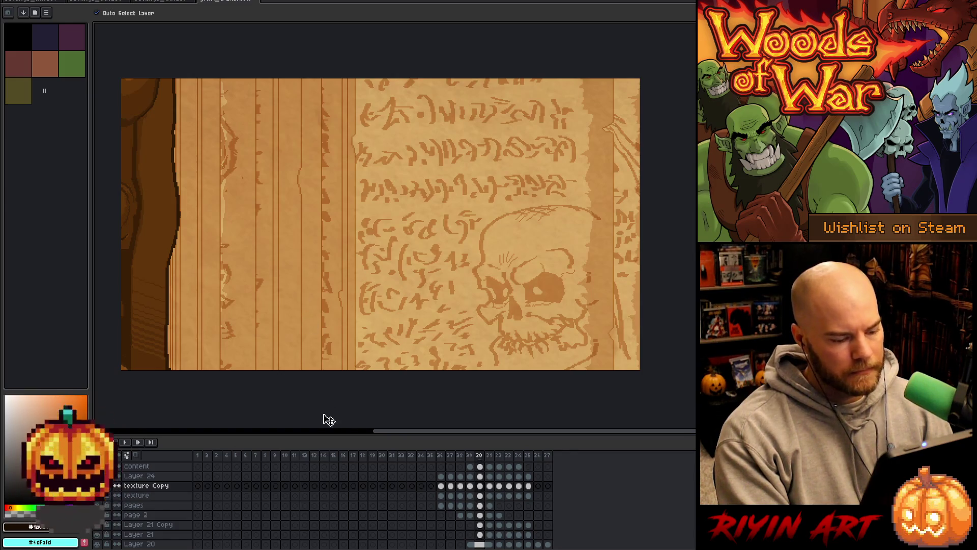
On frame 30, marquee-select the right-hand skull page and return to the pause menu document.
key(Right)
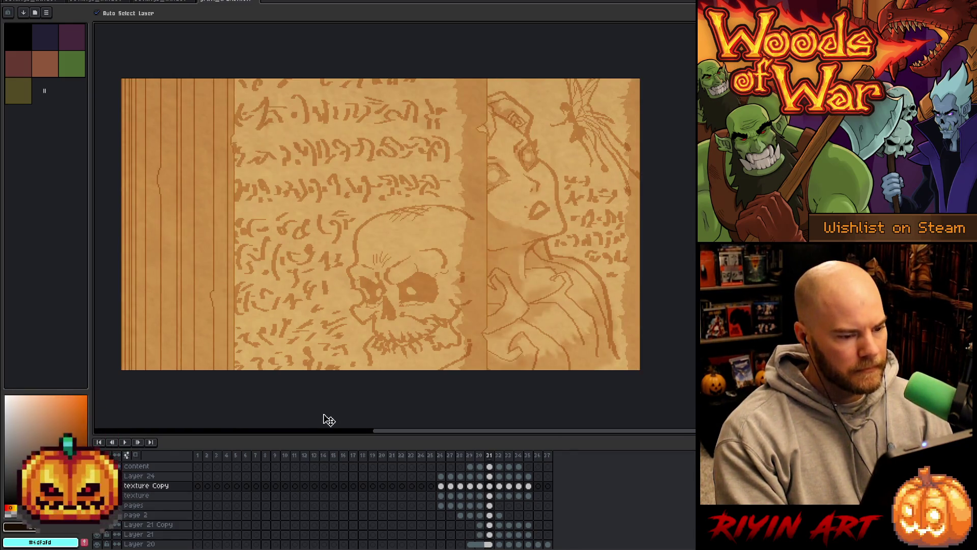
key(Left)
key(Left)
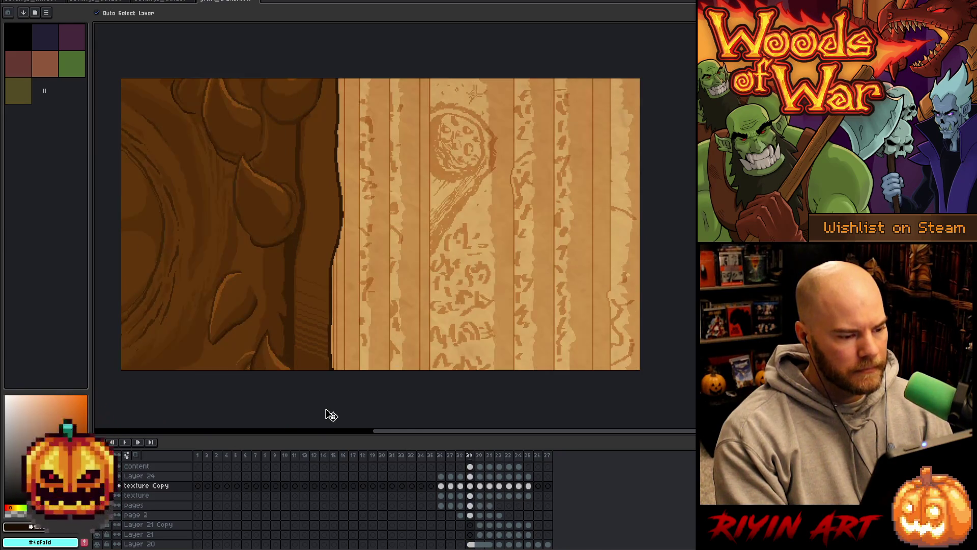
key(Right)
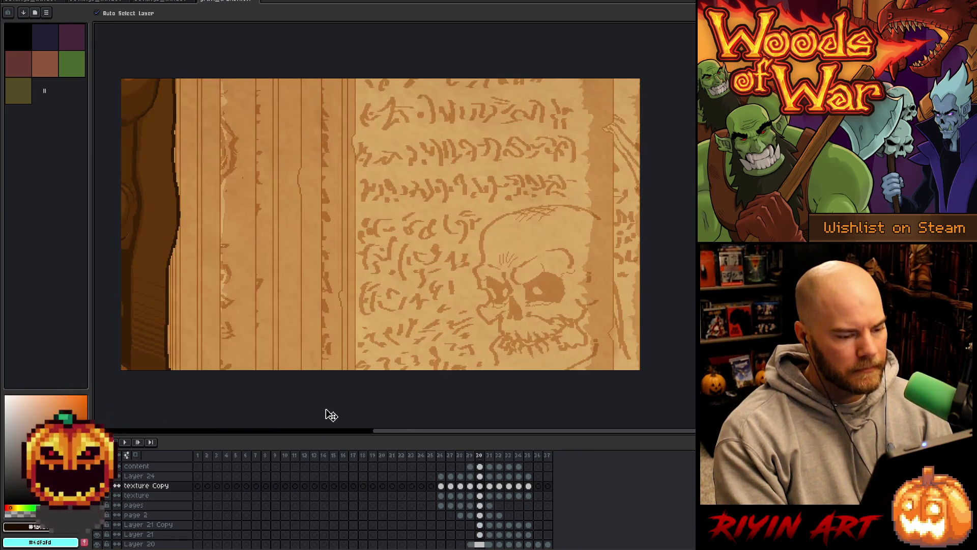
key(m)
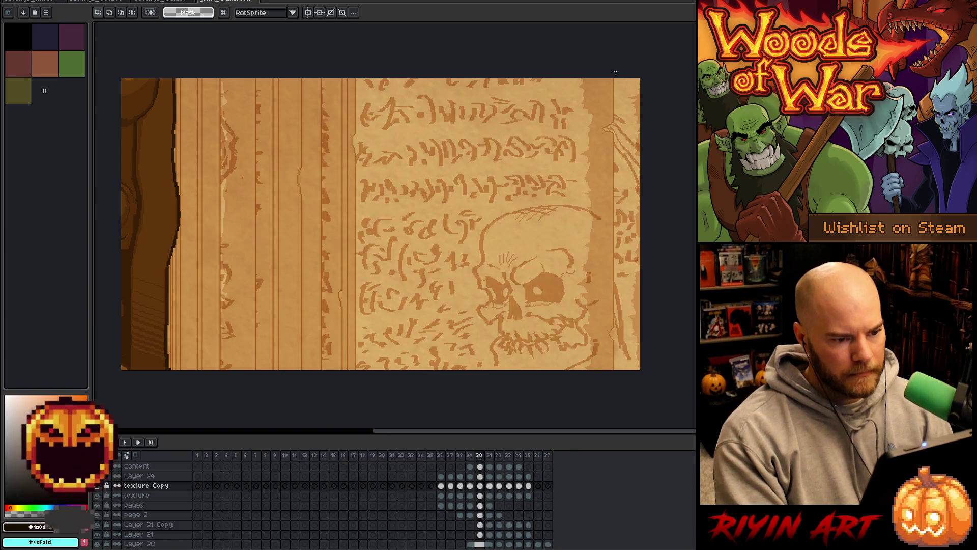
scroll(615, 72, down, 2)
drag(615, 31, 356, 418)
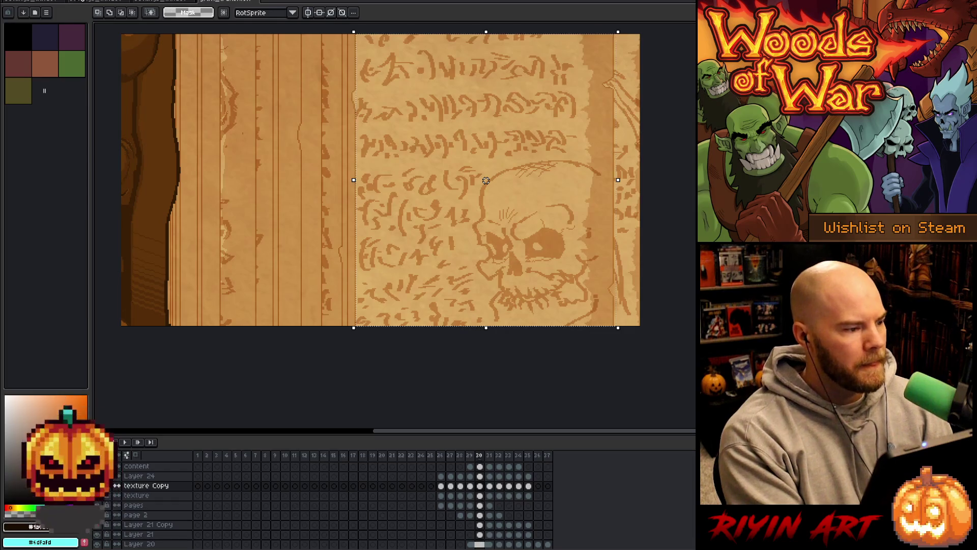
click(29, 4)
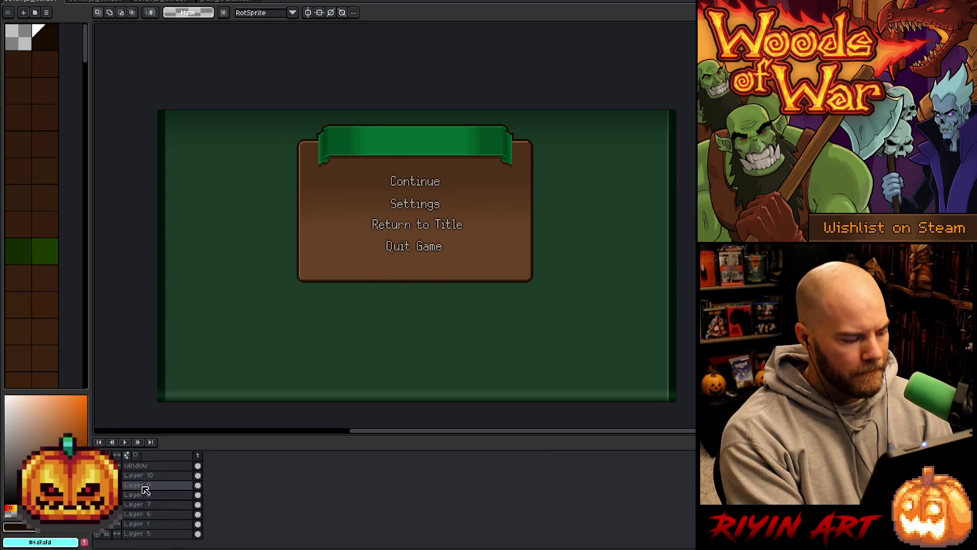
Paste the skull page above Layer 10, rotate it 15.5° and move it to the upper left.
key(v)
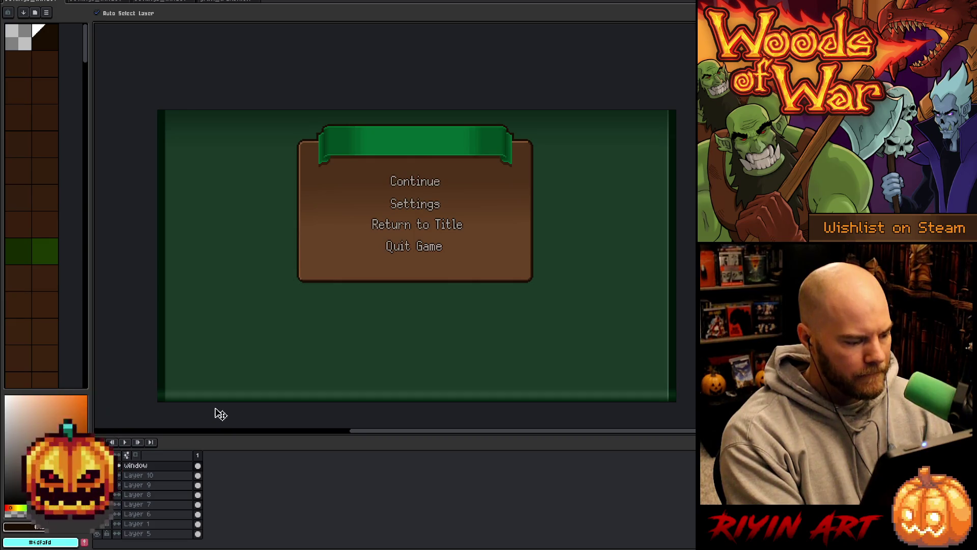
click(130, 475)
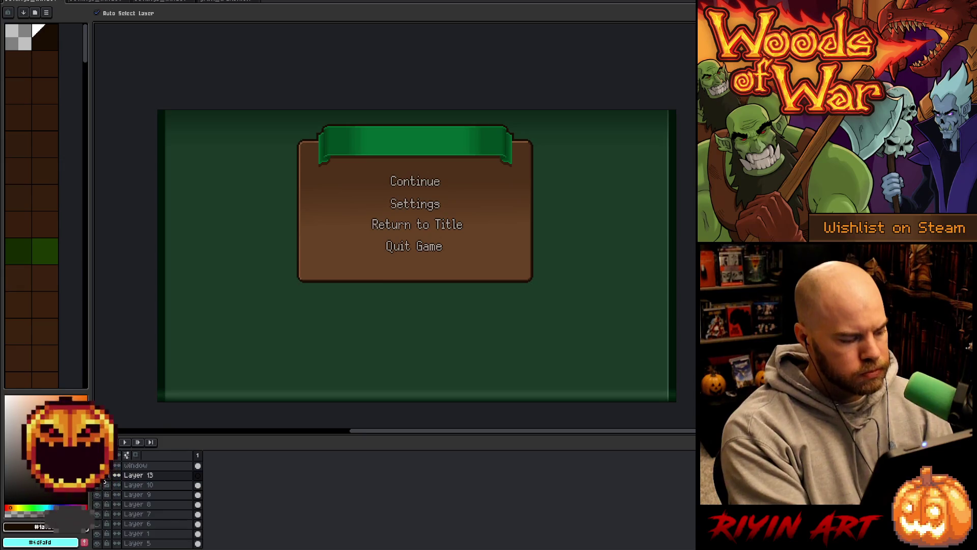
key(ctrl+v)
mouse_move(606, 339)
mouse_down()
mouse_move(415, 327)
mouse_move(410, 345)
mouse_move(606, 311)
mouse_move(535, 342)
mouse_up()
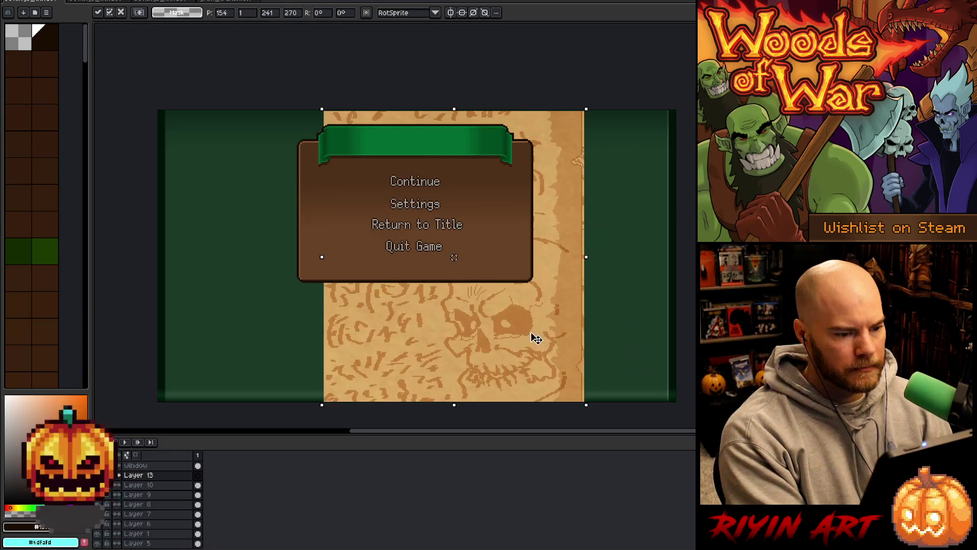
mouse_move(594, 105)
mouse_down()
mouse_move(389, 93)
mouse_move(499, 59)
mouse_move(564, 53)
mouse_up()
mouse_move(521, 271)
mouse_down()
mouse_move(366, 323)
mouse_move(303, 295)
mouse_move(327, 306)
mouse_move(345, 296)
mouse_move(321, 299)
mouse_move(331, 322)
mouse_move(338, 283)
mouse_move(327, 284)
mouse_up()
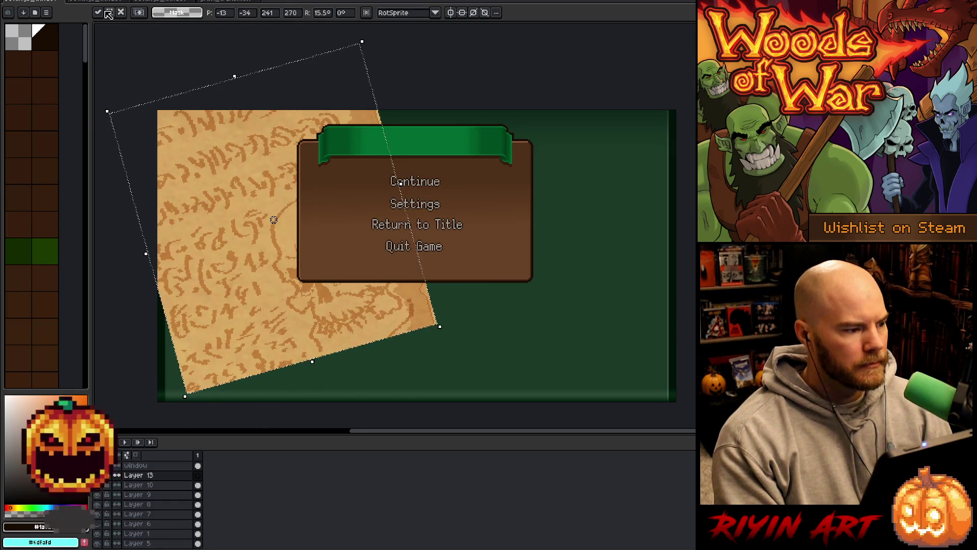
click(100, 1)
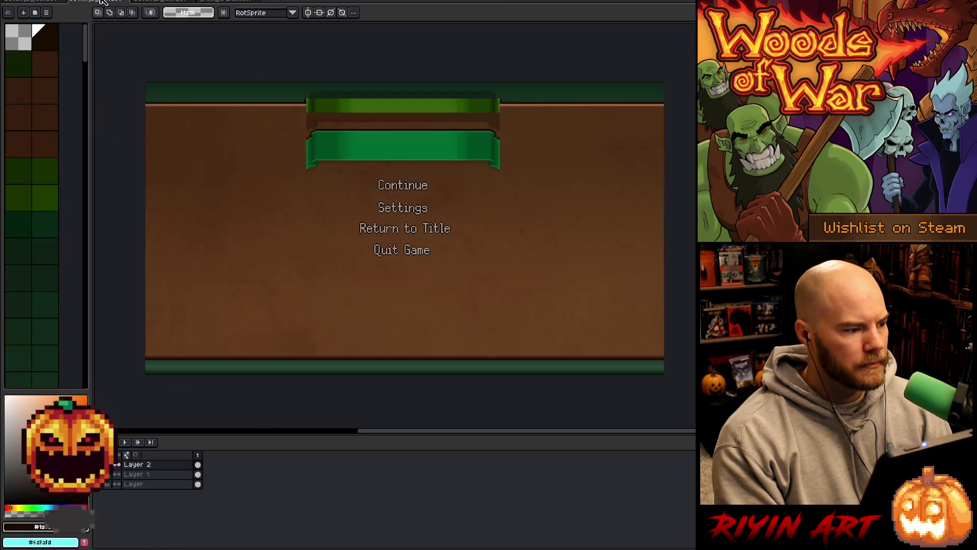
Close settings_window_mini without saving and bring up the grimoire parchment sprite.
click(127, 2)
click(466, 291)
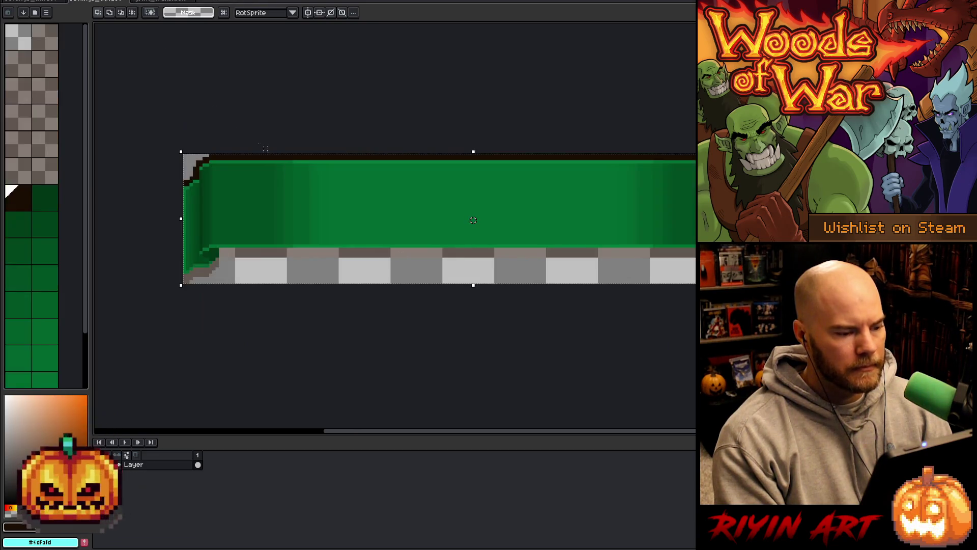
click(122, 2)
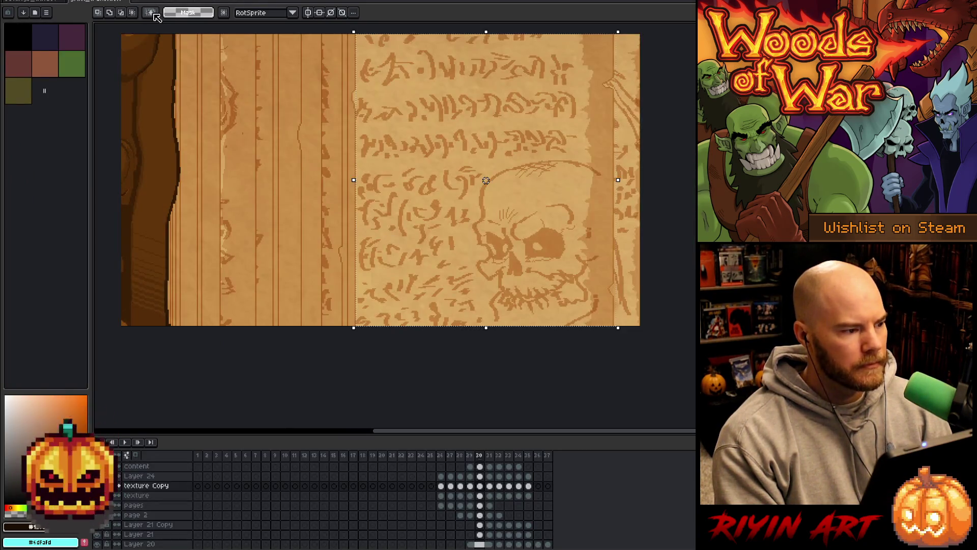
On frame 32, select the elf-portrait page, then return to the mockup's Layer 13.
key(Right)
key(Right)
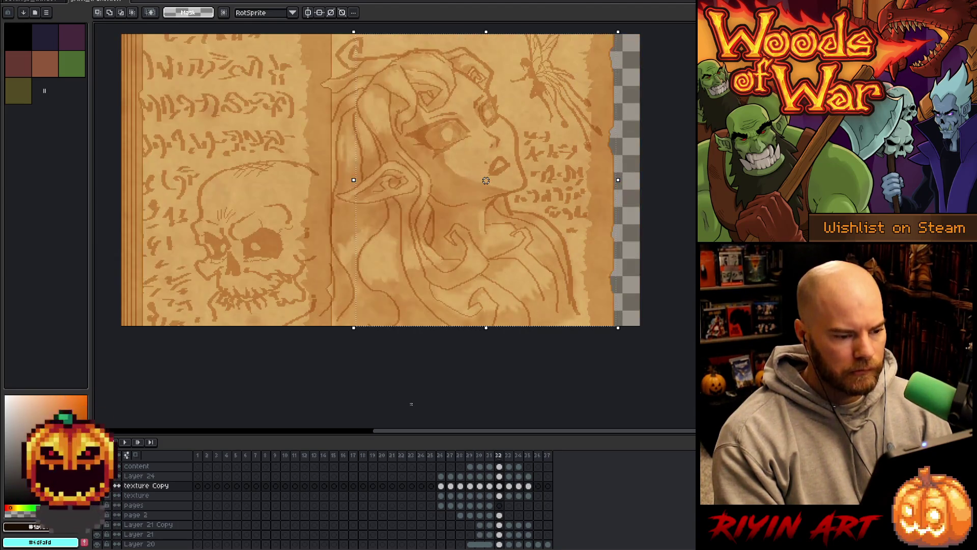
key(Right)
key(Left)
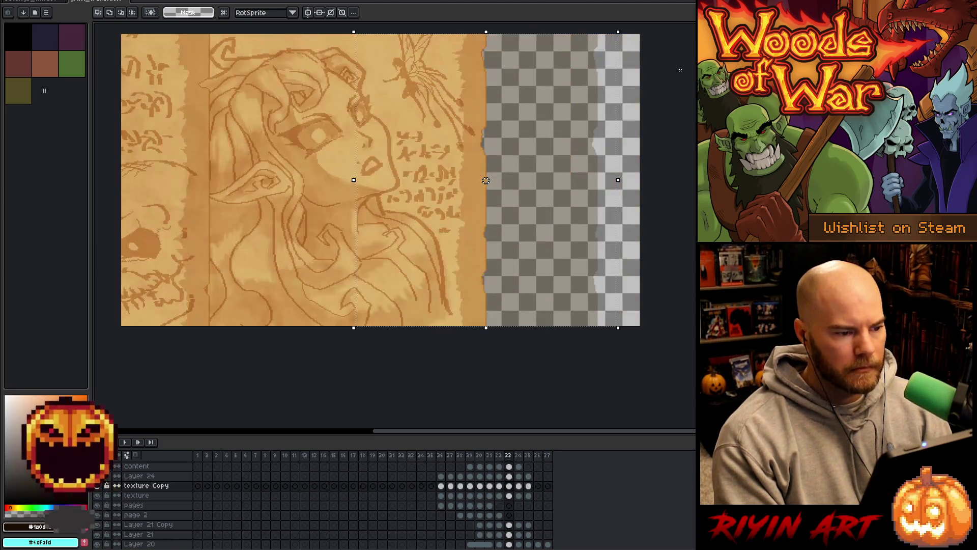
key(ctrl+d)
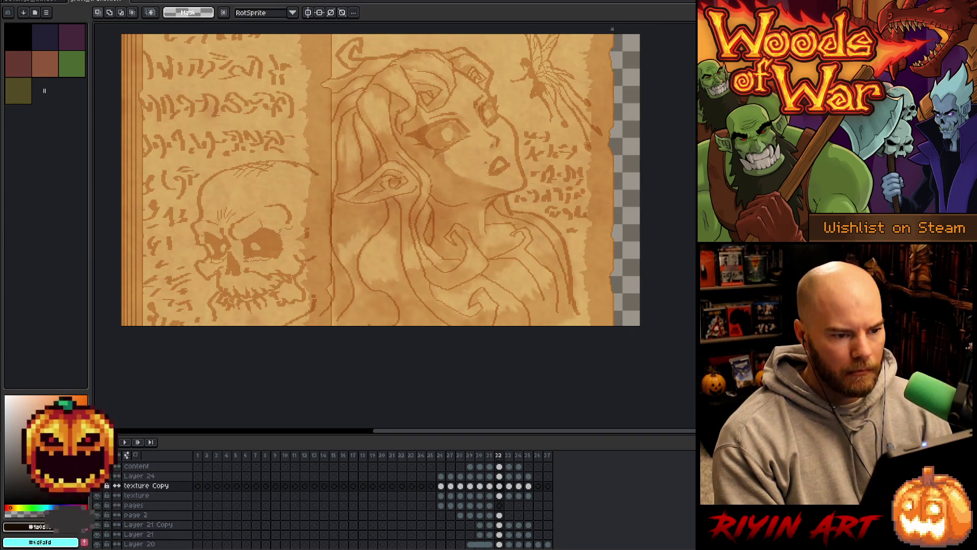
mouse_move(612, 29)
mouse_down()
mouse_move(449, 349)
mouse_move(321, 403)
mouse_up()
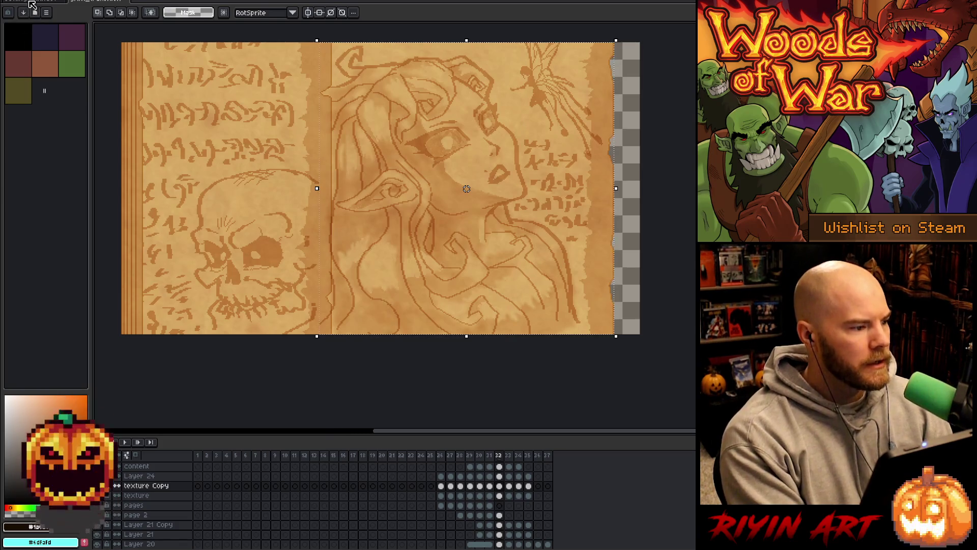
click(33, 1)
click(162, 475)
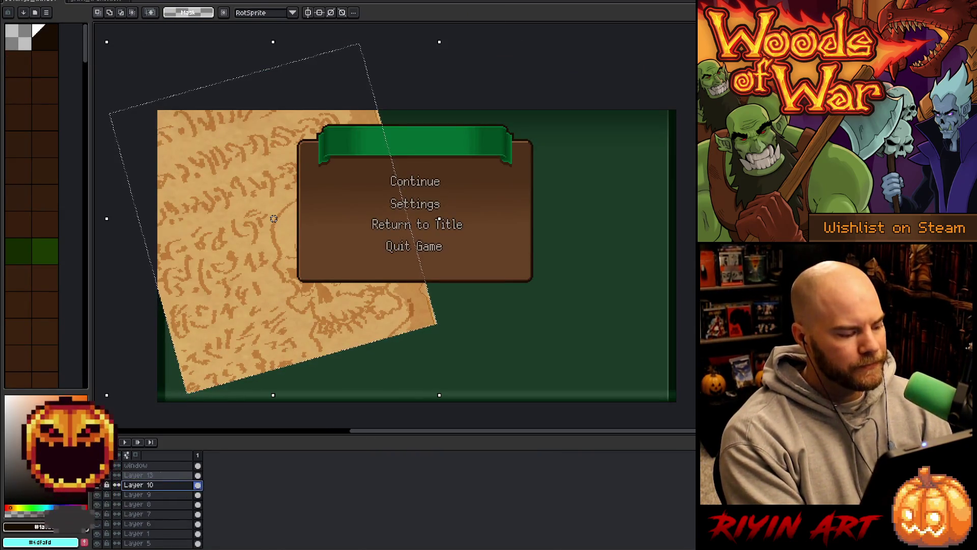
Paste the elf-portrait page onto a new layer, rotated and placed at the lower right.
key(shift+n)
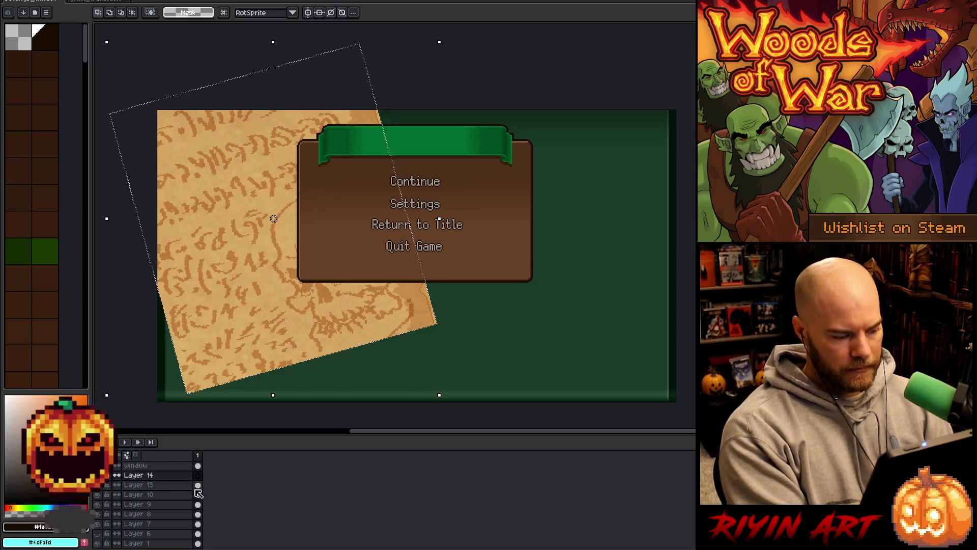
key(ctrl+v)
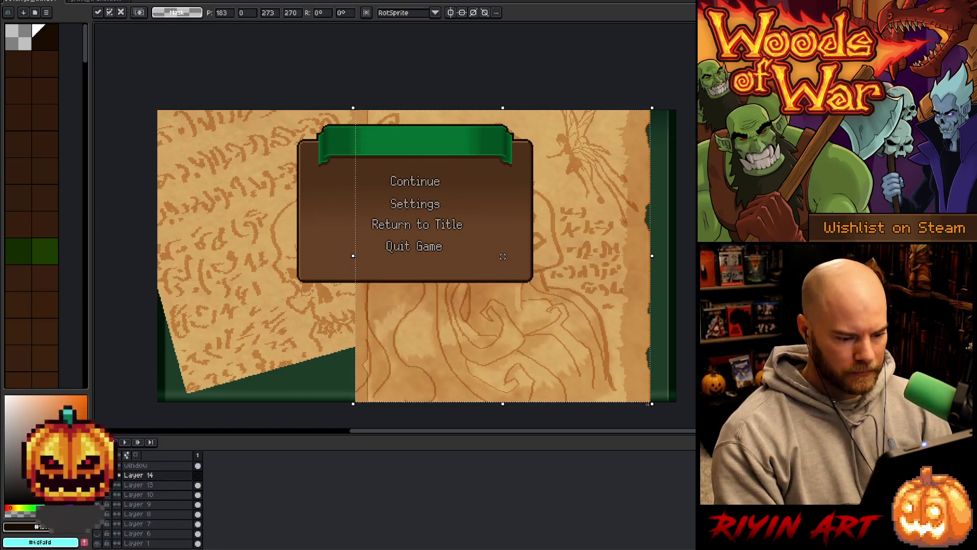
drag(660, 410, 624, 419)
mouse_move(600, 415)
mouse_down()
mouse_move(532, 375)
mouse_move(545, 290)
mouse_move(552, 388)
mouse_move(512, 431)
mouse_move(526, 390)
mouse_move(512, 358)
mouse_move(559, 431)
mouse_move(548, 382)
mouse_move(558, 353)
mouse_move(569, 360)
mouse_up()
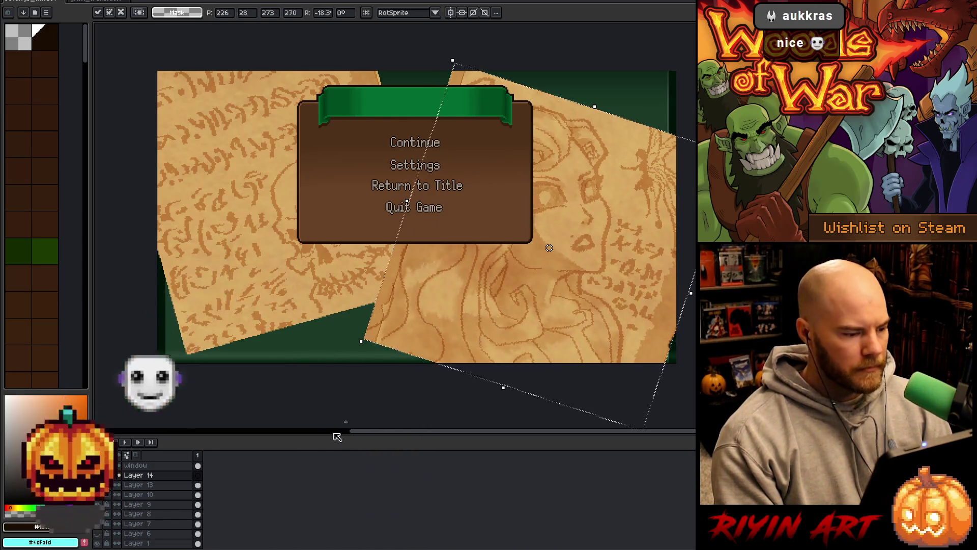
click(147, 484)
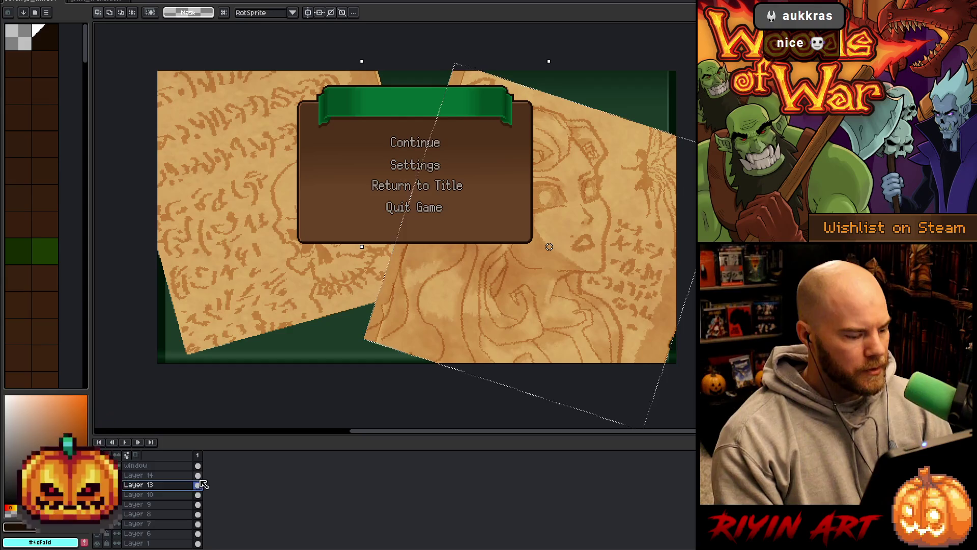
Move Layer 13 above Layer 14 so the first page overlaps the elf page.
drag(166, 483, 165, 473)
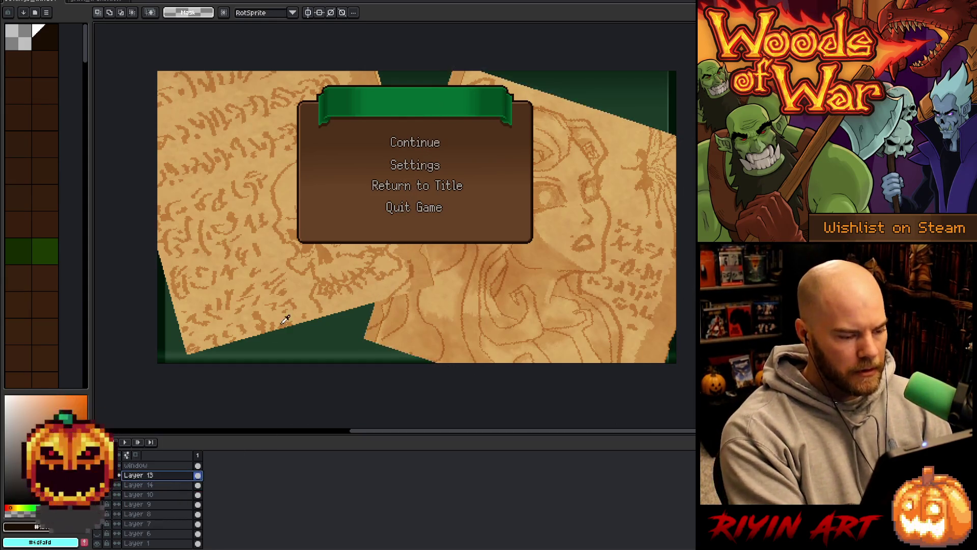
scroll(549, 246, down, 1)
scroll(549, 246, up, 1)
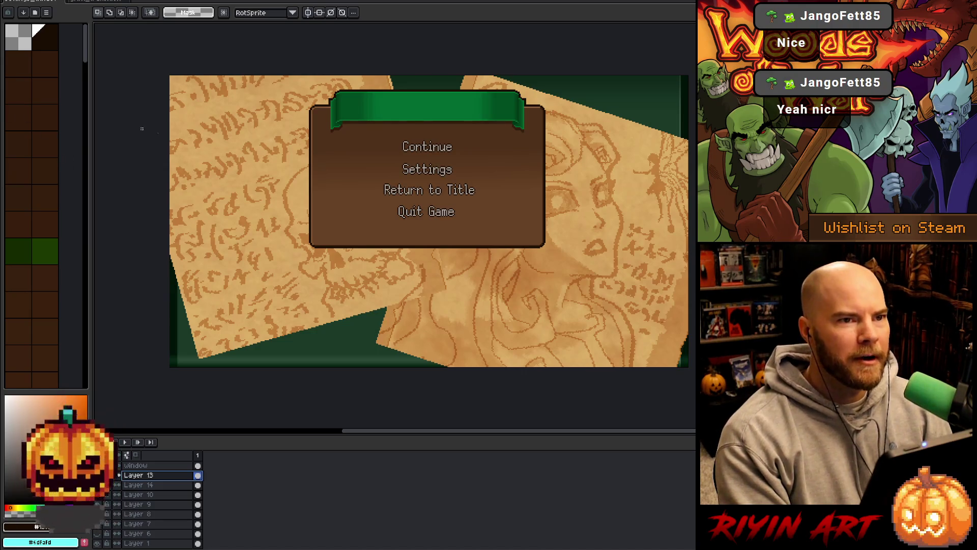
scroll(265, 199, down, 1)
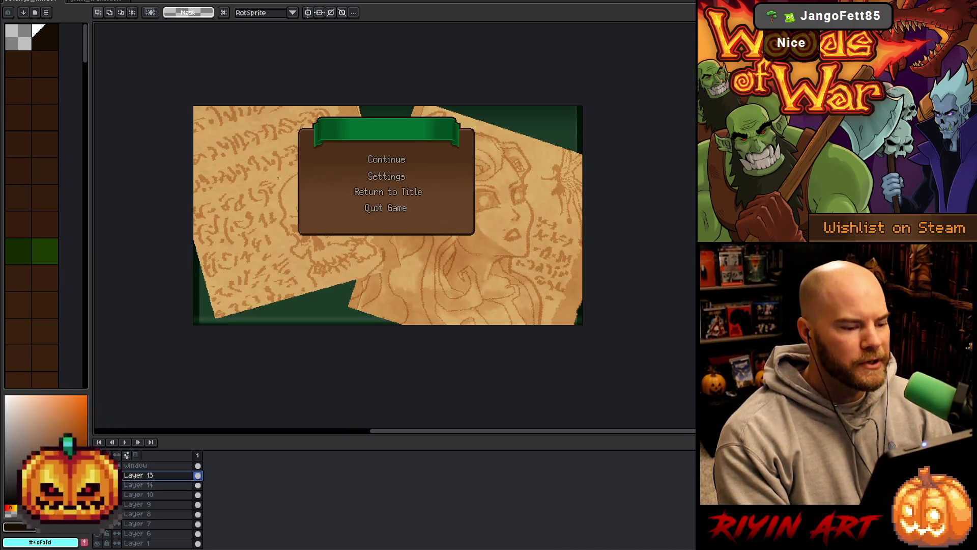
scroll(315, 172, up, 1)
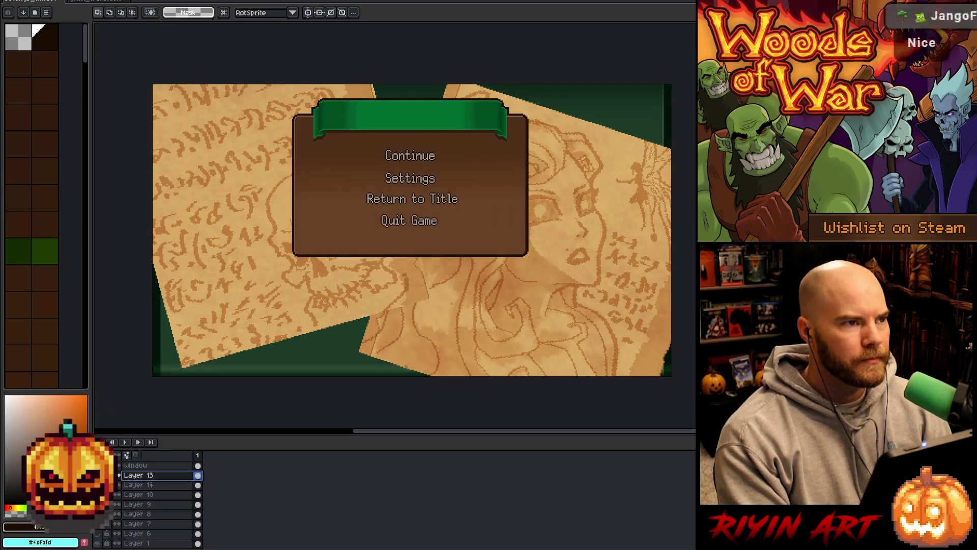
scroll(364, 294, down, 1)
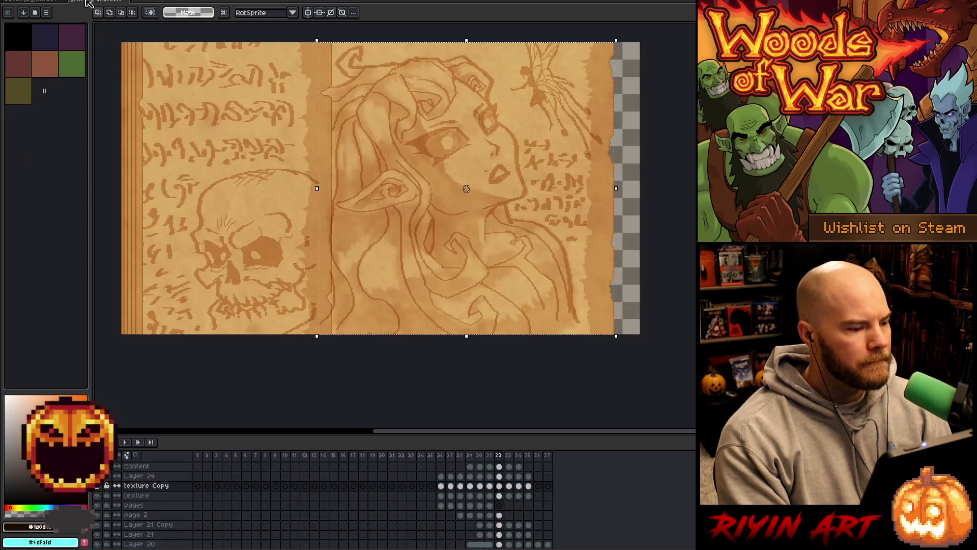
click(90, 3)
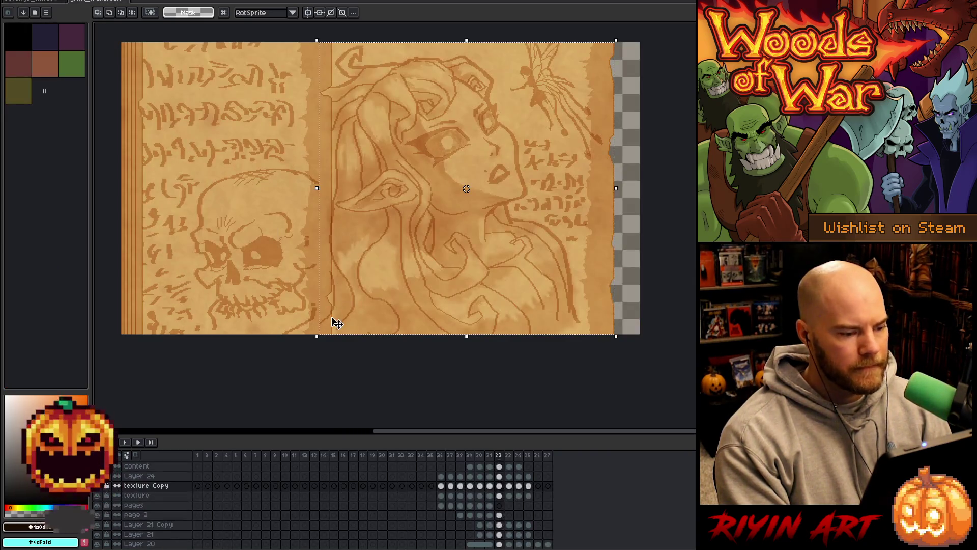
key(Left)
key(Left)
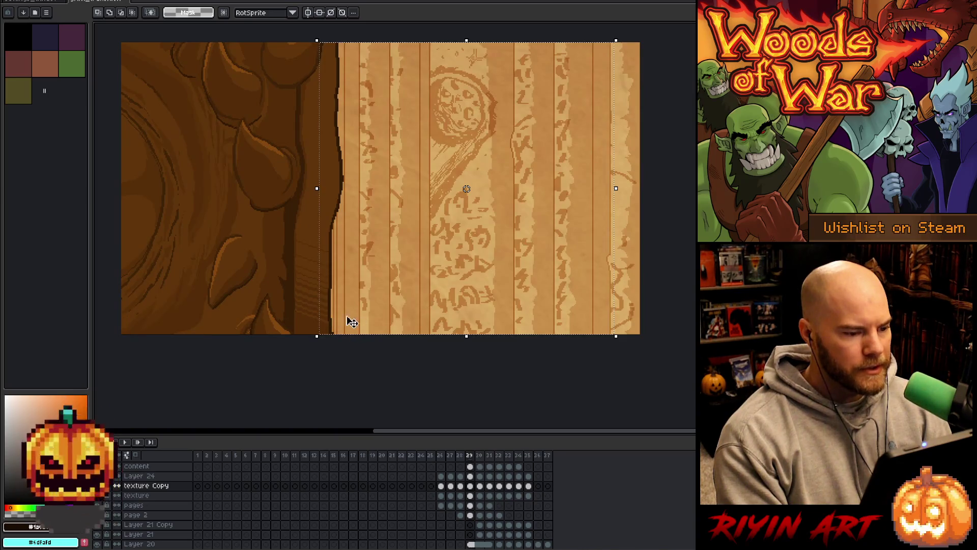
key(Right)
key(ctrl+d)
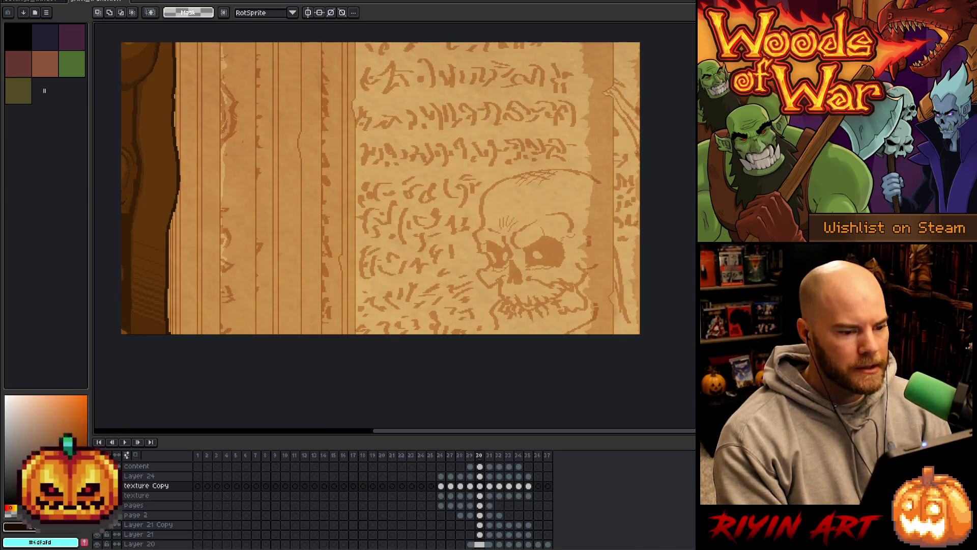
click(52, 5)
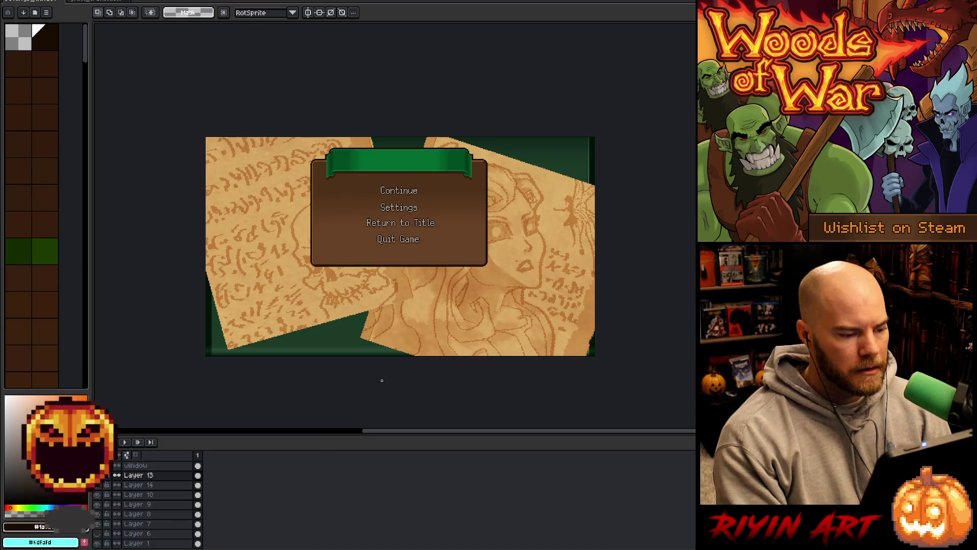
Shift Layers 13 and 14 together right and down, discarding a trial scale.
shift+click(162, 485)
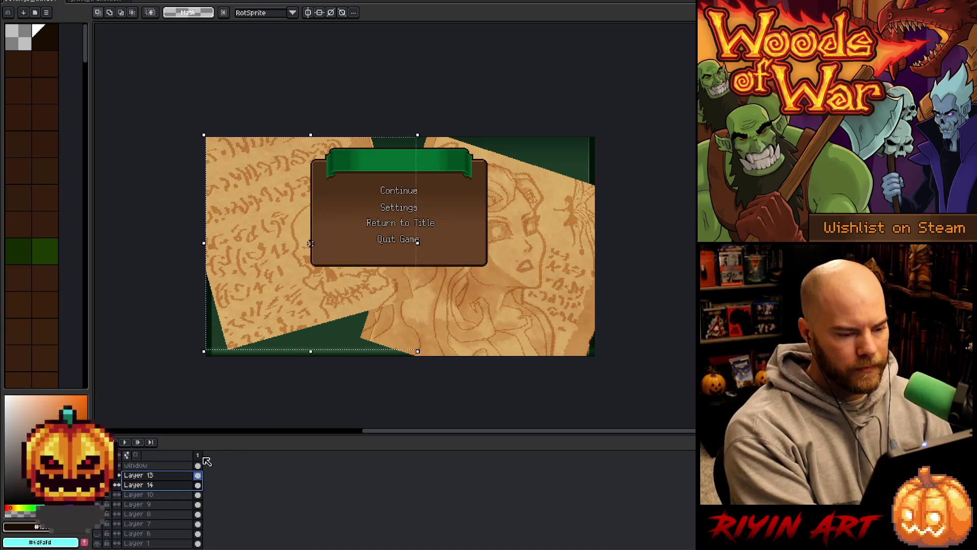
drag(417, 351, 313, 262)
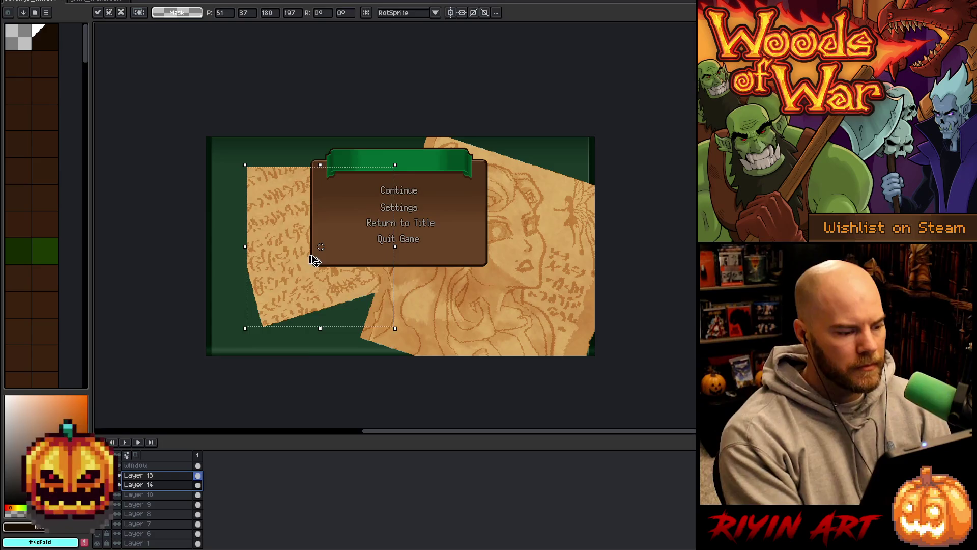
key(Escape)
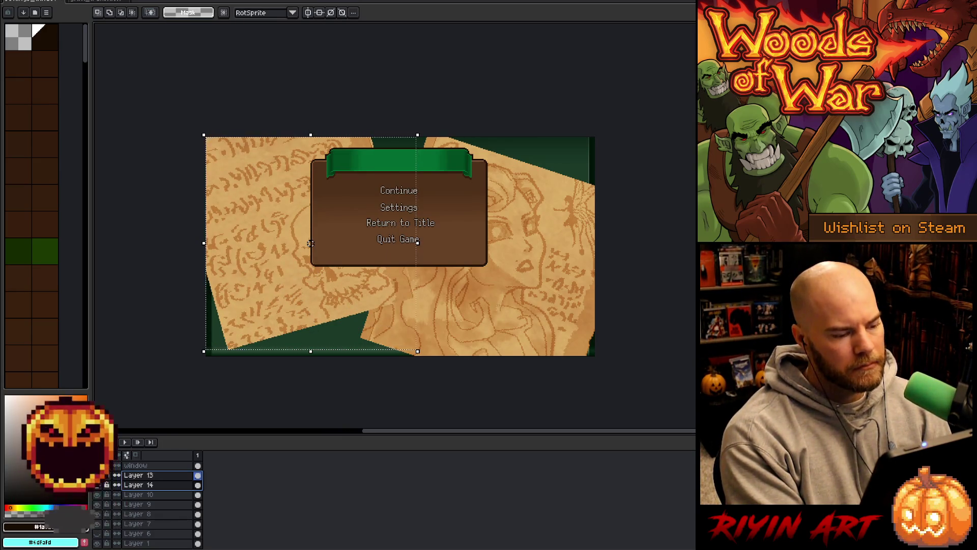
mouse_move(294, 298)
mouse_down()
mouse_move(349, 327)
mouse_move(497, 338)
mouse_move(482, 347)
mouse_up()
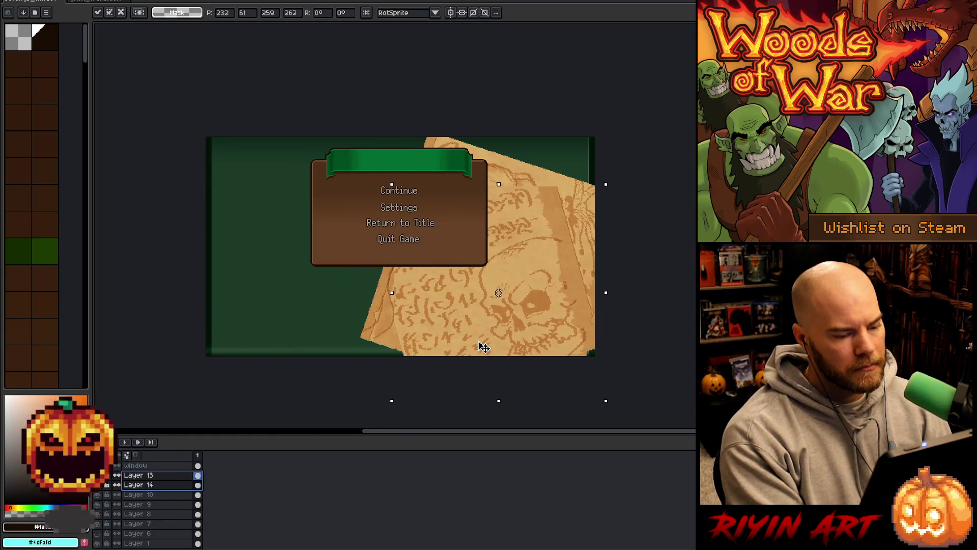
click(163, 478)
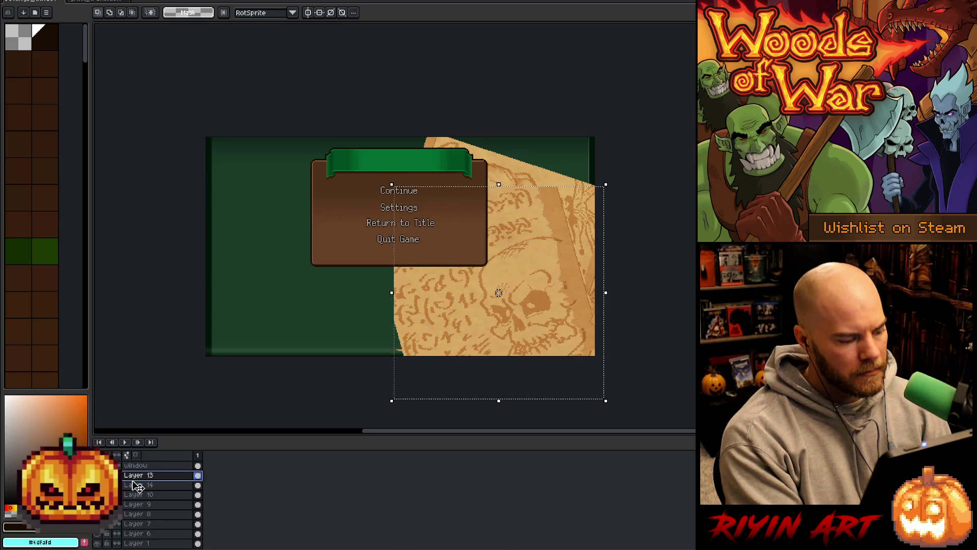
Move the skull page left and nudge the left parchment with the Move tool.
drag(498, 293, 310, 243)
key(ctrl+f)
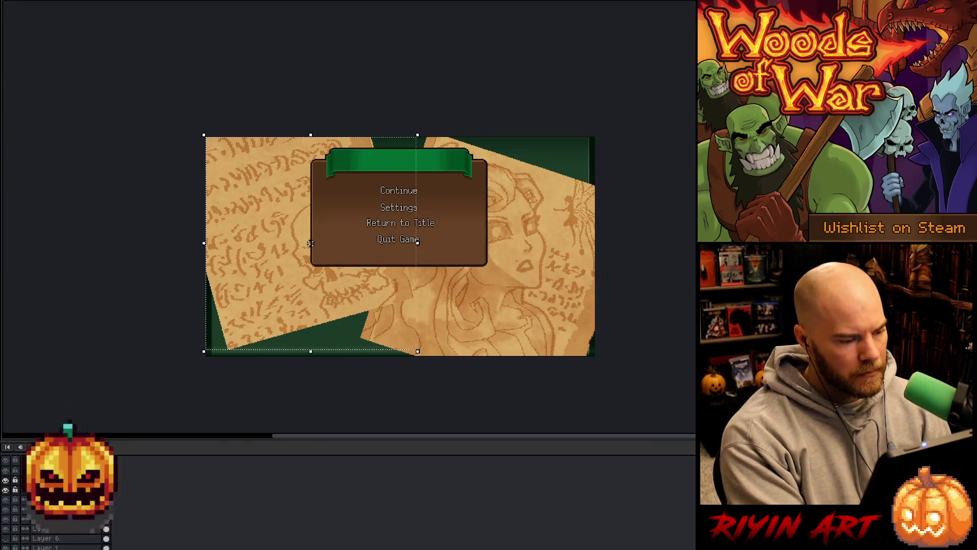
key(Return)
key(ctrl+f)
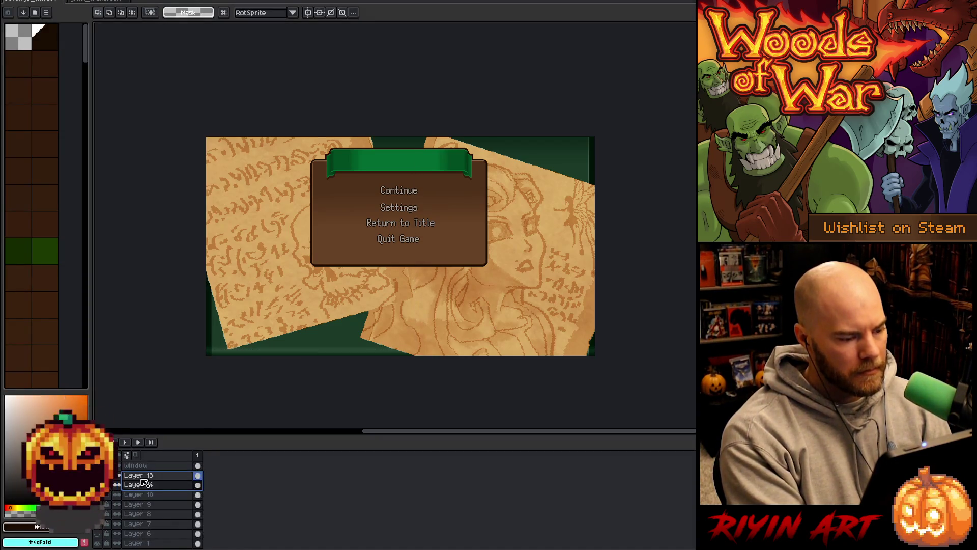
key(v)
mouse_move(277, 258)
mouse_down()
mouse_move(469, 306)
mouse_move(287, 257)
mouse_move(448, 327)
mouse_move(488, 330)
mouse_move(486, 340)
mouse_up()
Reposition the Layer 14 page and lift the skull page to the upper right.
click(139, 485)
mouse_move(469, 179)
mouse_down()
mouse_move(529, 186)
mouse_move(371, 144)
mouse_move(349, 159)
mouse_move(337, 188)
mouse_move(381, 158)
mouse_move(328, 132)
mouse_move(360, 153)
mouse_move(350, 168)
mouse_up()
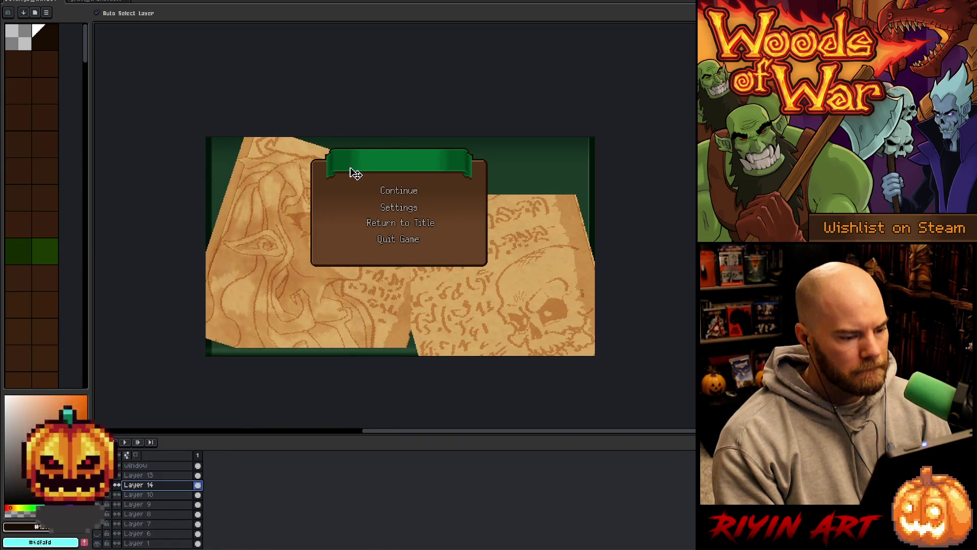
click(152, 475)
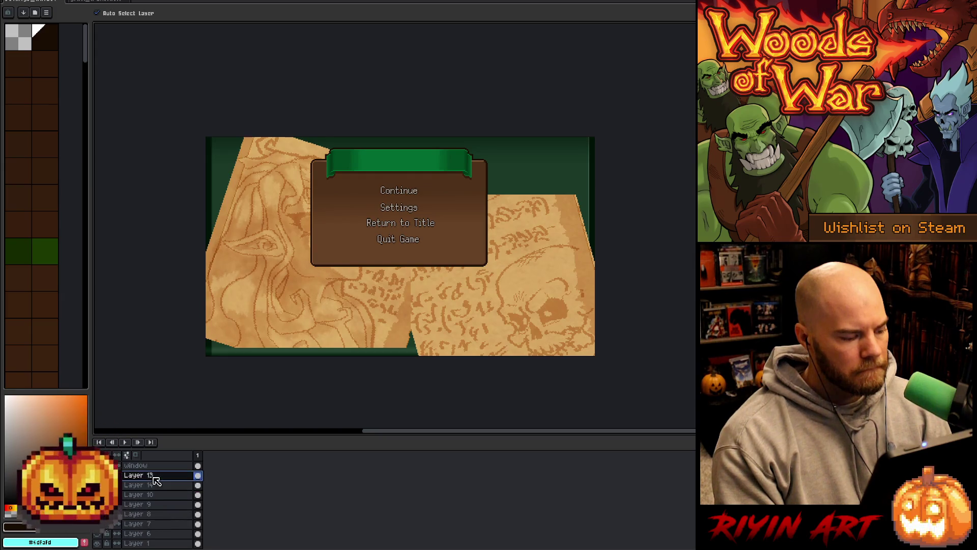
mouse_move(510, 343)
mouse_down()
mouse_move(495, 265)
mouse_move(507, 231)
mouse_up()
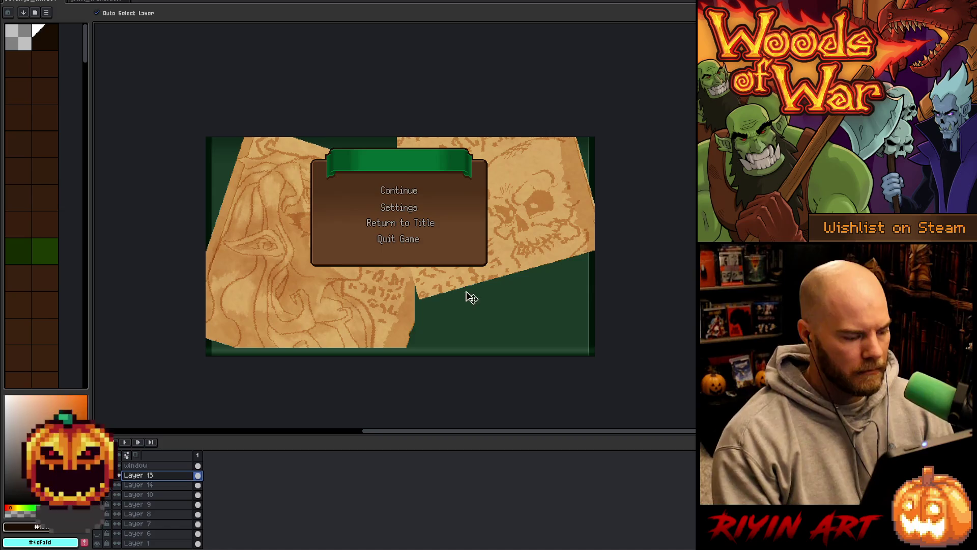
key(shift+n)
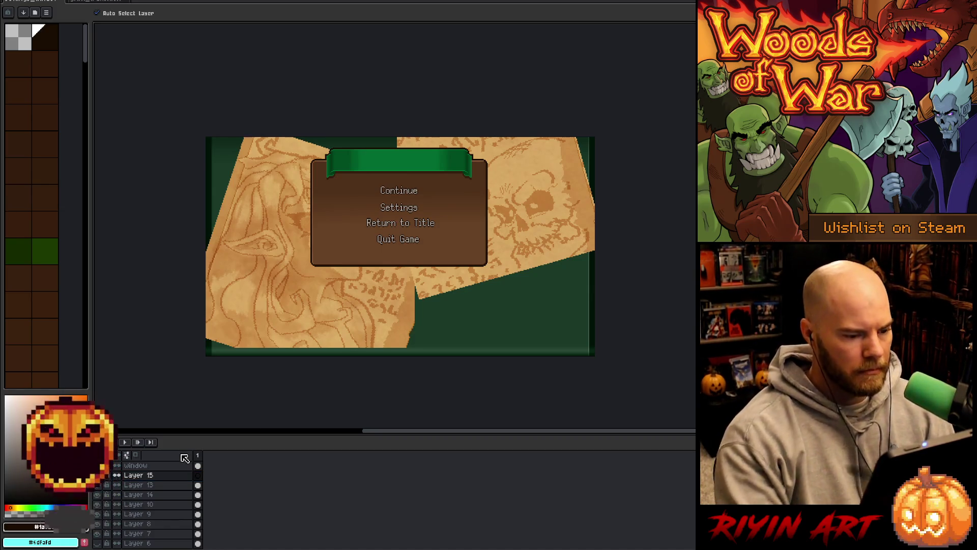
Sketch the dripping candle outline with the 1px pencil in the lower-right green area.
key(b)
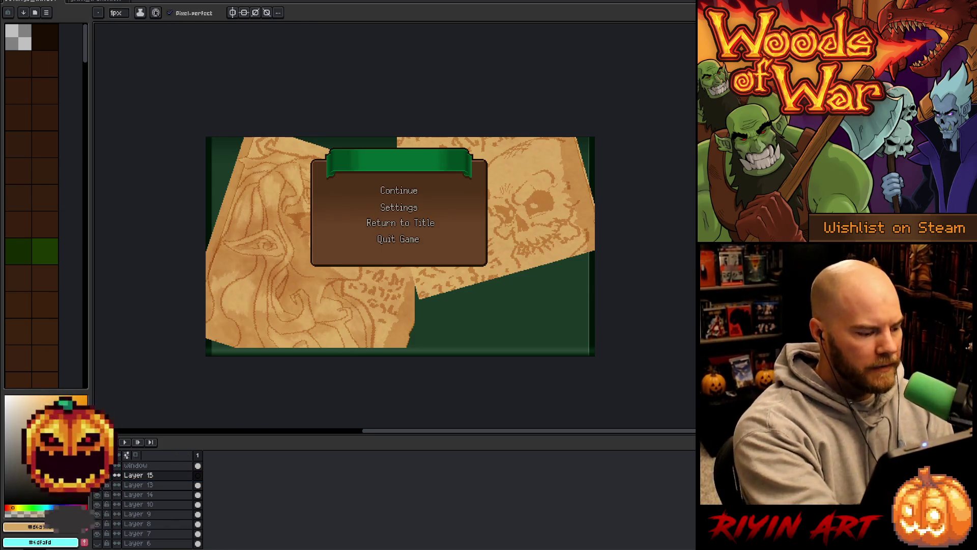
drag(491, 300, 505, 275)
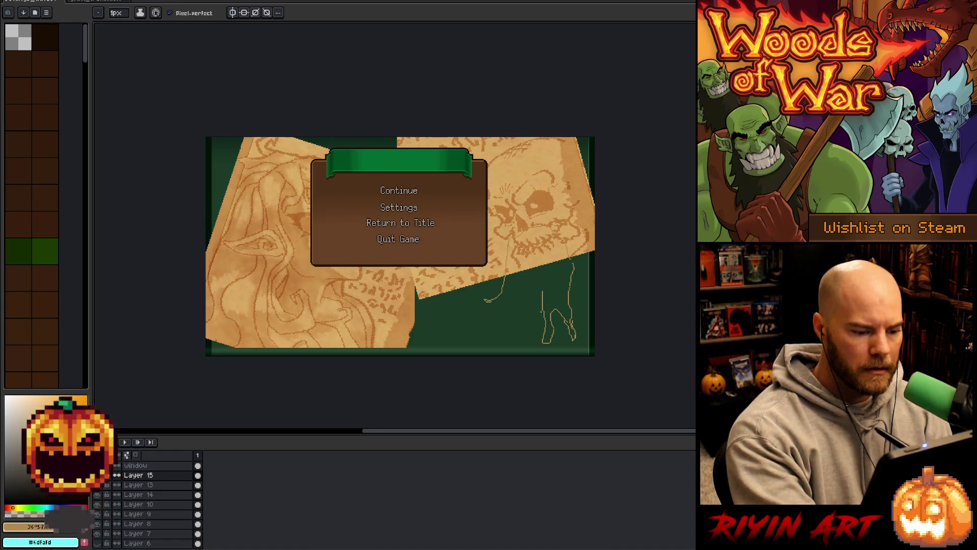
mouse_move(518, 327)
mouse_down()
mouse_move(497, 338)
mouse_move(489, 321)
mouse_move(514, 304)
mouse_move(491, 299)
mouse_move(515, 296)
mouse_up()
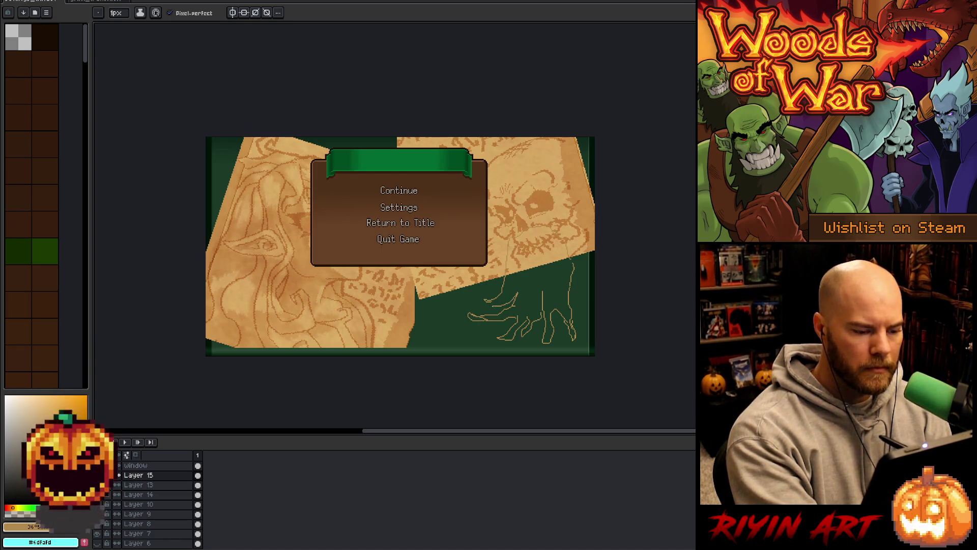
Try several tan bucket fills inside the candle outline, undoing each one that leaks.
key(g)
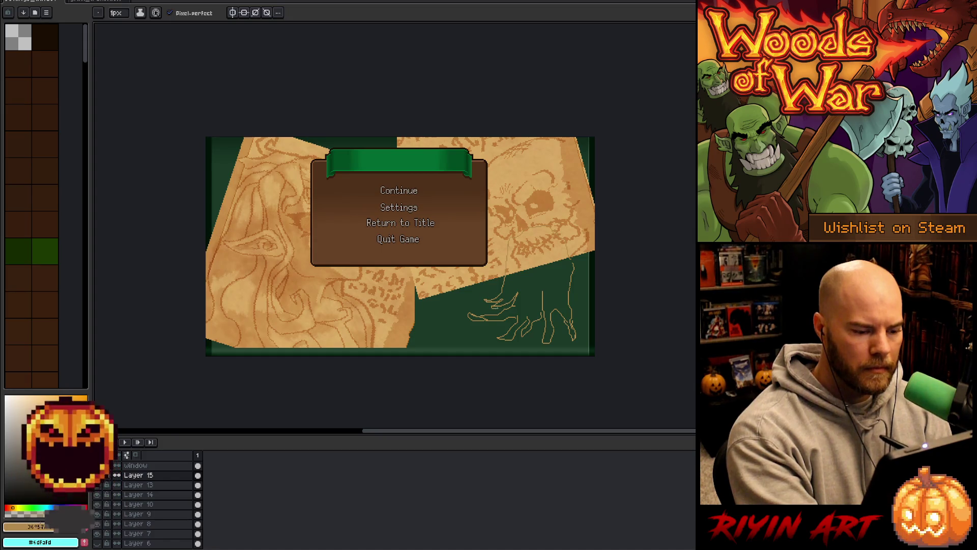
click(587, 160)
key(ctrl+z)
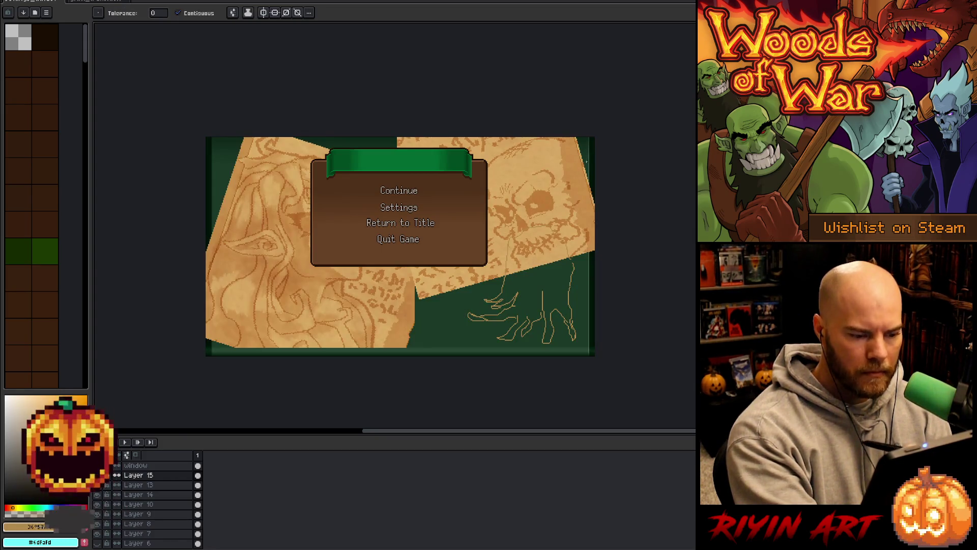
click(575, 247)
key(ctrl+z)
key(b)
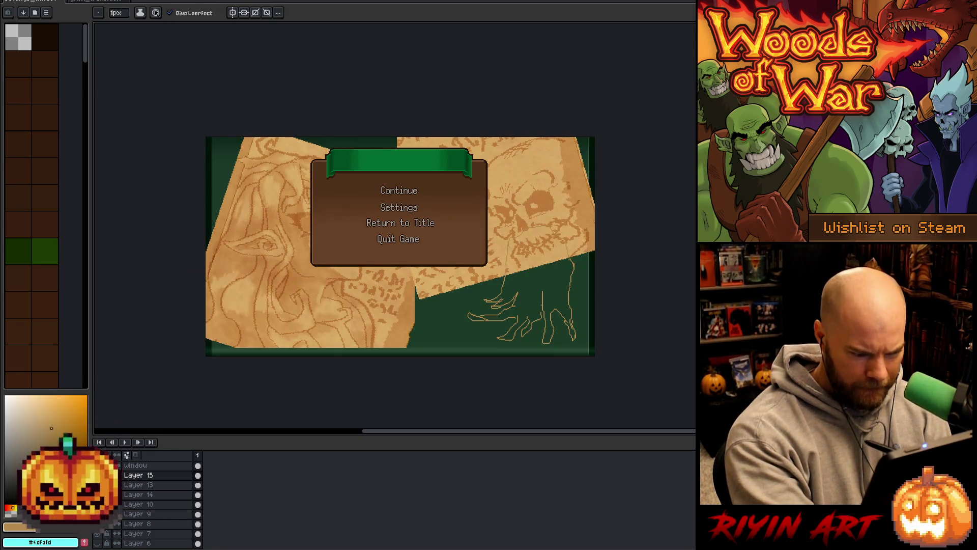
key(g)
click(531, 304)
key(ctrl+z)
key(b)
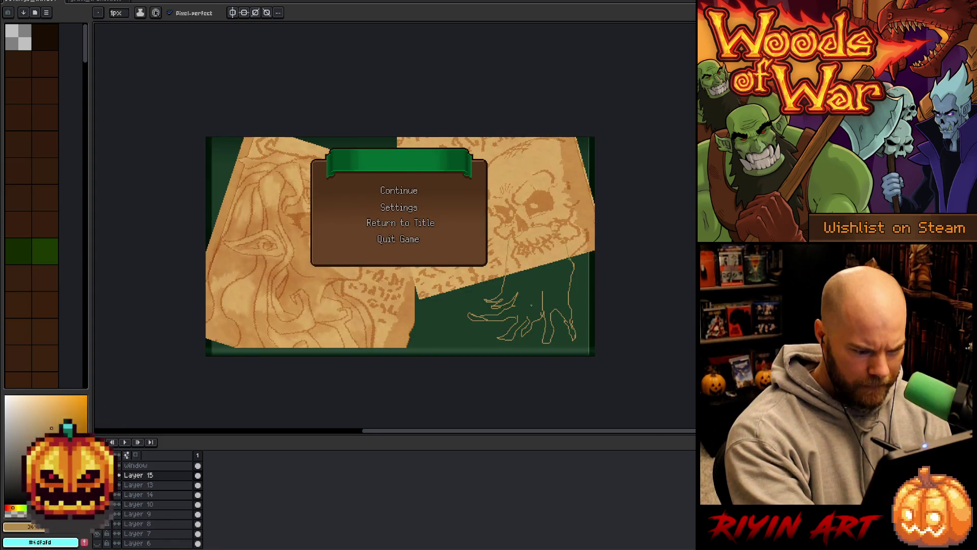
key(g)
click(469, 316)
key(ctrl+z)
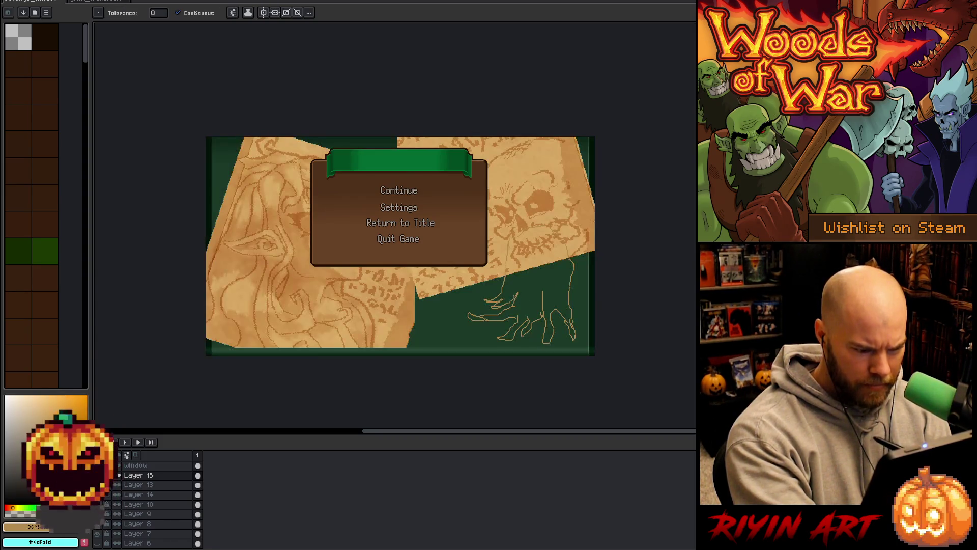
key(b)
key(g)
click(527, 303)
key(ctrl+z)
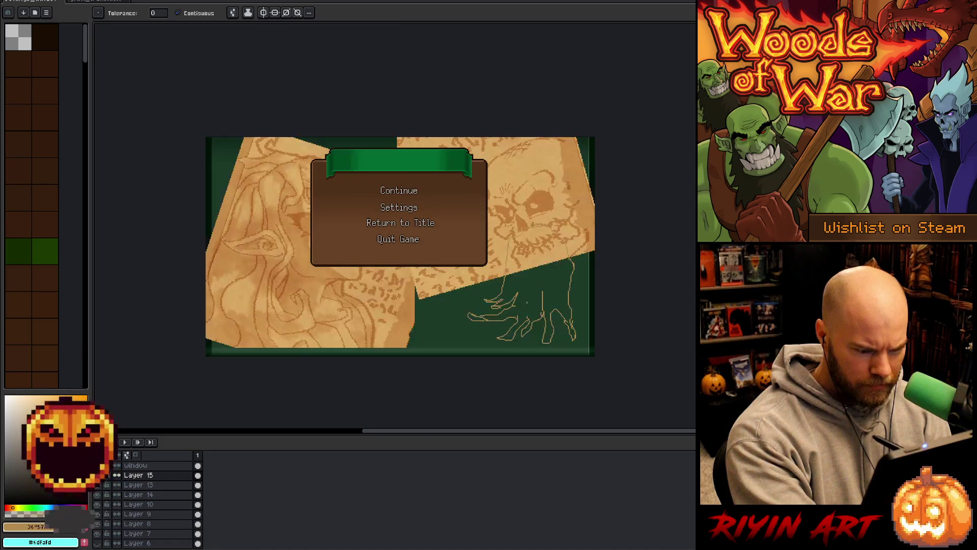
key(b)
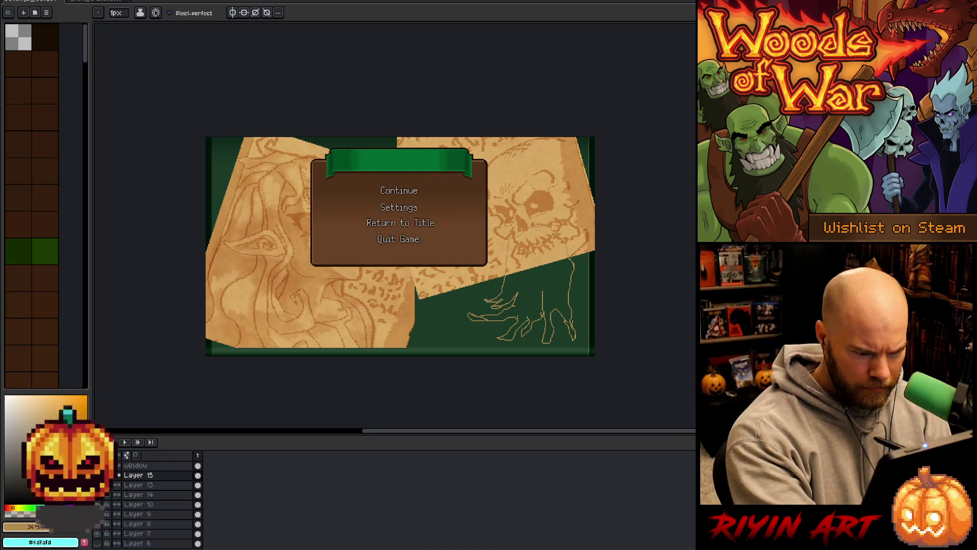
scroll(564, 231, up, 3)
Zoom in and test-fill the candle outline, undoing fills that leak through gaps.
scroll(557, 214, up, 2)
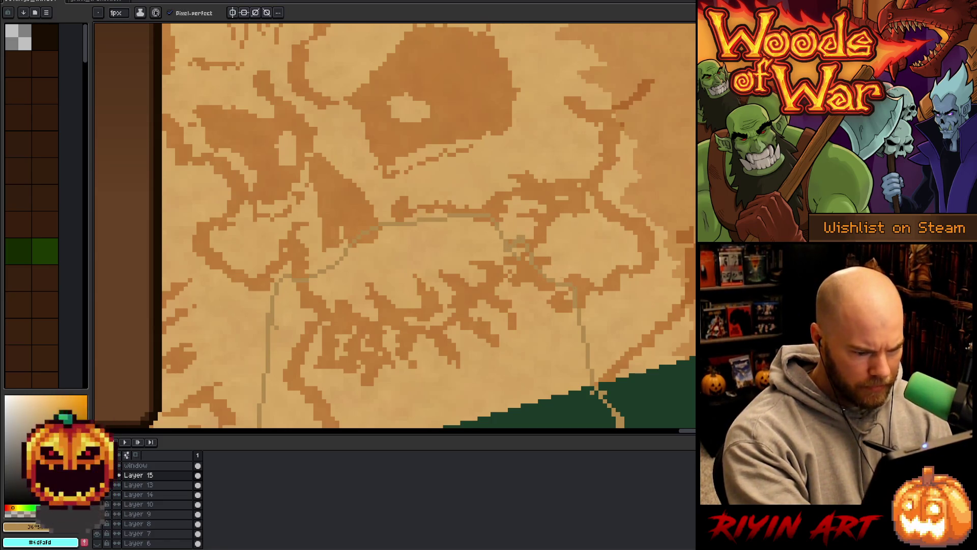
scroll(519, 246, down, 4)
key(g)
scroll(599, 329, up, 5)
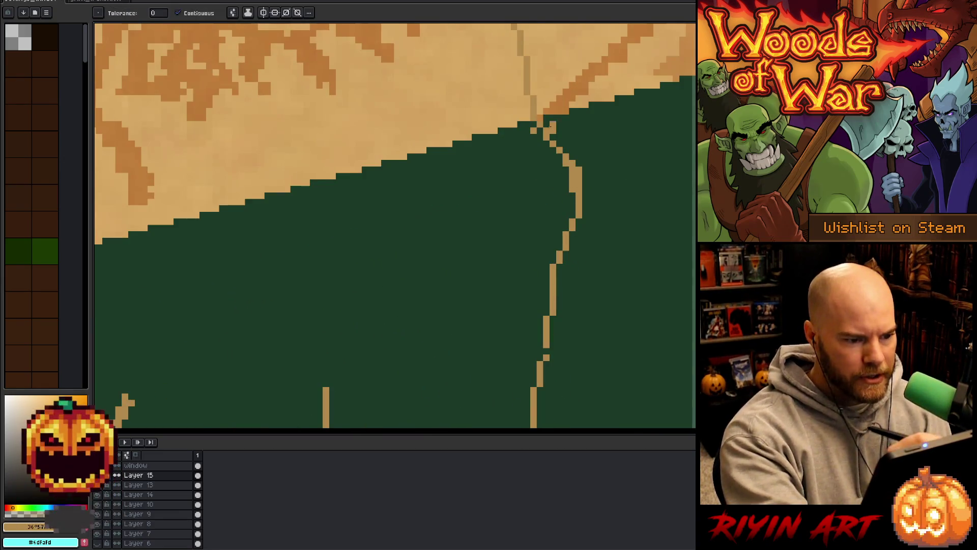
key(b)
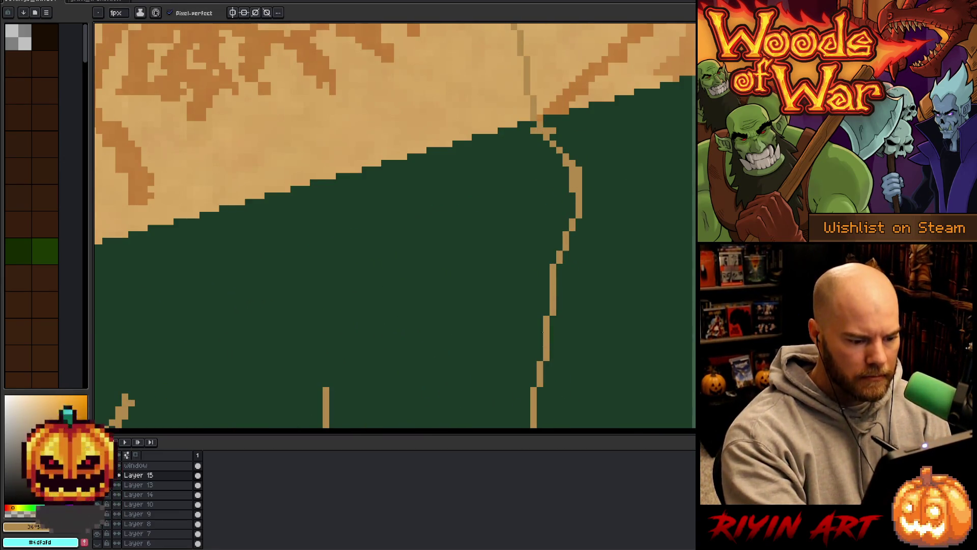
key(g)
click(539, 322)
scroll(538, 322, down, 3)
key(ctrl+z)
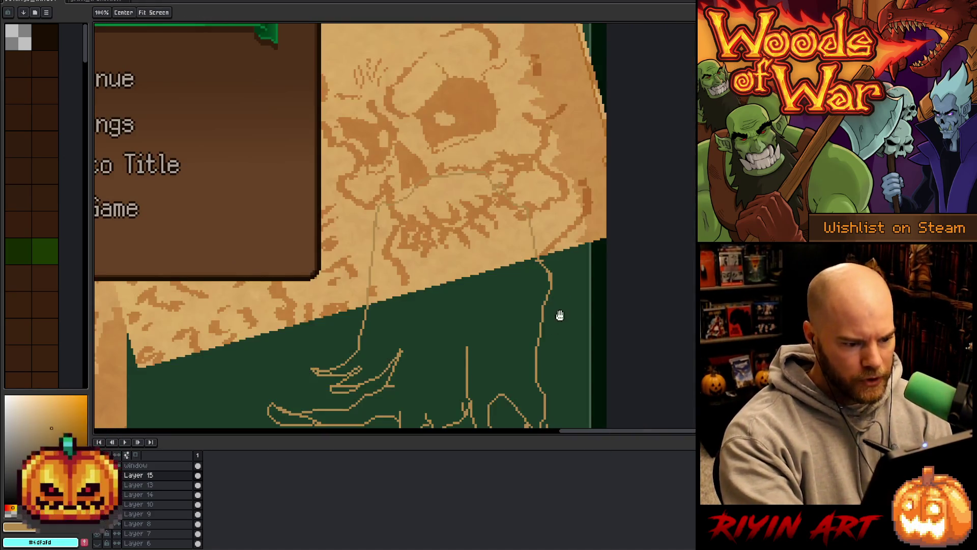
scroll(559, 321, up, 2)
click(528, 331)
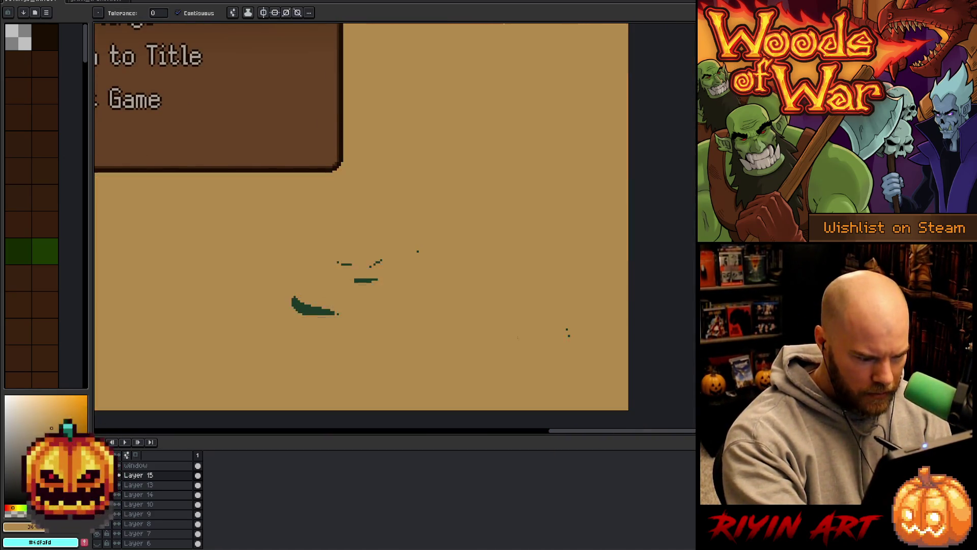
key(ctrl+z)
key(b)
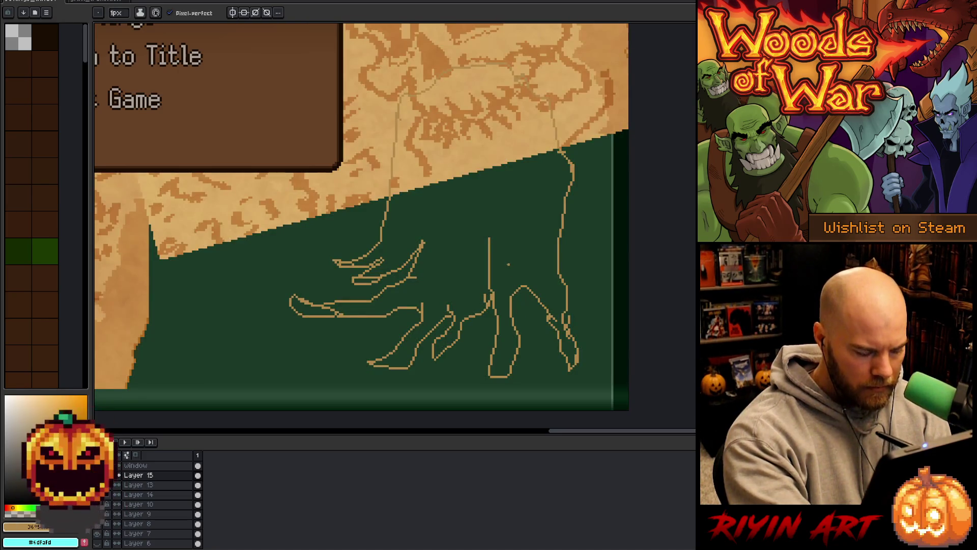
Fill the candle body, small drip loop and lower-left drip with tan, closing a drip edge.
key(g)
click(511, 264)
click(365, 280)
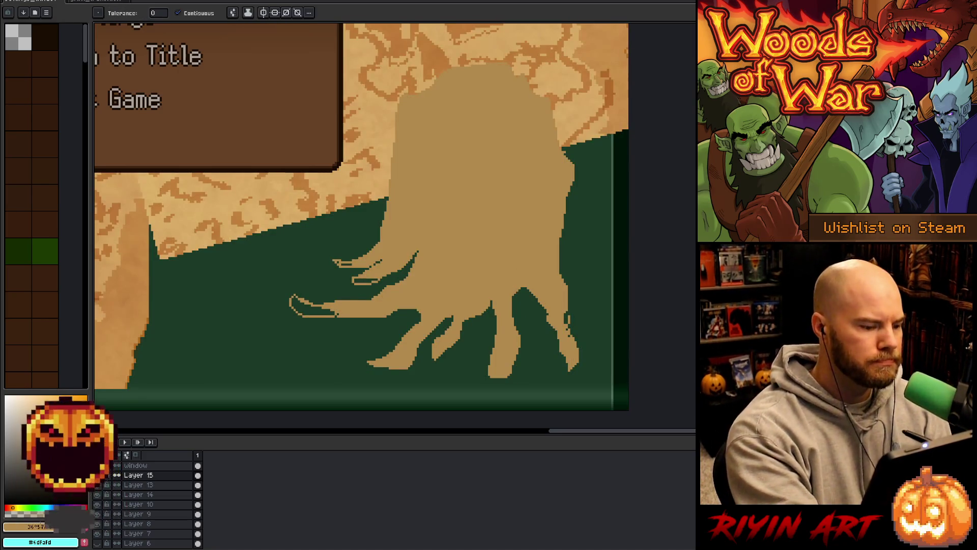
key(b)
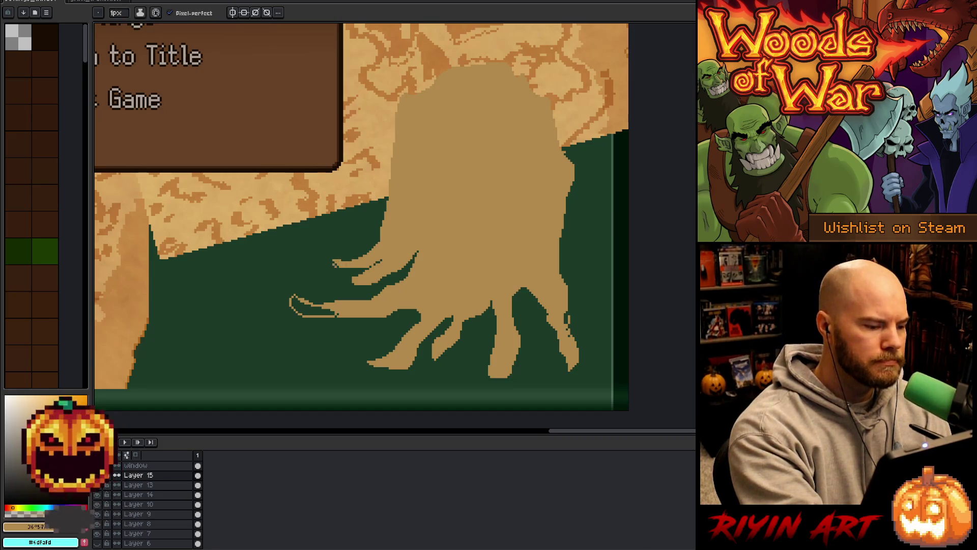
key(g)
click(309, 307)
key(b)
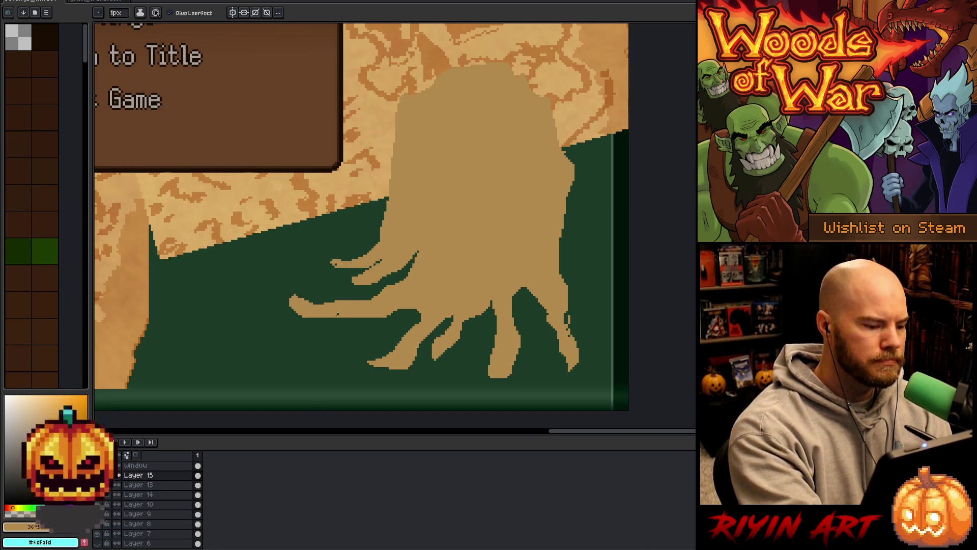
mouse_move(369, 366)
mouse_down()
mouse_move(400, 376)
mouse_move(409, 368)
mouse_up()
Draw a new wax drip on the candle's right side and fill it tan.
key(g)
key(b)
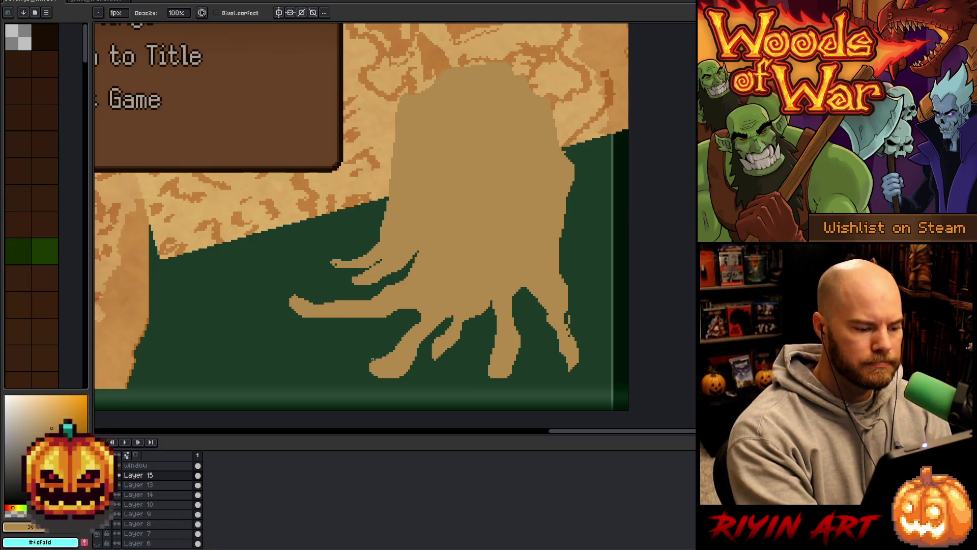
key(e)
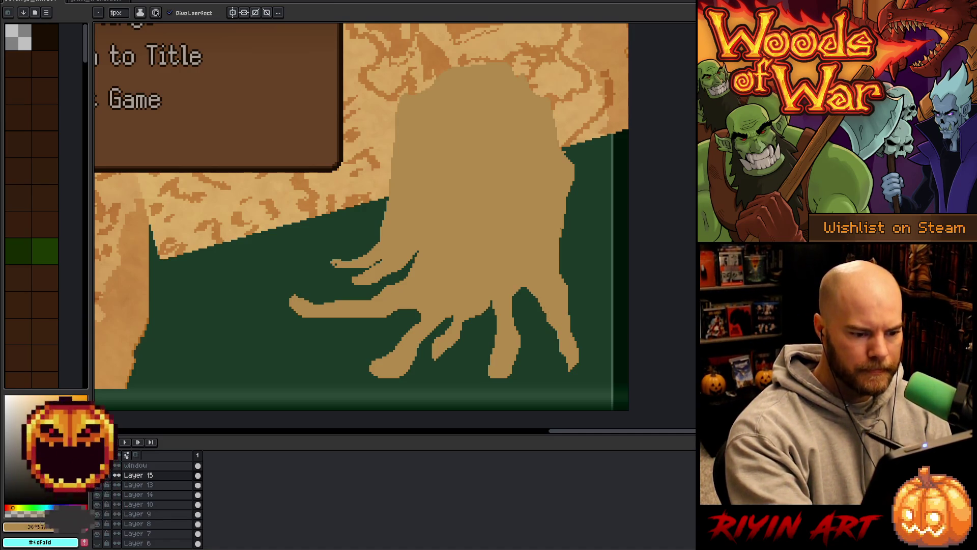
mouse_move(565, 215)
mouse_down()
mouse_move(598, 246)
mouse_move(573, 236)
mouse_move(613, 245)
mouse_up()
key(ctrl+z)
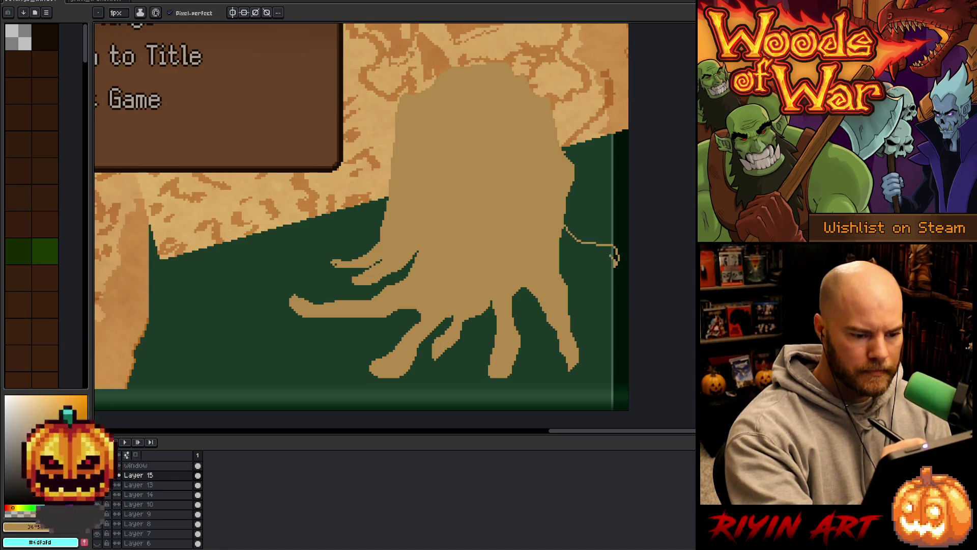
mouse_move(601, 256)
mouse_down()
mouse_move(560, 239)
mouse_move(603, 279)
mouse_move(560, 253)
mouse_move(585, 296)
mouse_move(570, 305)
mouse_up()
key(g)
click(580, 267)
click(590, 244)
key(b)
key(g)
click(575, 289)
Outline and fill the candle top in lighter tan, adding a darker shading stroke on a drip.
drag(556, 164, 596, 227)
scroll(629, 284, down, 1)
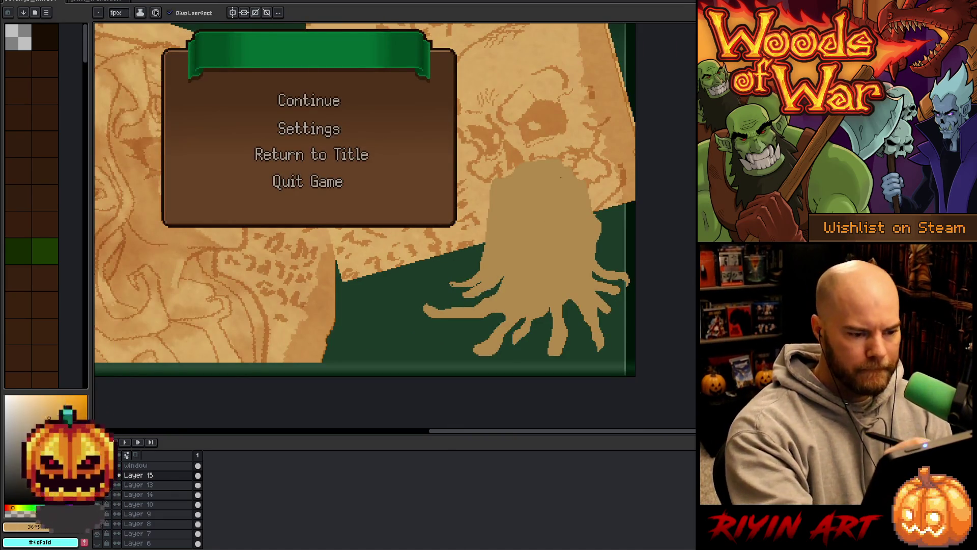
drag(555, 172, 574, 185)
mouse_move(549, 218)
mouse_down()
mouse_move(509, 202)
mouse_move(539, 170)
mouse_up()
key(g)
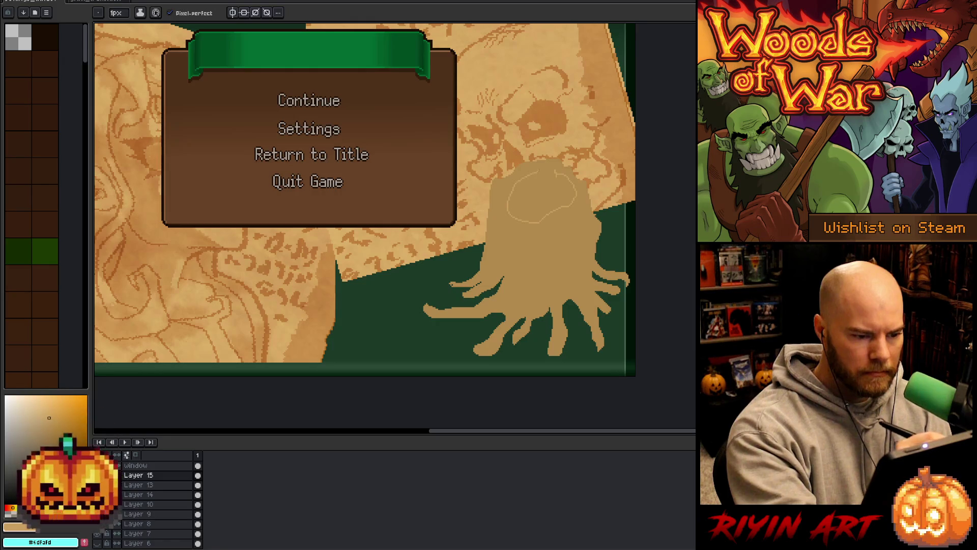
click(539, 195)
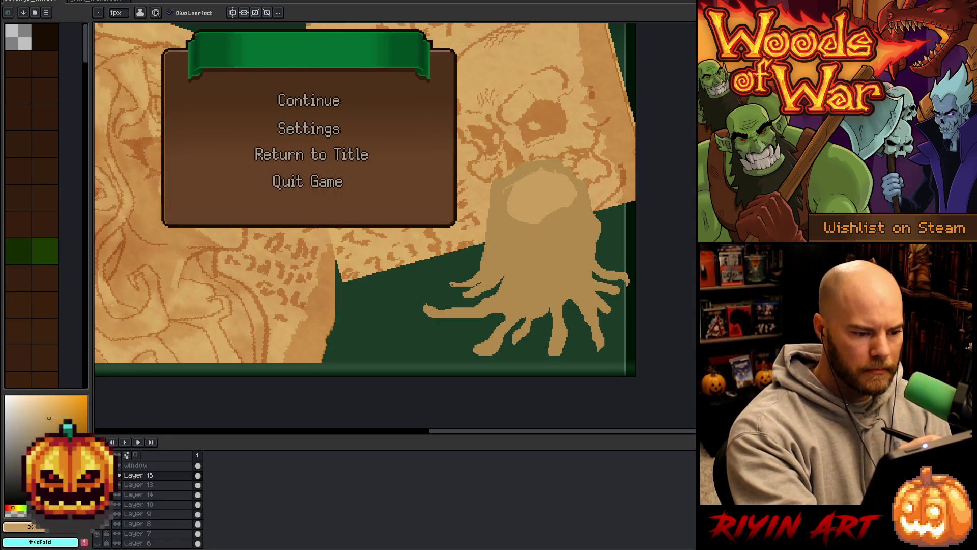
key(b)
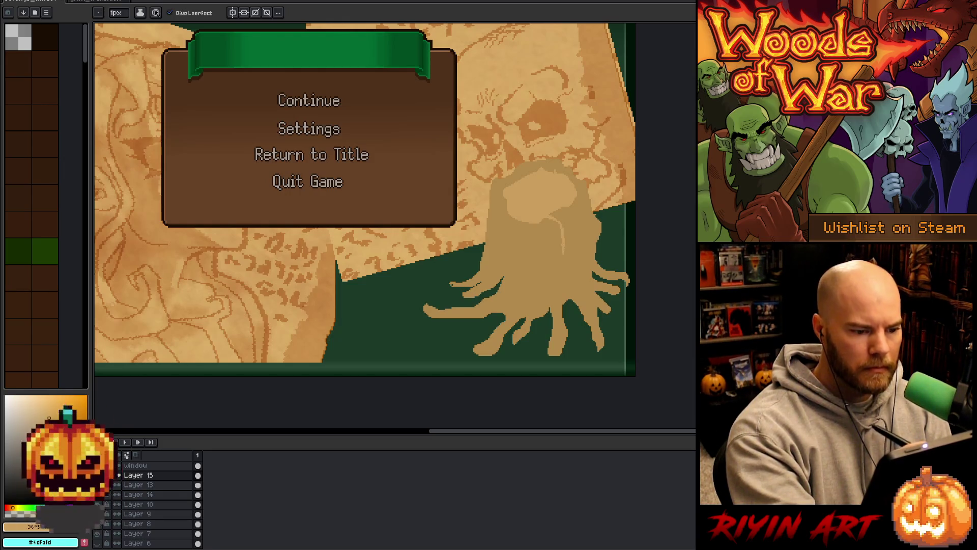
drag(573, 186, 577, 217)
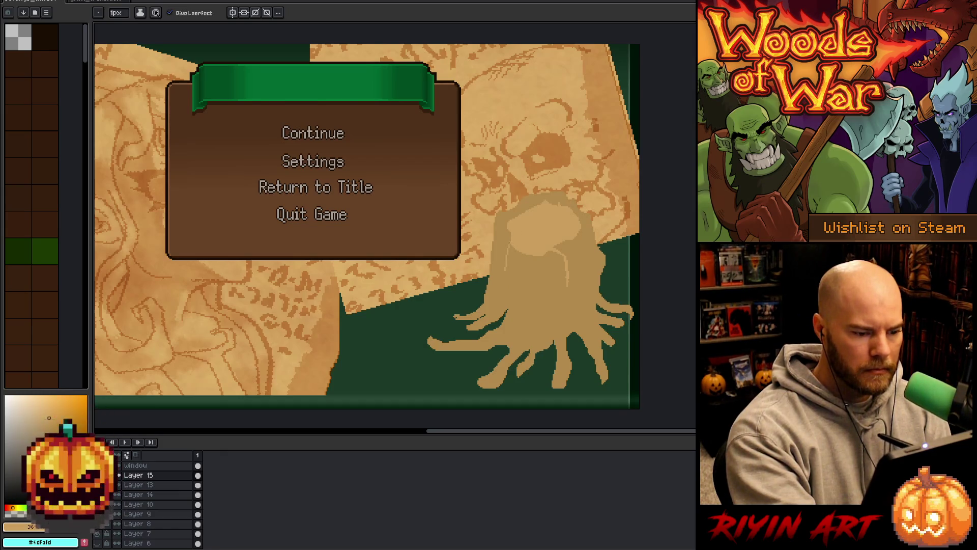
drag(511, 243, 506, 270)
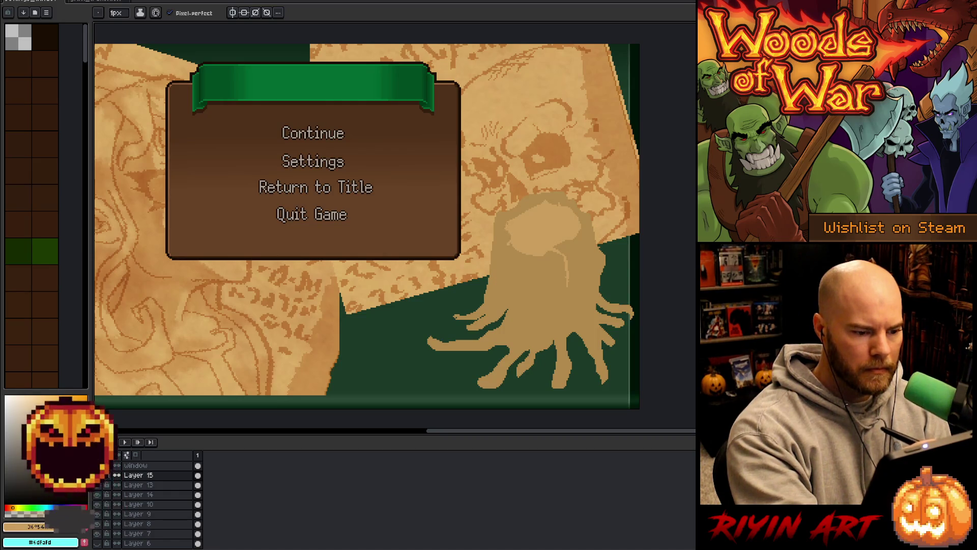
drag(586, 207, 577, 229)
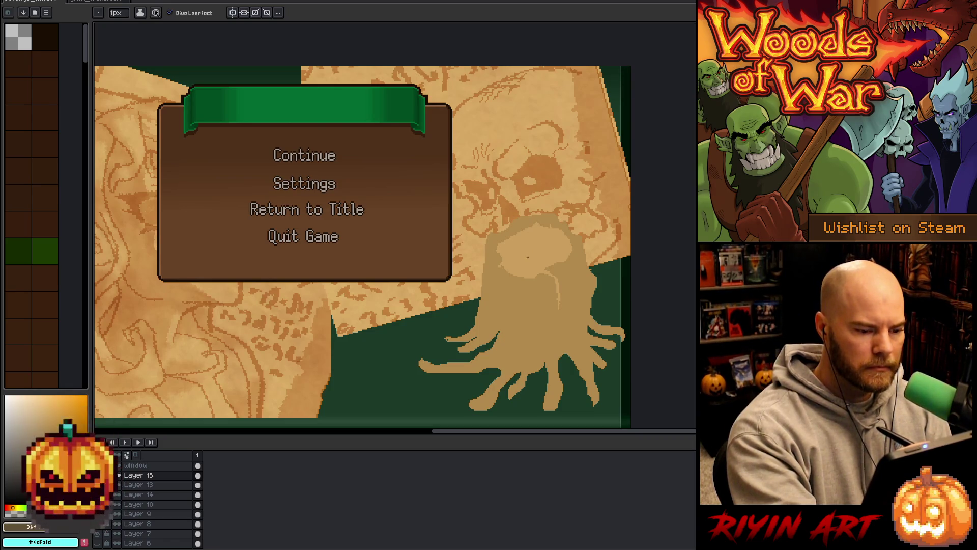
Draw a dark wick on the candle top, pick yellow, and add Layer 16 above it.
drag(527, 257, 528, 229)
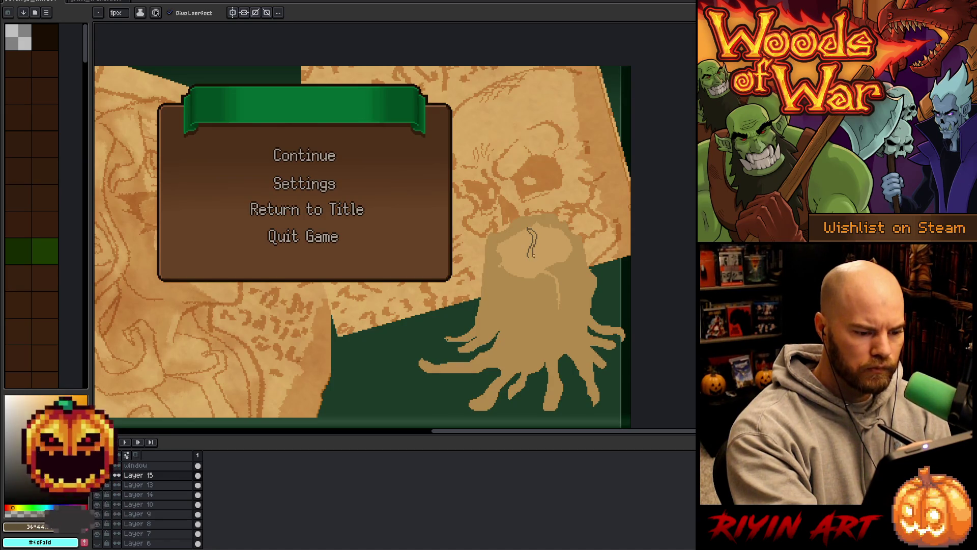
drag(530, 230, 533, 258)
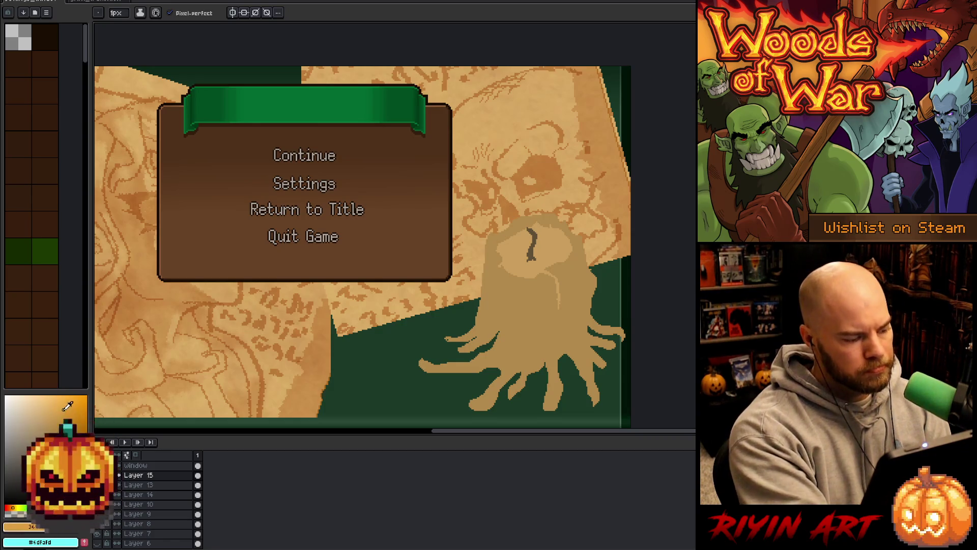
click(21, 505)
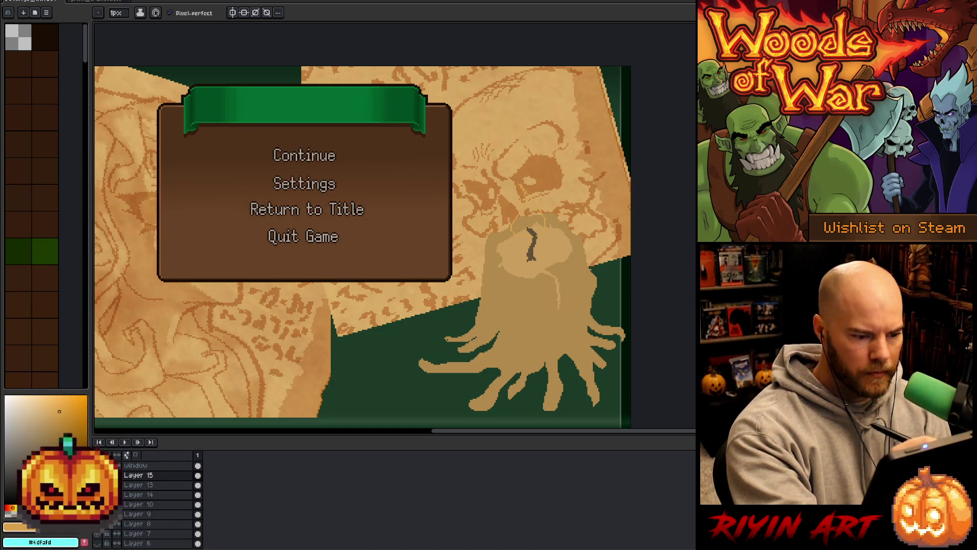
key(shift+n)
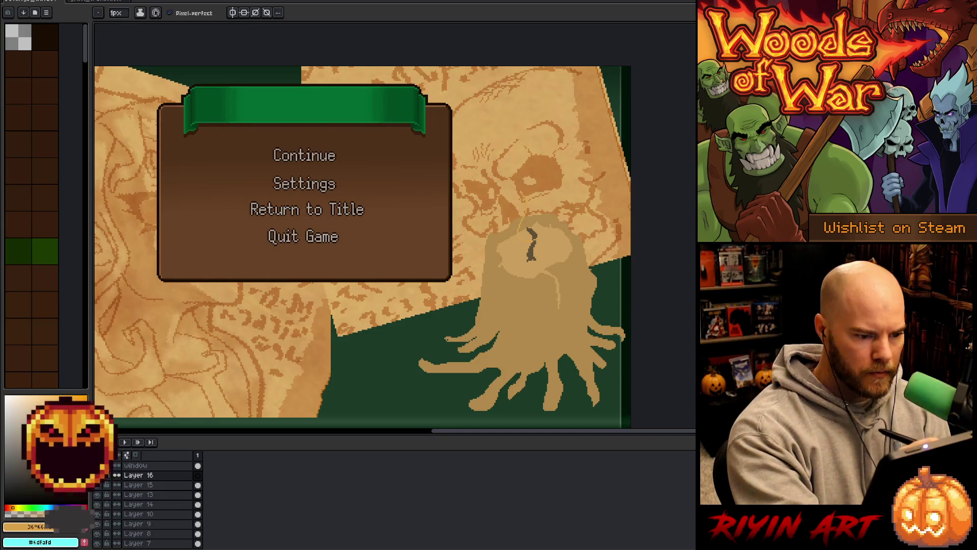
Paint a yellow flame shape rising above the candle wick on Layer 16.
click(529, 224)
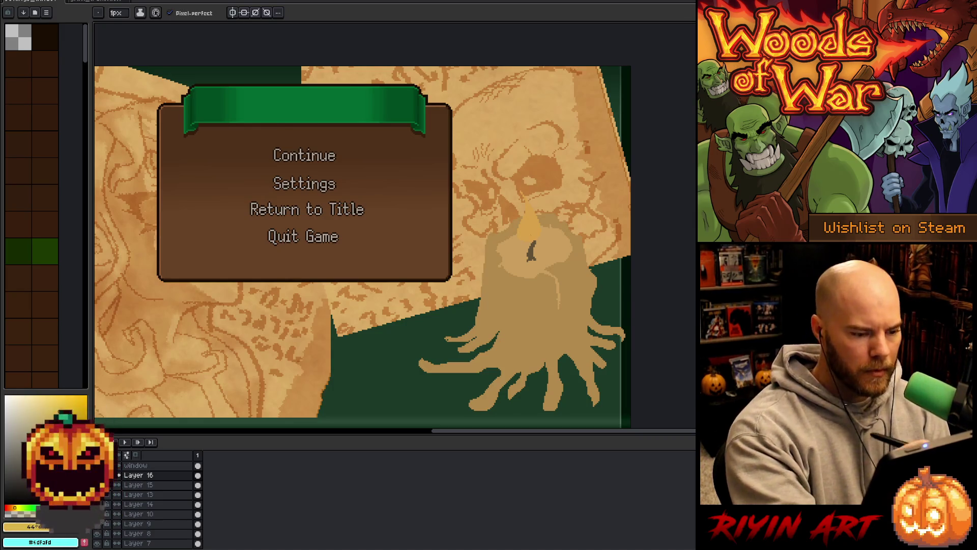
key(g)
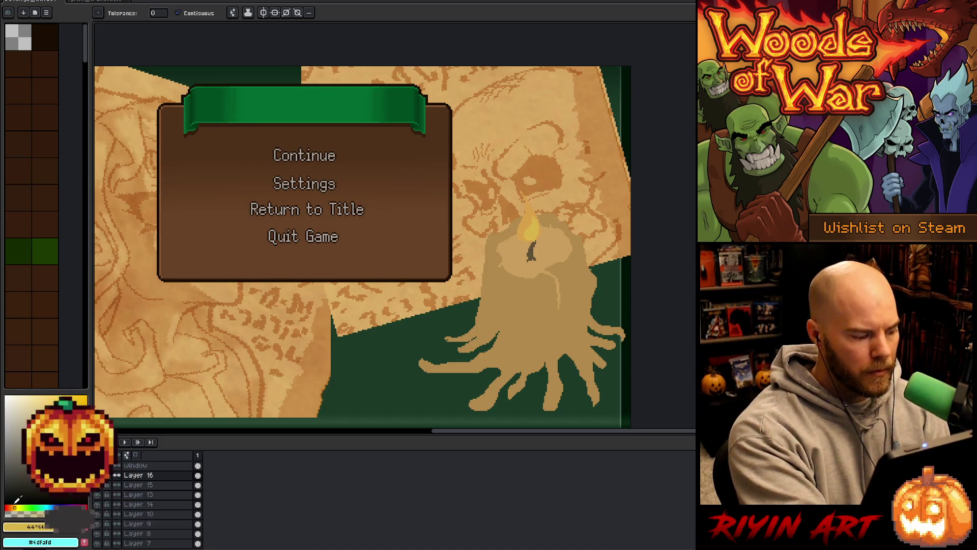
key(b)
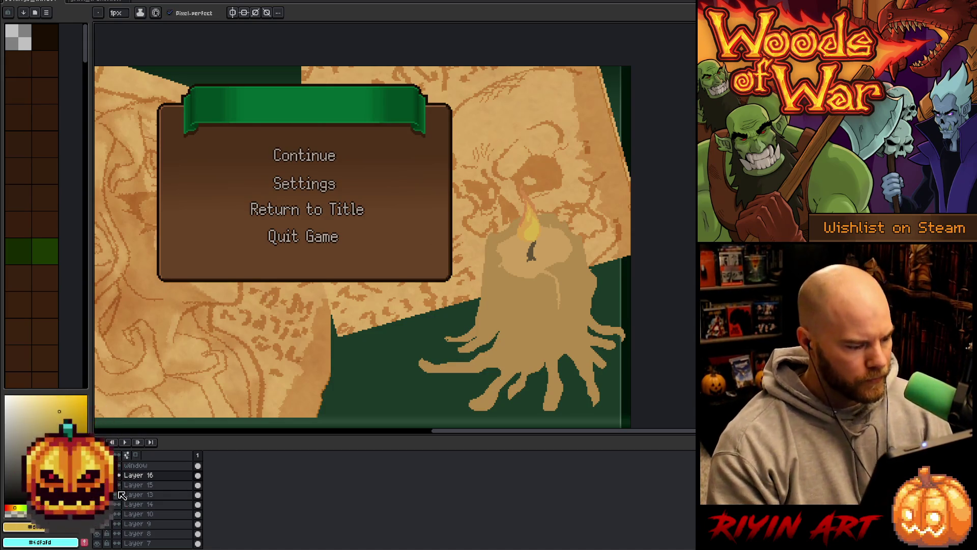
double_click(147, 476)
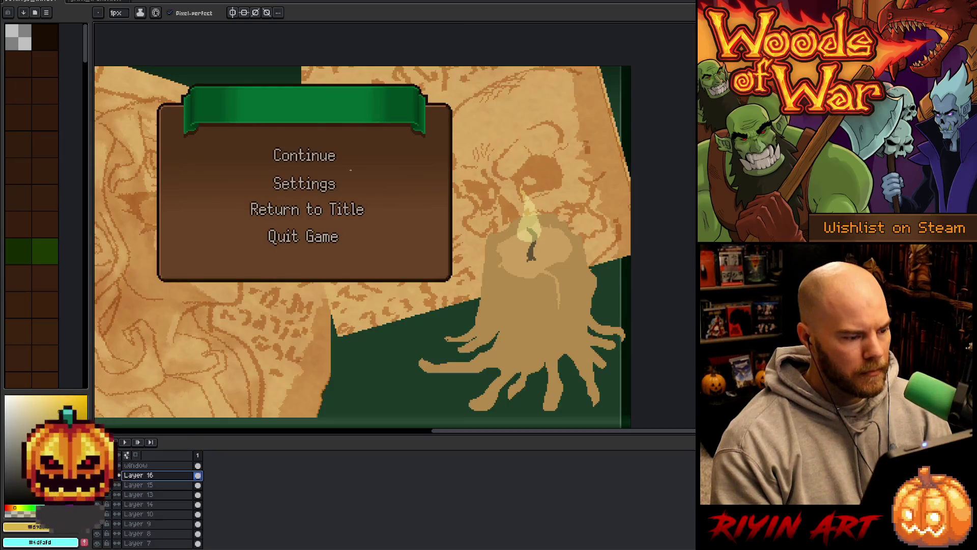
Duplicate Layer 16 and set the copy's blend mode to Color Burn.
right_click(148, 475)
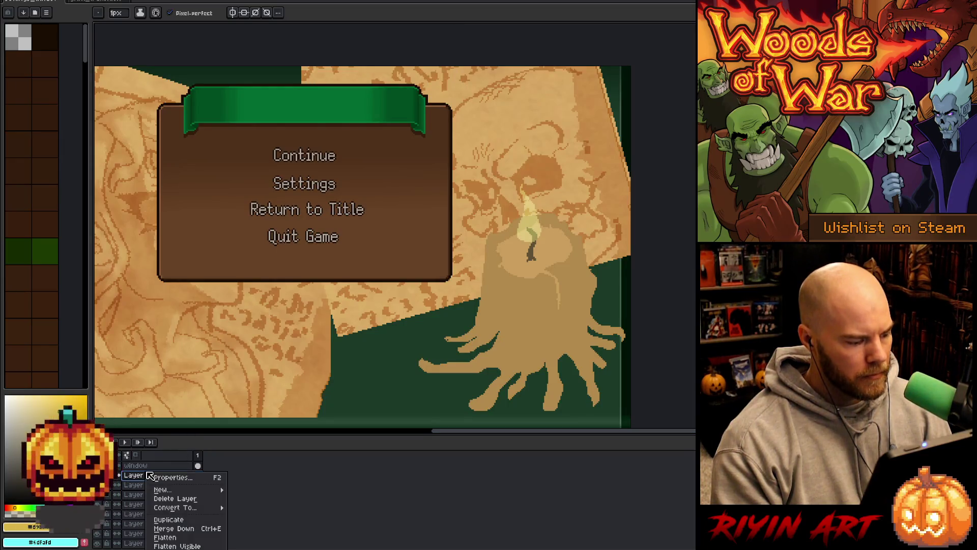
click(162, 527)
double_click(162, 477)
click(394, 61)
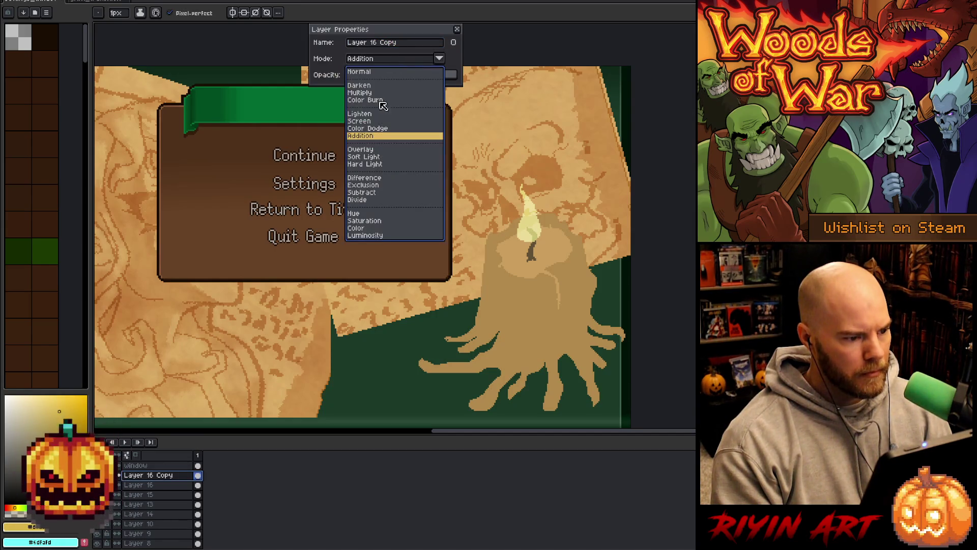
click(366, 147)
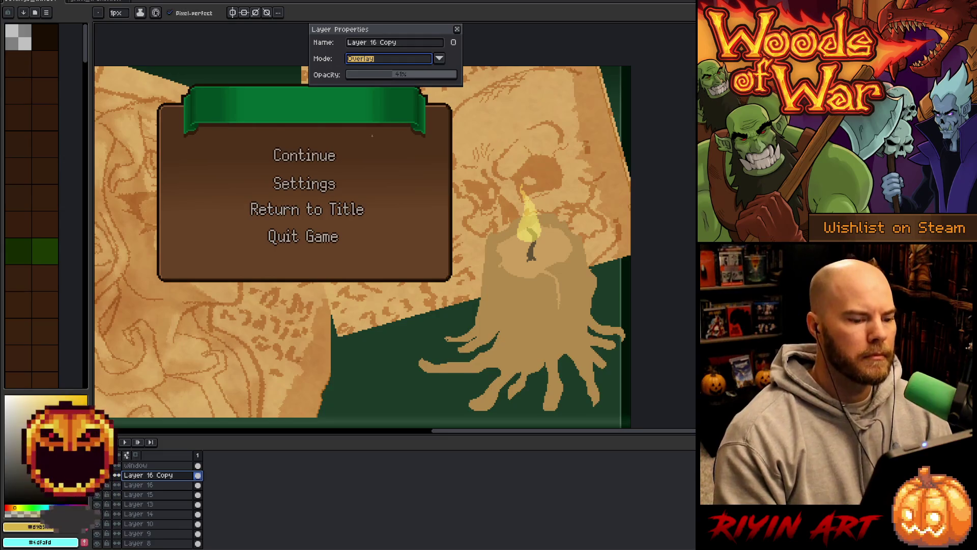
click(415, 60)
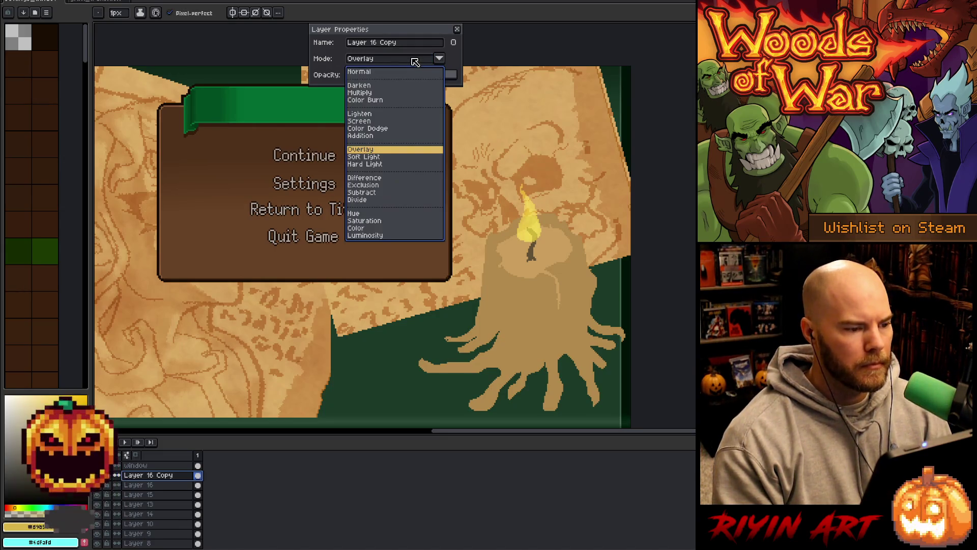
click(365, 99)
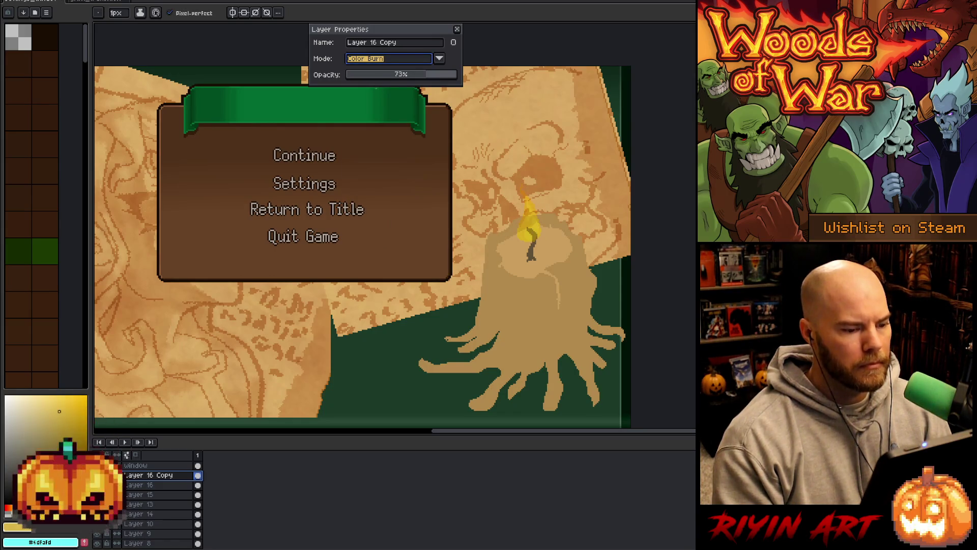
Set the original Layer 16 opacity to 58% and fit the whole mockup in view.
key(alt+Down)
click(421, 75)
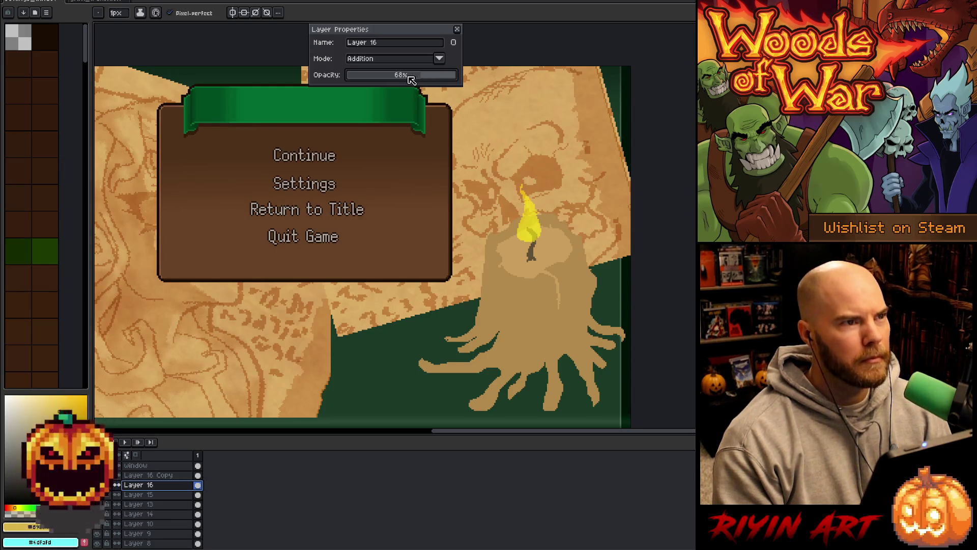
click(409, 77)
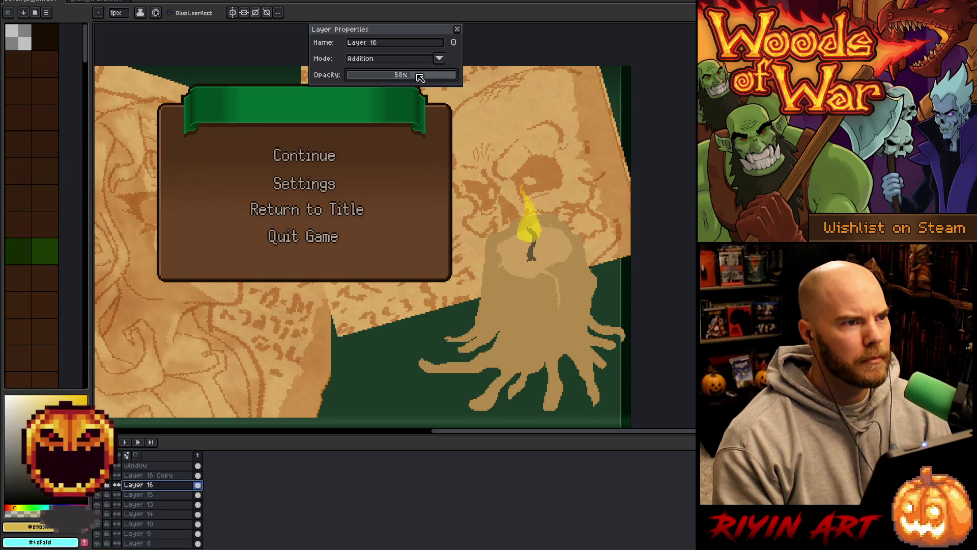
click(457, 29)
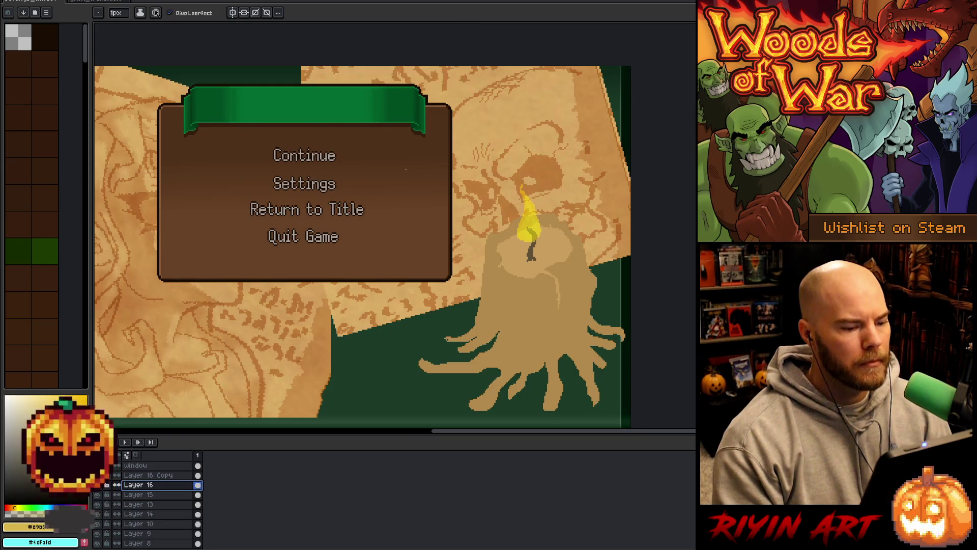
scroll(406, 166, down, 2)
scroll(432, 228, up, 1)
drag(462, 270, 512, 258)
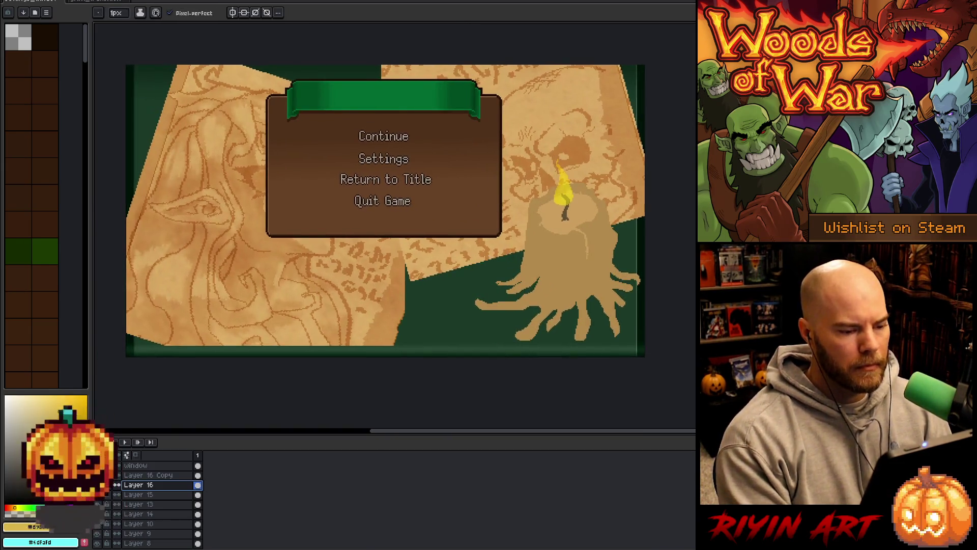
click(140, 504)
key(Delete)
key(ctrl+z)
click(148, 494)
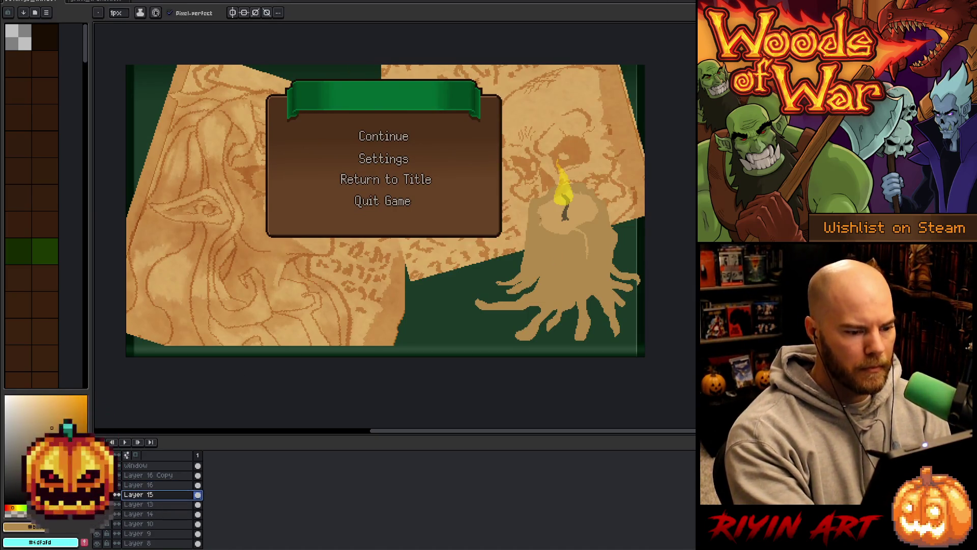
key(g)
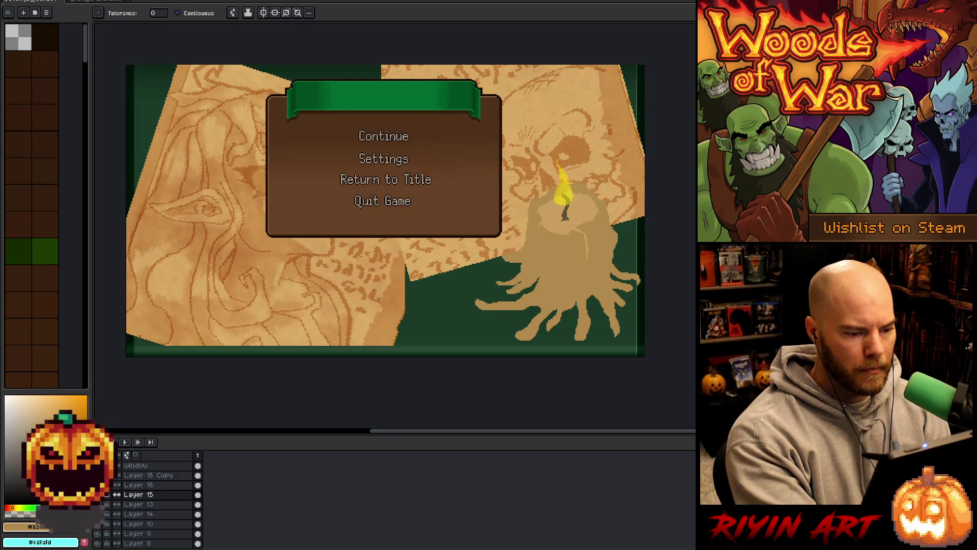
key(b)
key(e)
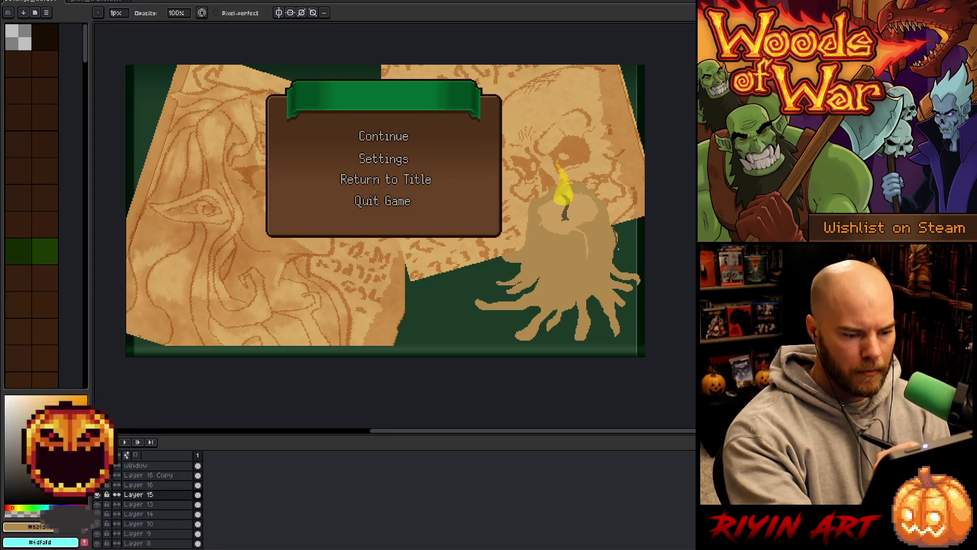
key(b)
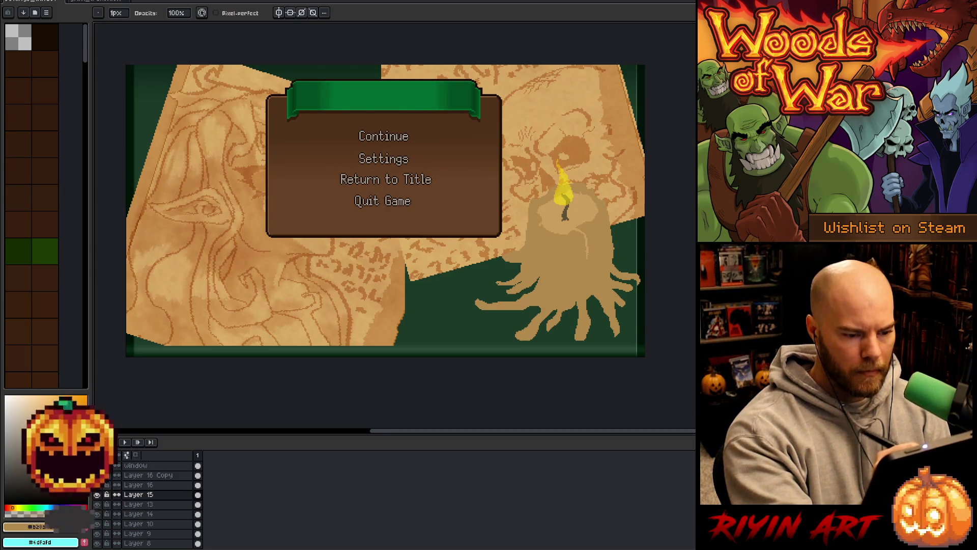
key(g)
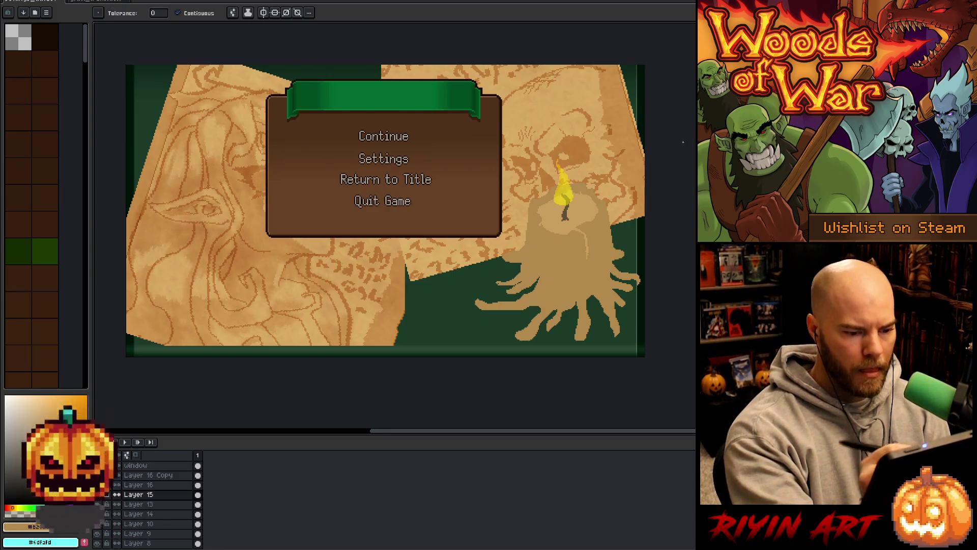
drag(386, 210, 406, 232)
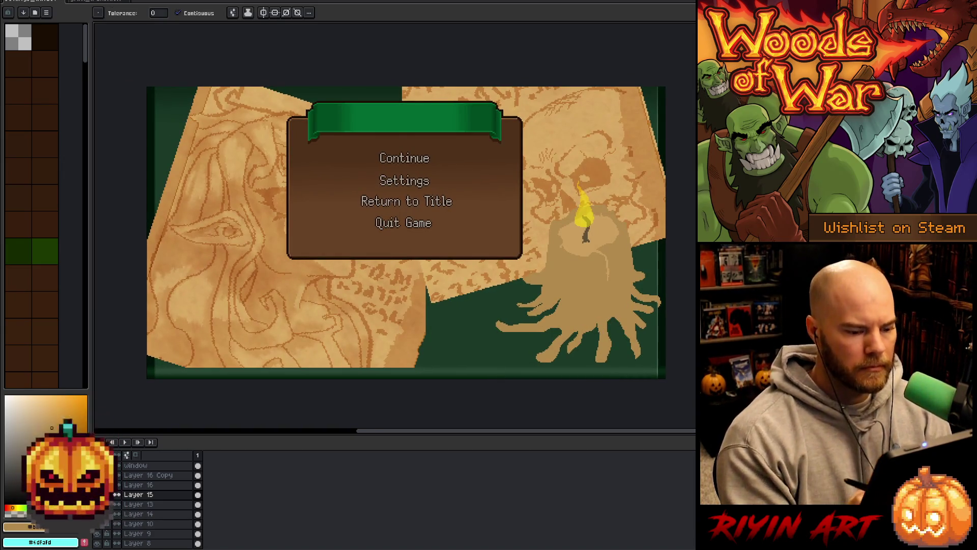
key(e)
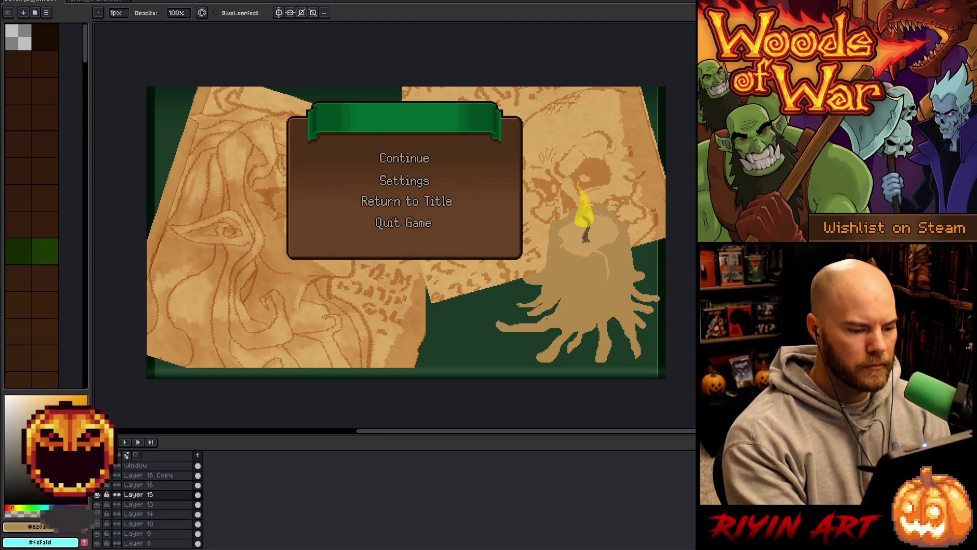
key(g)
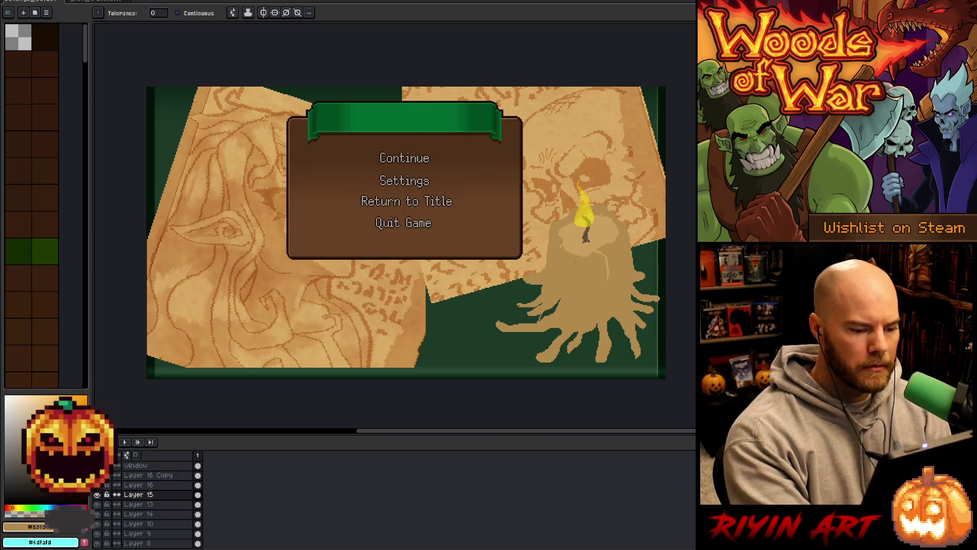
key(b)
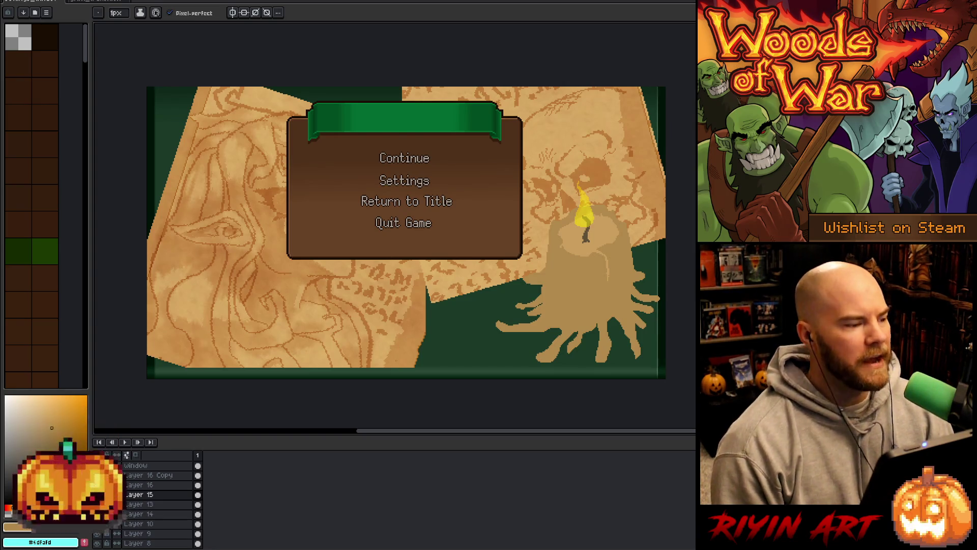
With Auto Select Layer off, drag Layers 15, 16 and 16 Copy about 63 px left.
key(v)
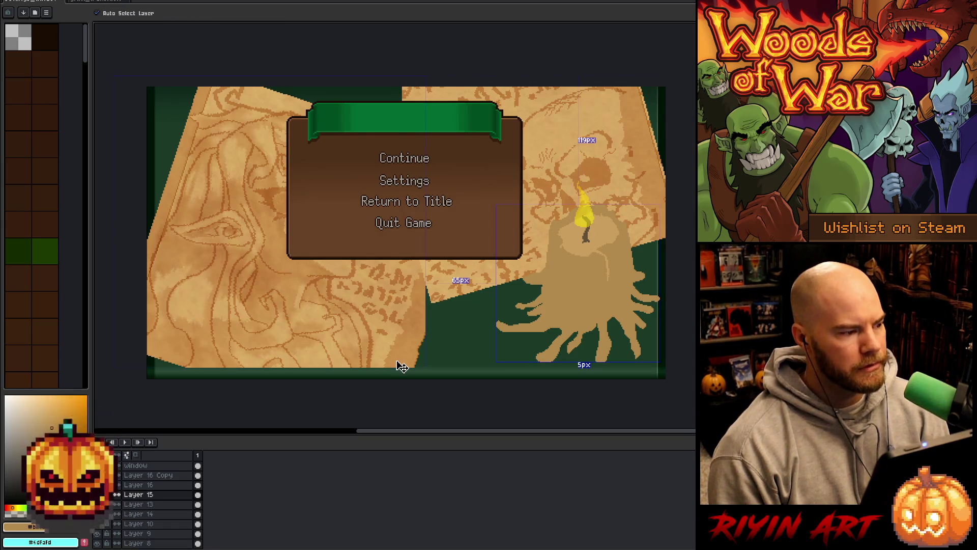
key(b)
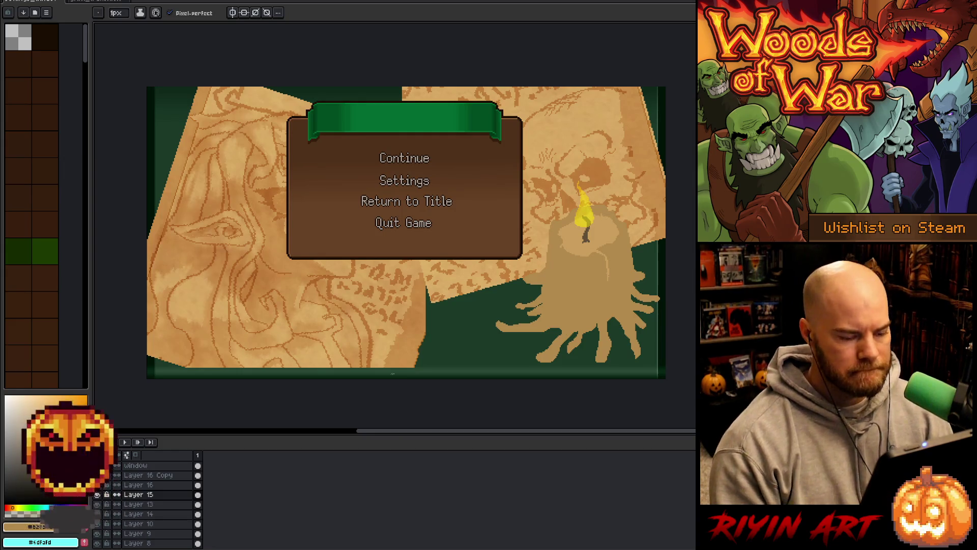
key(v)
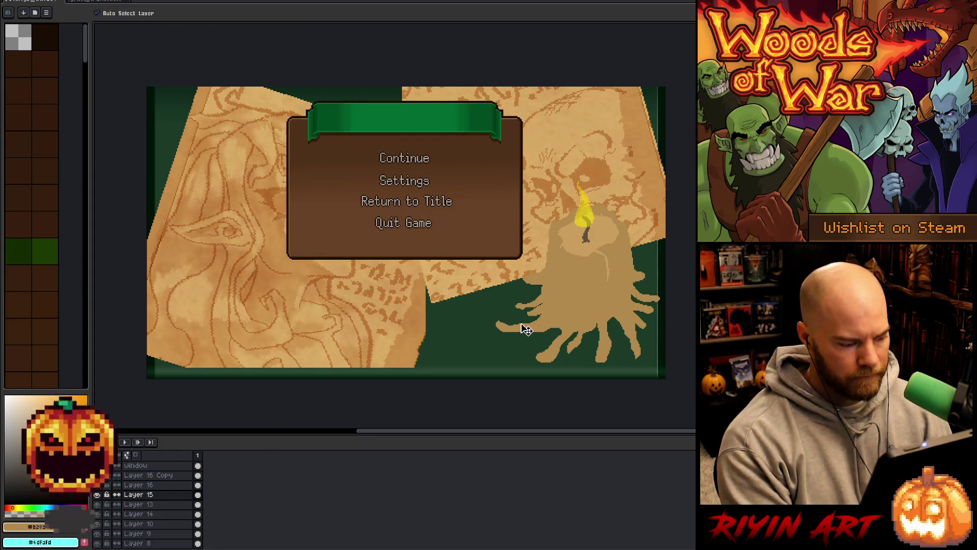
drag(136, 495, 136, 475)
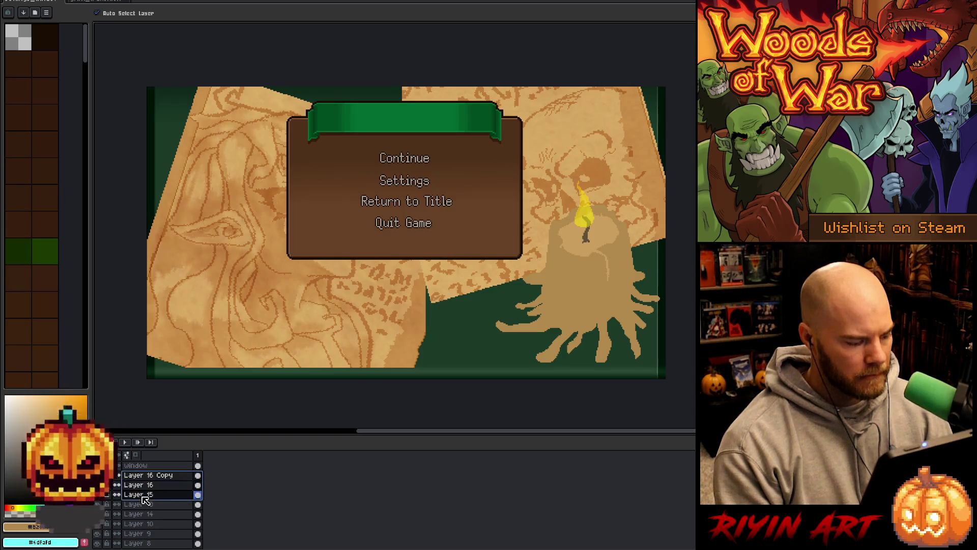
click(125, 12)
mouse_move(576, 287)
mouse_down()
mouse_move(528, 290)
mouse_move(543, 290)
mouse_up()
key(b)
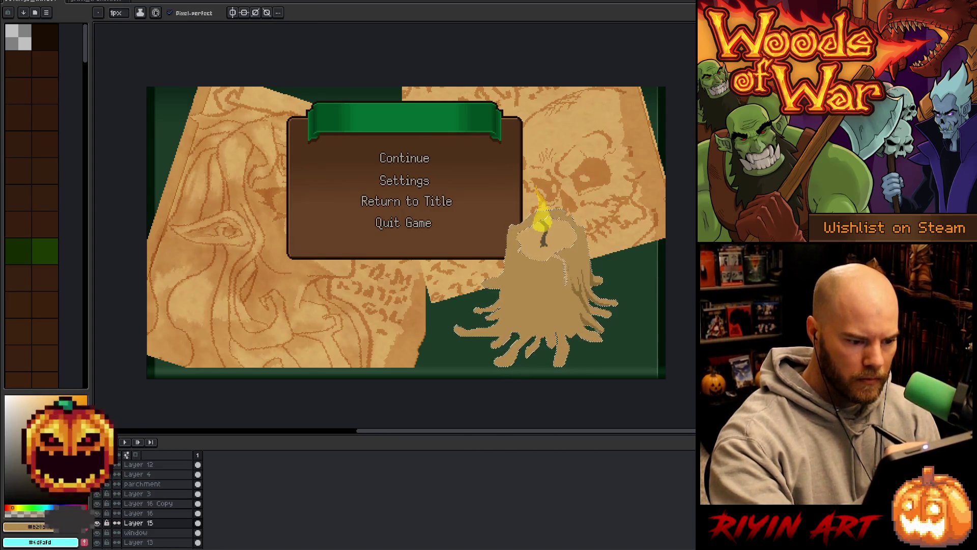
alt+click(573, 288)
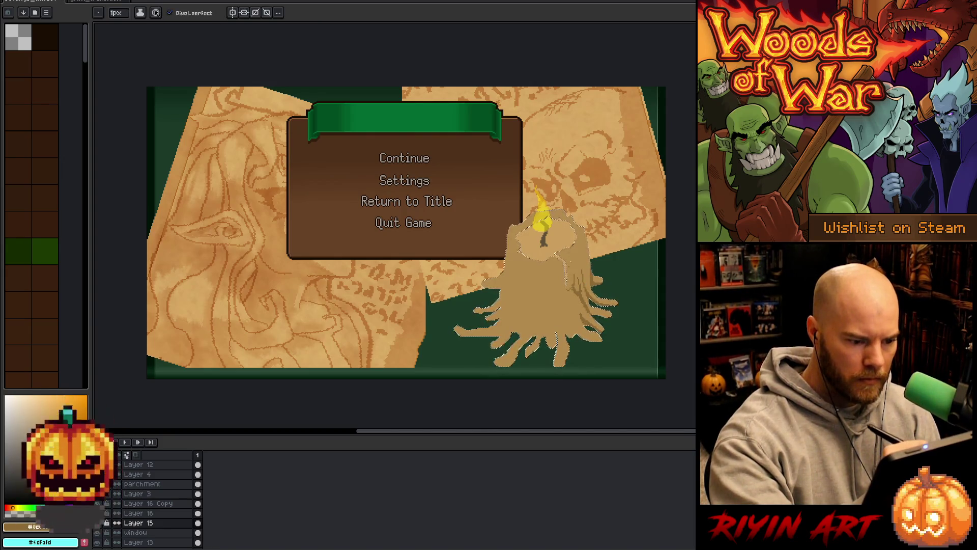
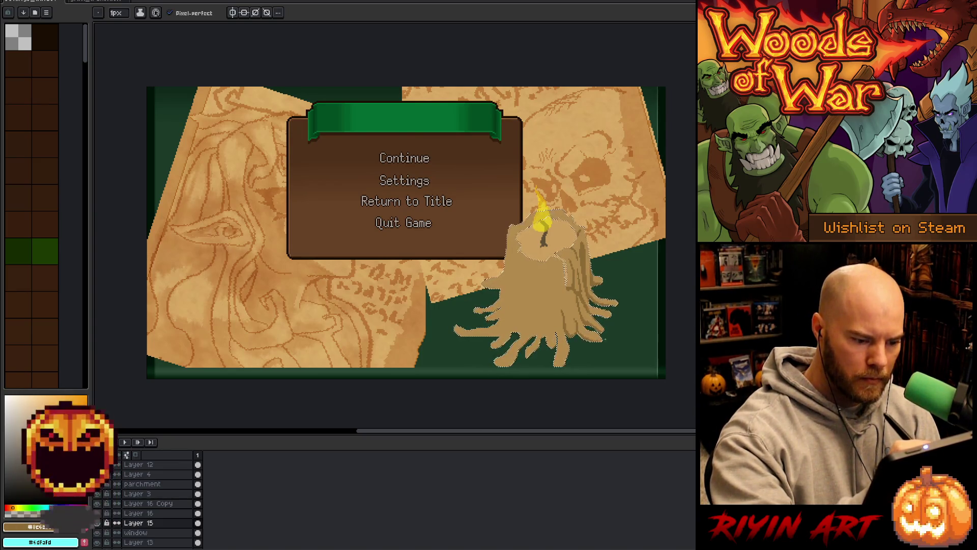
Turn pixel-perfect off, clear the selection around the candle, then re-enable pixel-perfect.
click(170, 13)
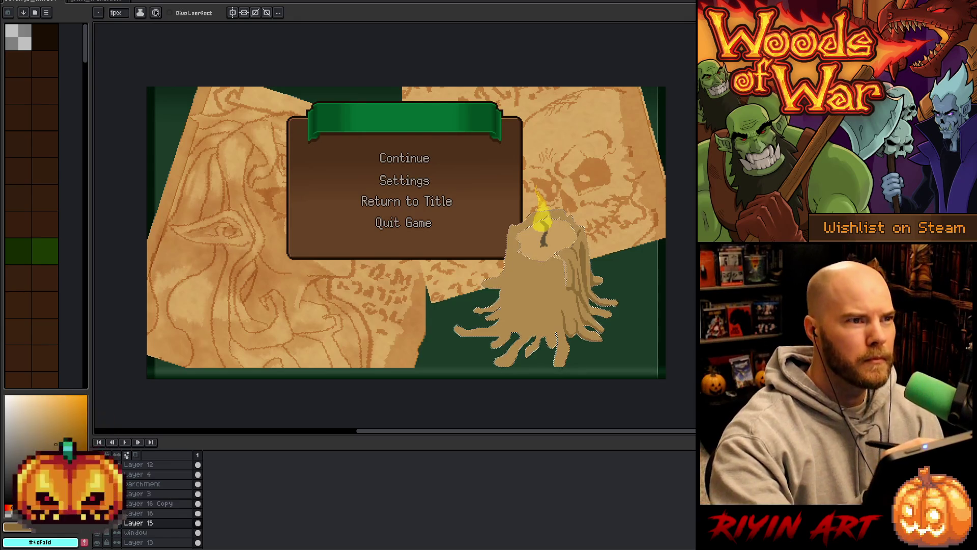
key(ctrl+d)
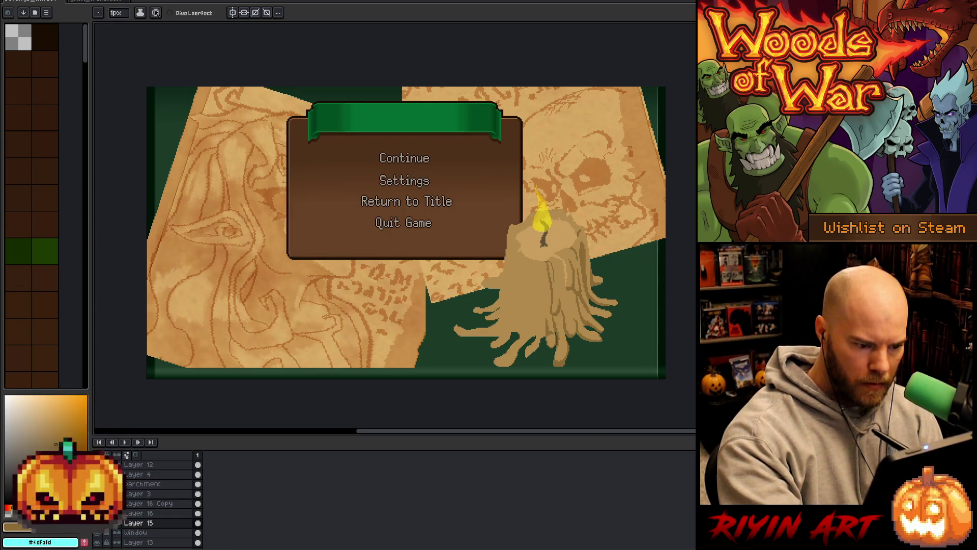
click(170, 12)
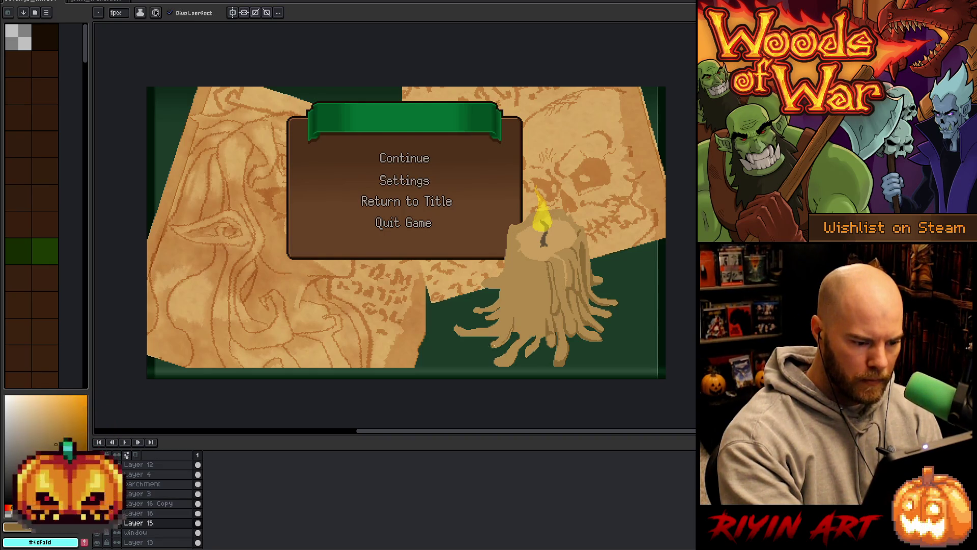
Settle on the pencil with a 4 px brush and sample the candle's tan colour.
key(g)
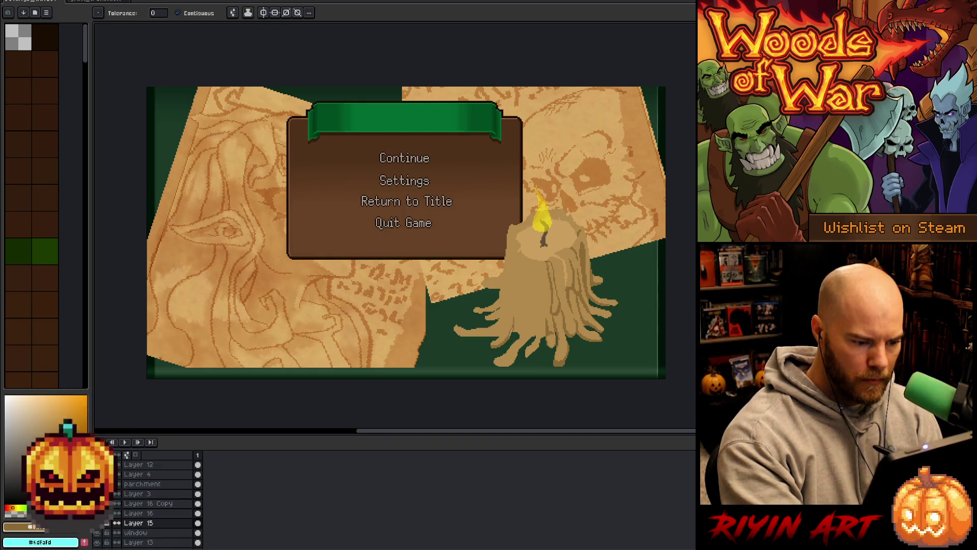
key(b)
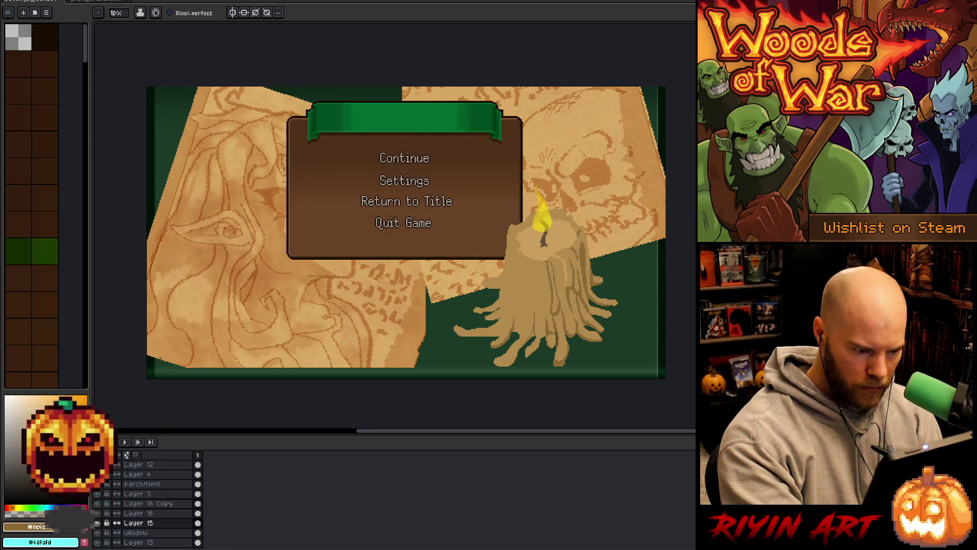
key(g)
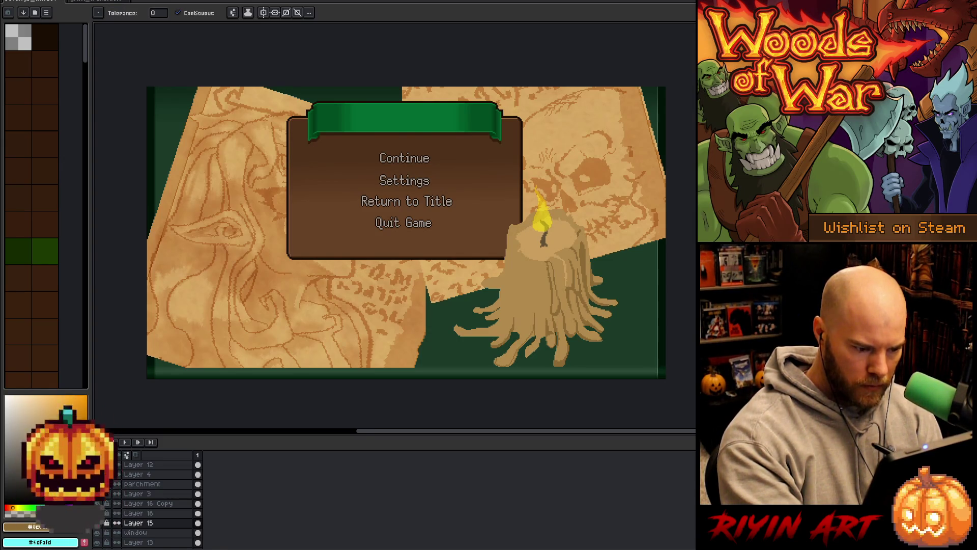
key(b)
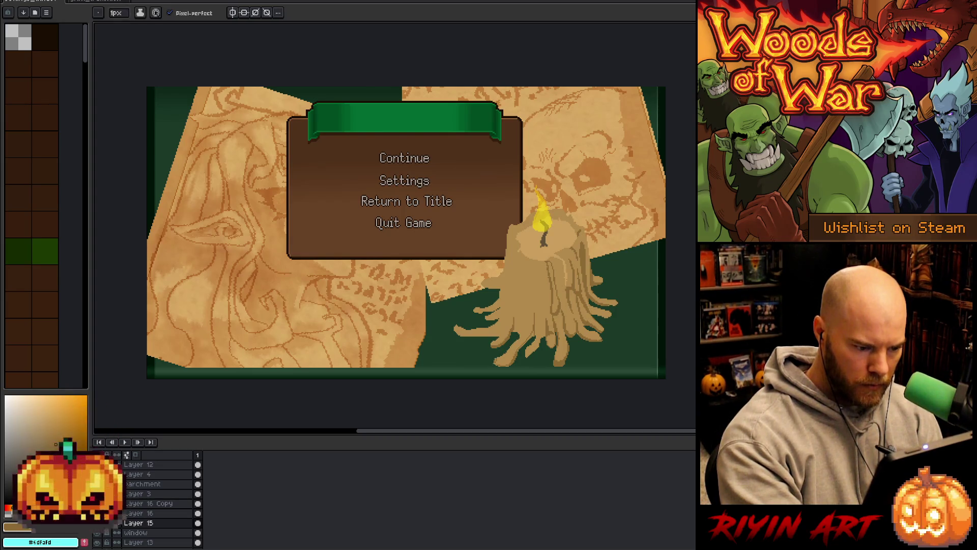
key(g)
key(b)
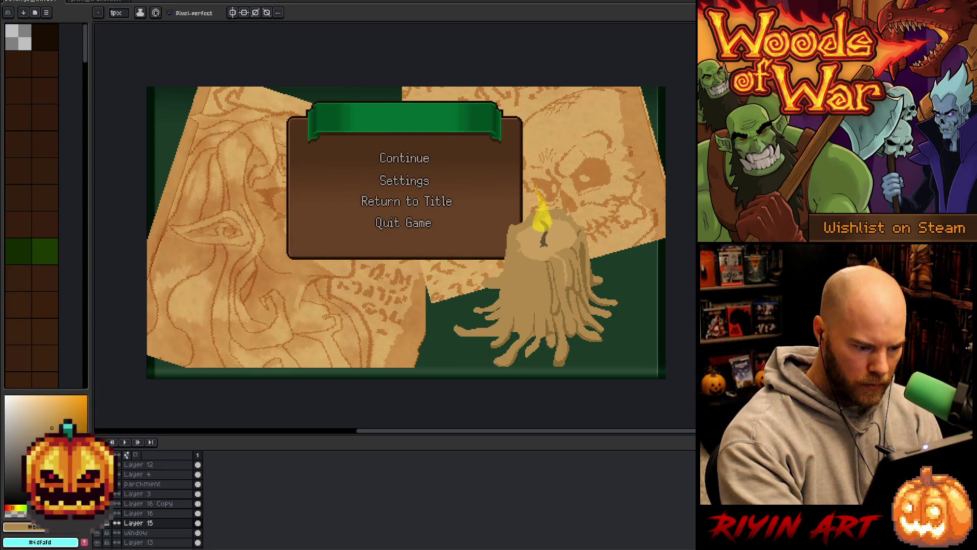
key(g)
key(b)
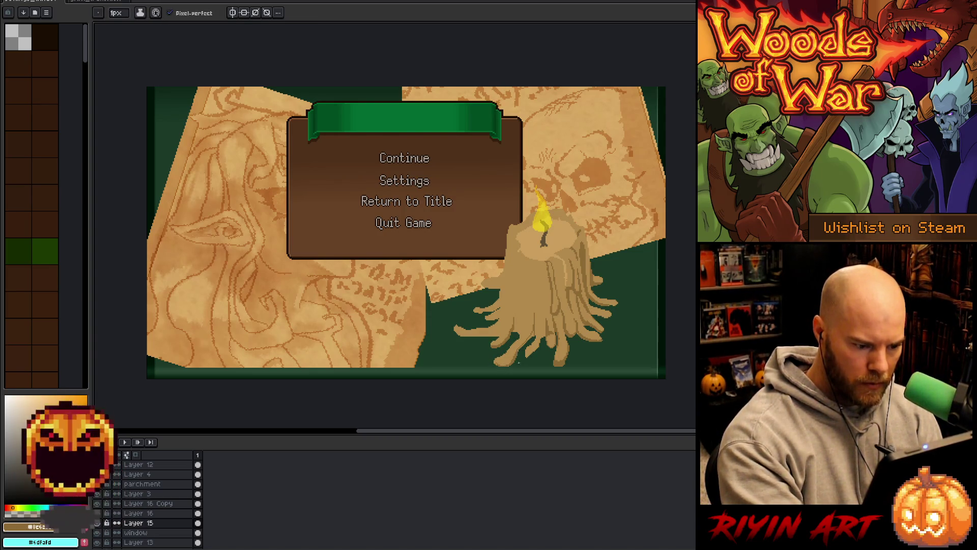
click(117, 13)
key(Return)
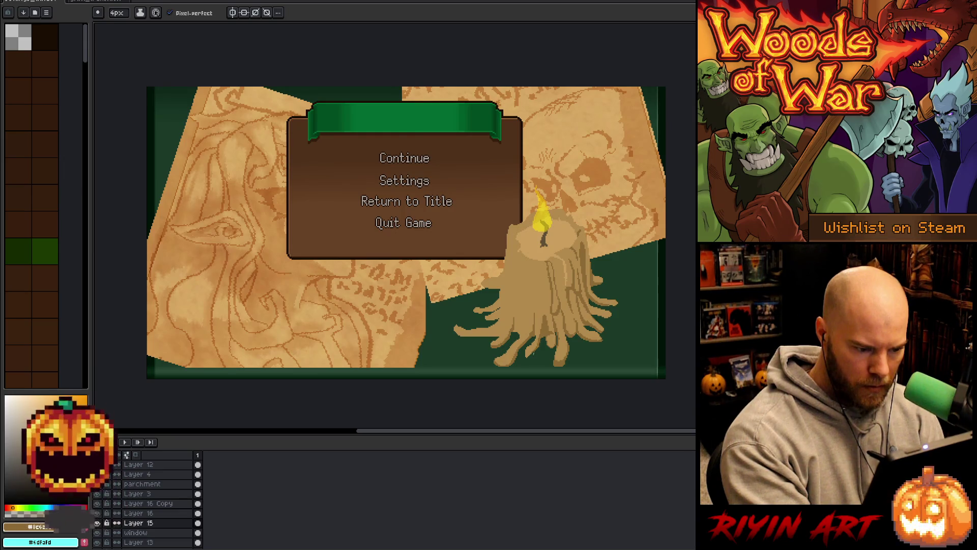
alt+click(543, 322)
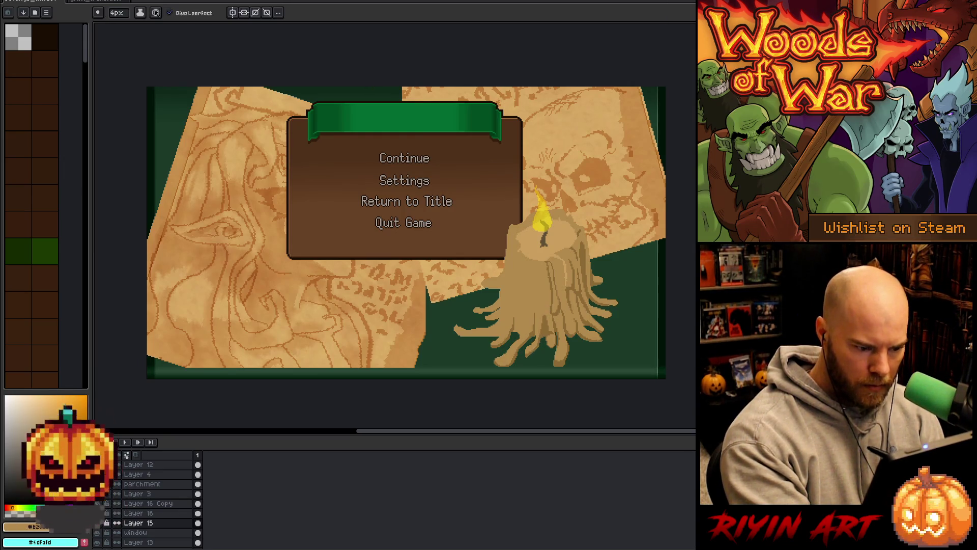
Paint tan drip strokes and a short dark brown drip on the candle body, comparing via undo/redo.
alt+click(550, 324)
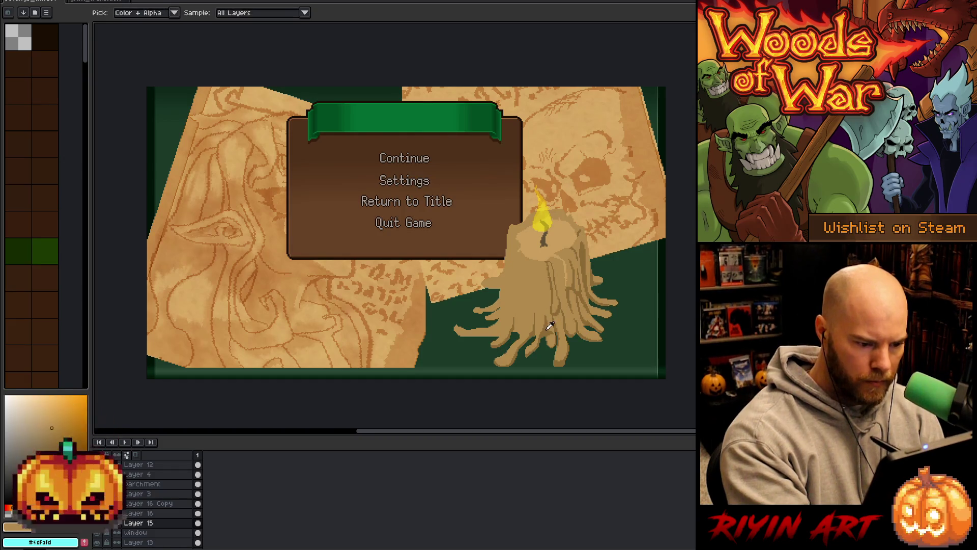
drag(542, 286, 537, 314)
mouse_move(543, 298)
mouse_down()
mouse_move(532, 317)
mouse_move(538, 301)
mouse_up()
alt+click(539, 304)
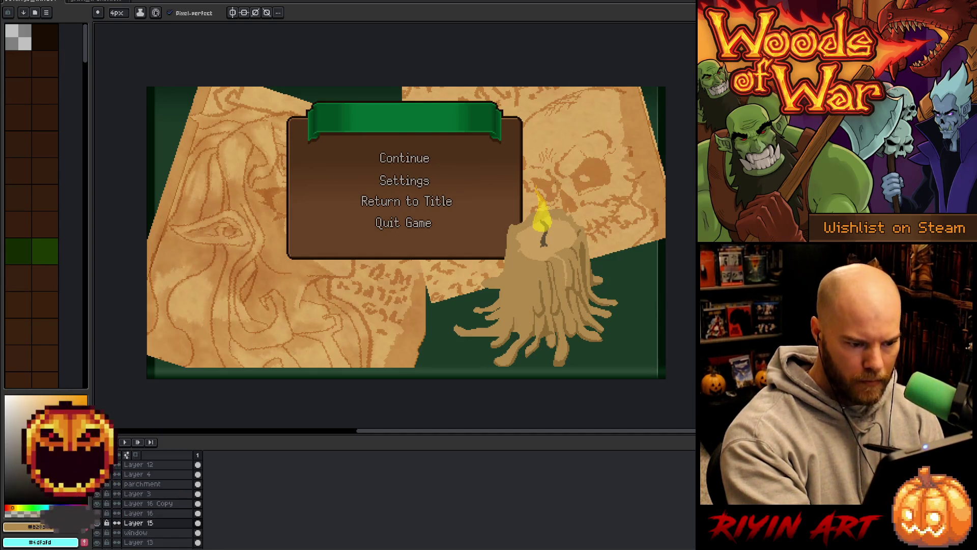
alt+click(548, 309)
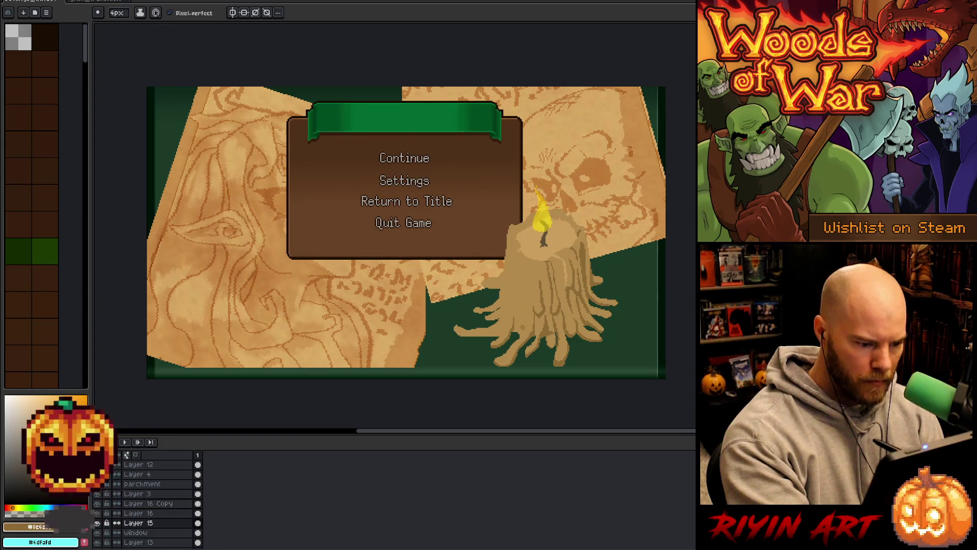
drag(519, 331, 518, 306)
key(ctrl+z)
key(ctrl+y)
Alternate lighter tan and darker brown samples from the candle to shade the drips.
alt+click(528, 329)
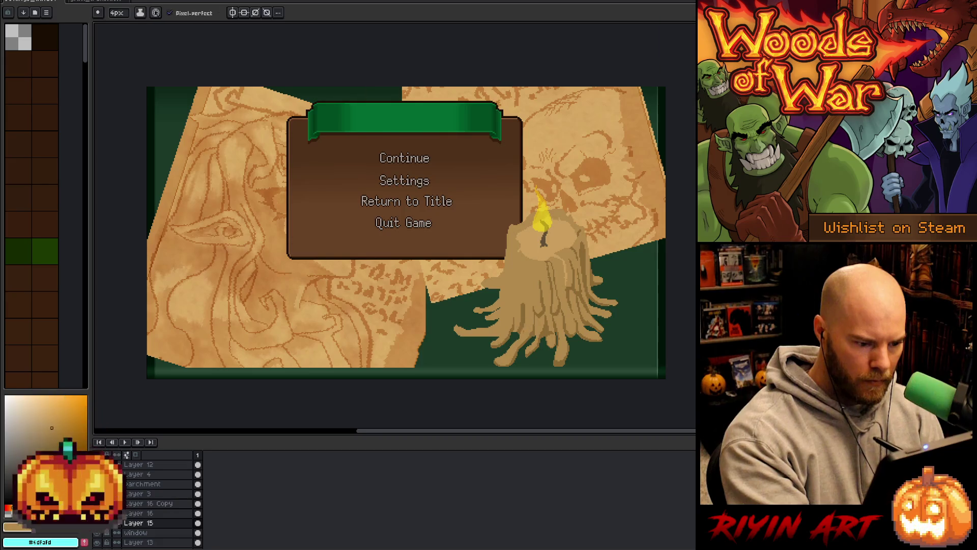
alt+click(525, 321)
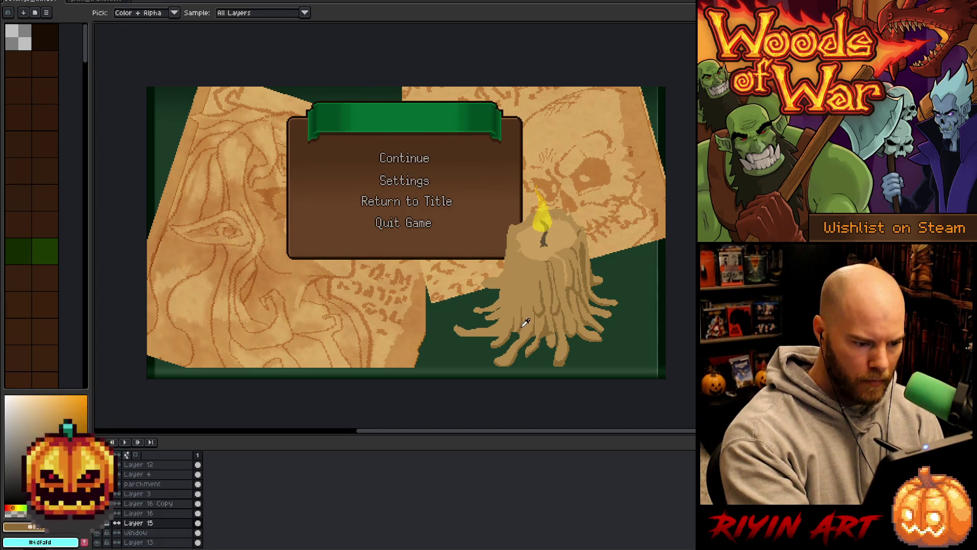
alt+click(525, 297)
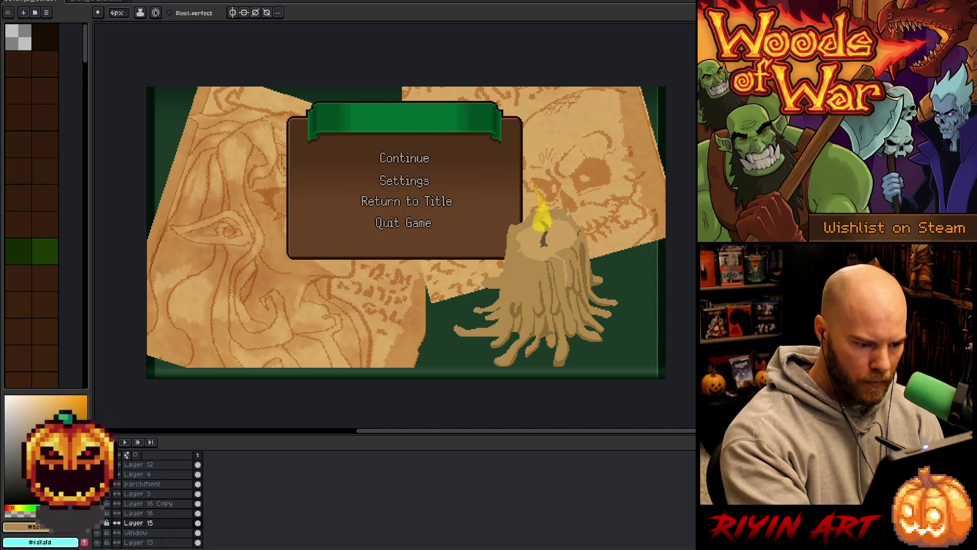
alt+click(523, 305)
alt+click(534, 289)
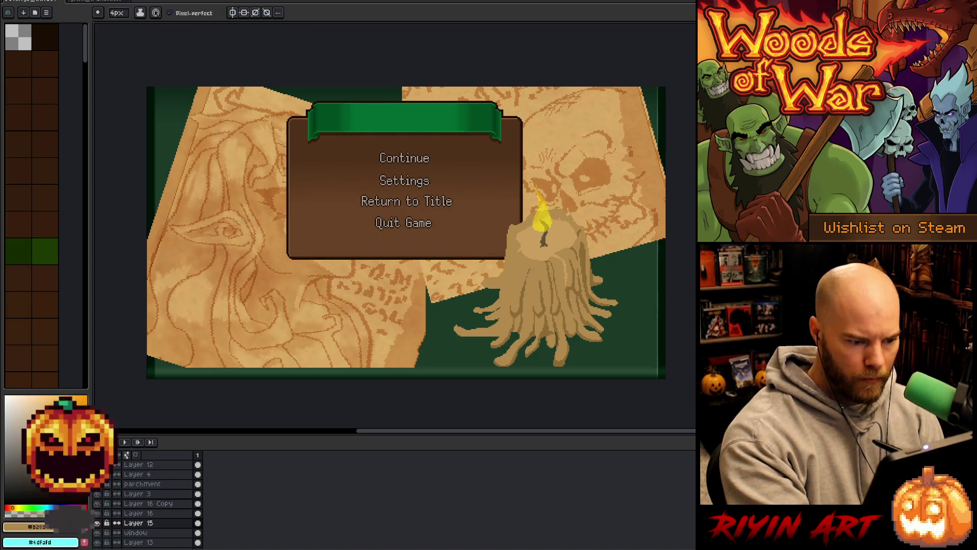
alt+click(524, 295)
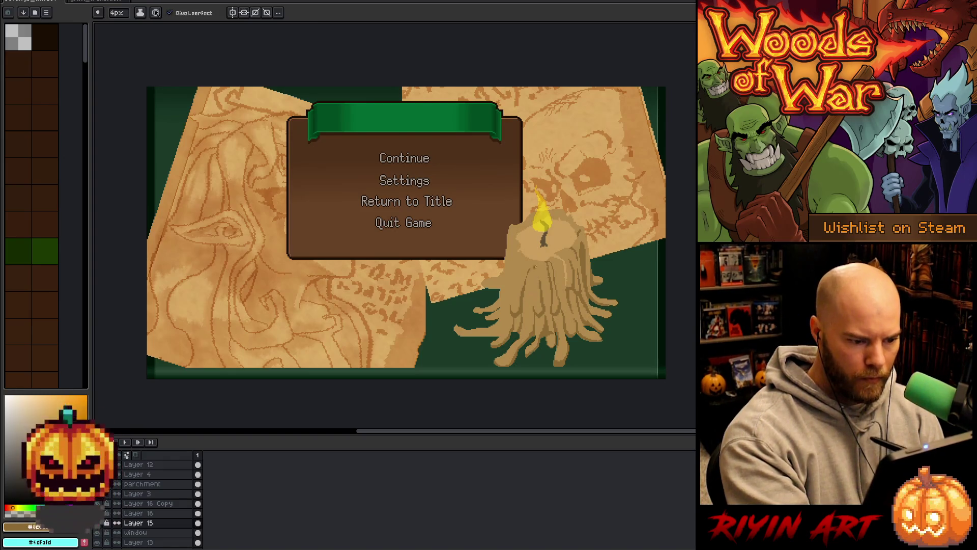
alt+click(534, 289)
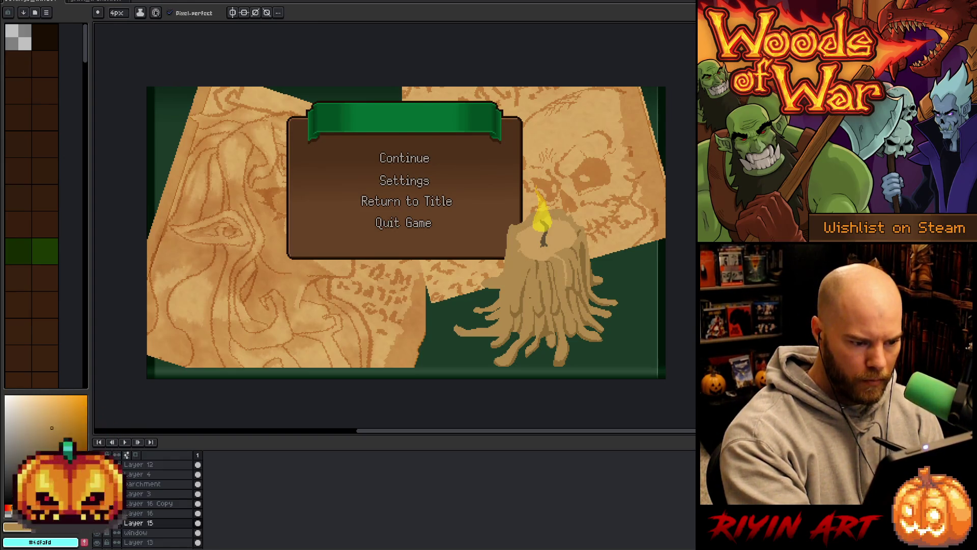
Eyedrop the candle's darker brown and lighter tan with Alt for more drip shading.
key(alt)
alt+click(543, 262)
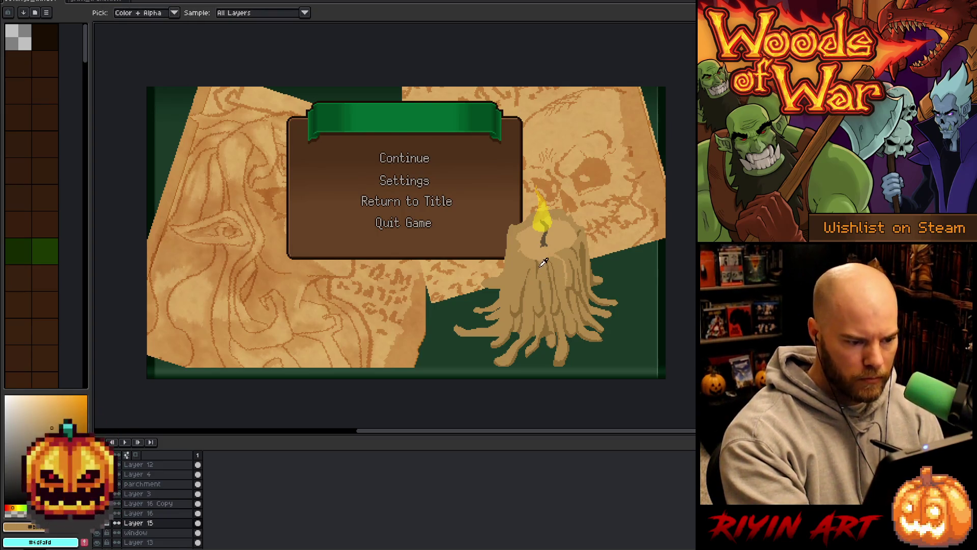
alt+click(544, 264)
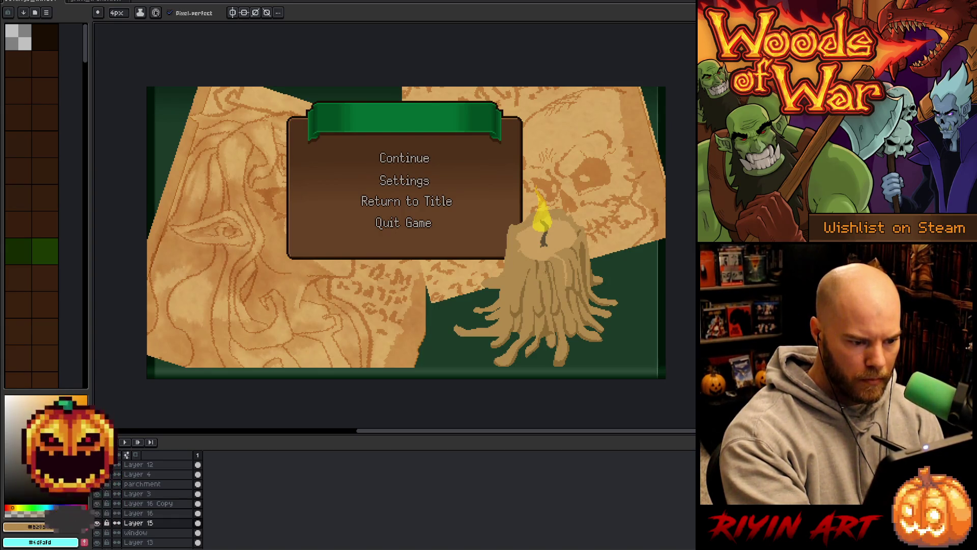
key(alt)
key(alt)
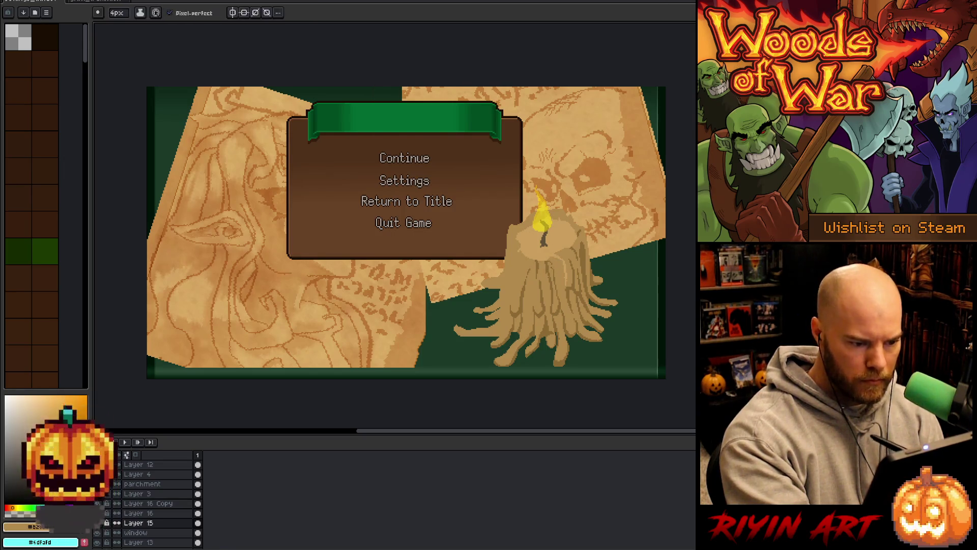
key(alt)
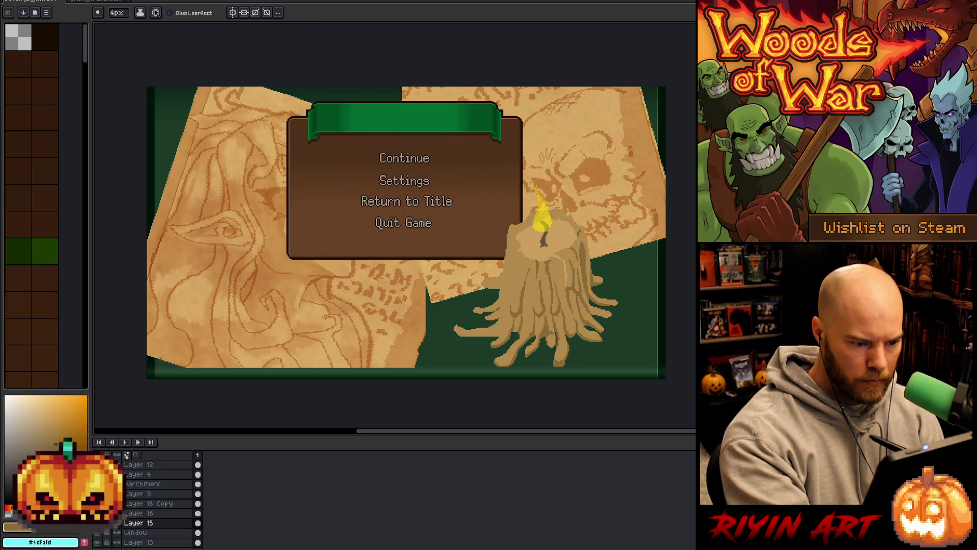
key(alt)
alt+click(558, 275)
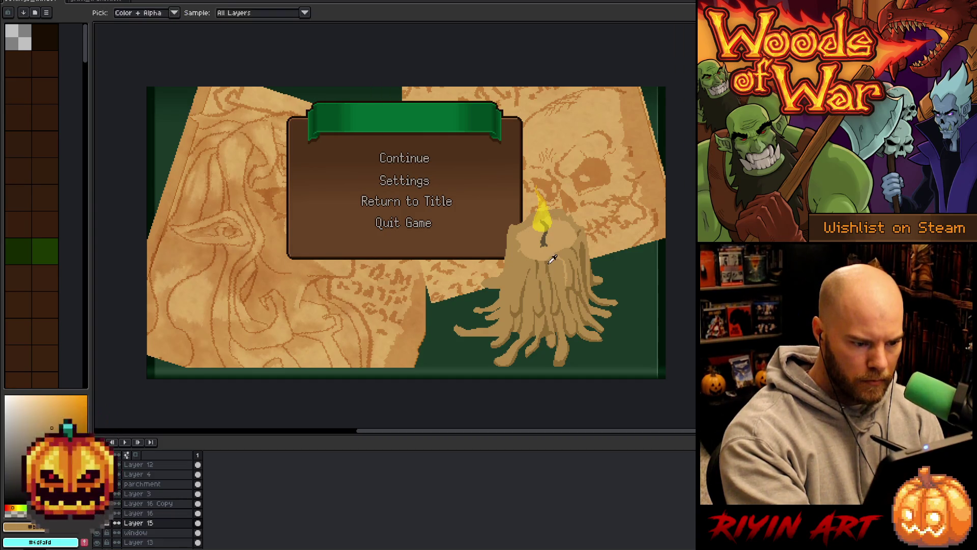
alt+click(548, 261)
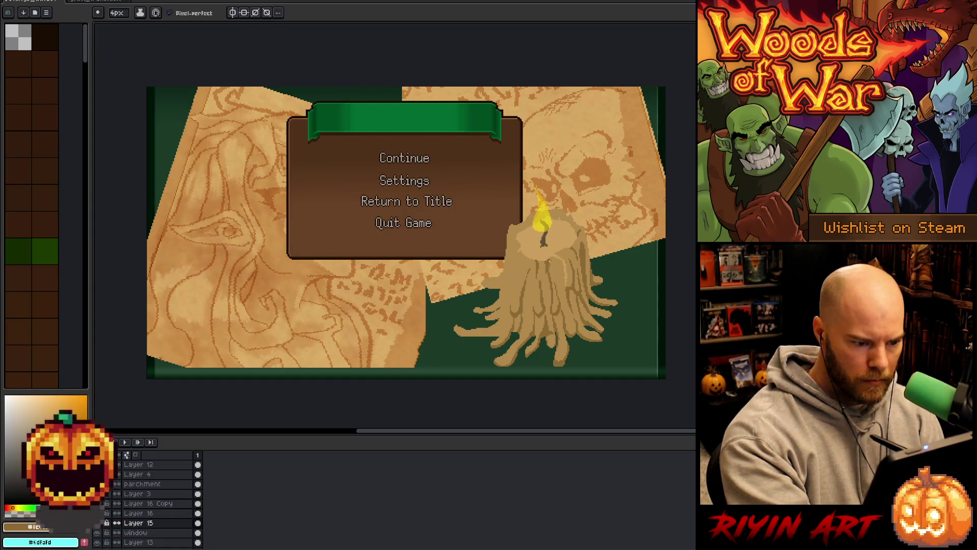
Start tan and dark brown streaks on the candle wax using eyedropped candle colours.
alt+click(551, 265)
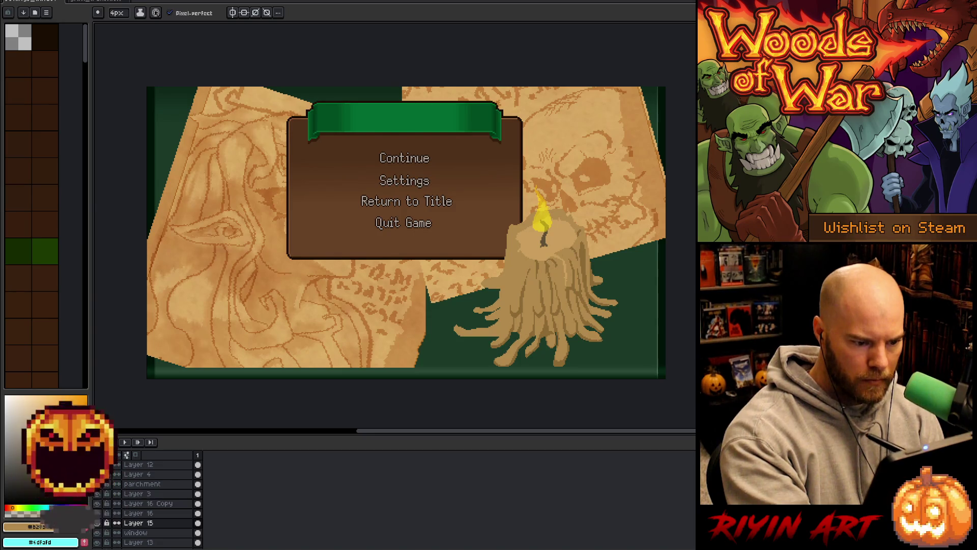
key(alt)
key(alt)
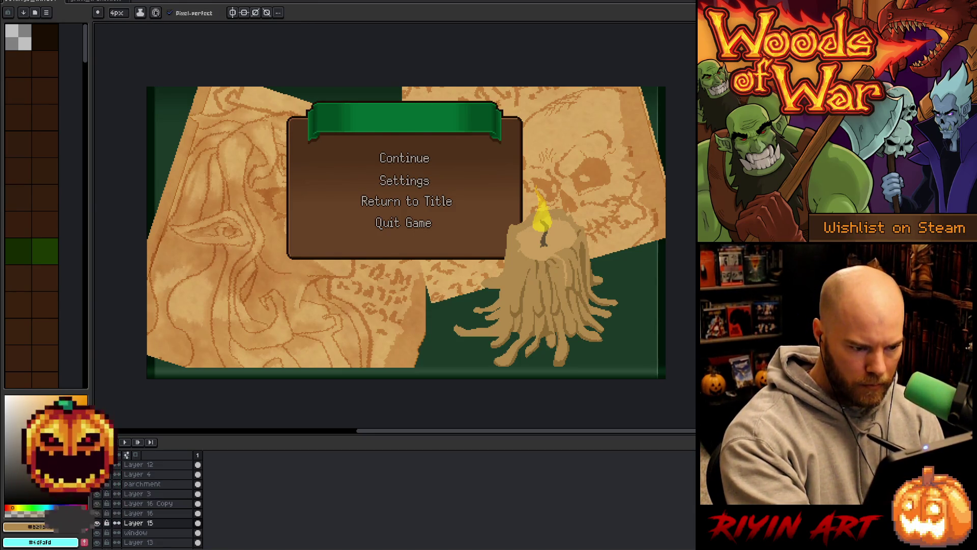
key(alt)
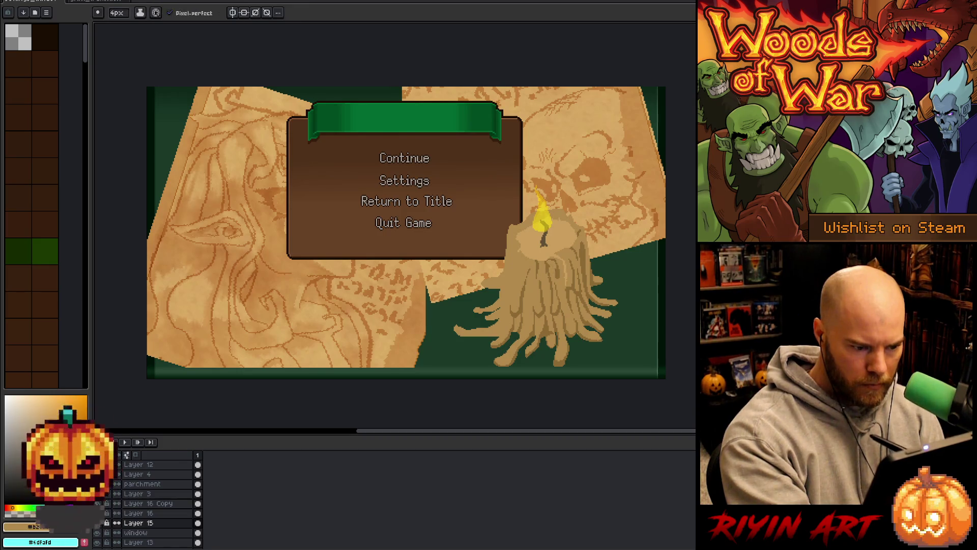
key(alt)
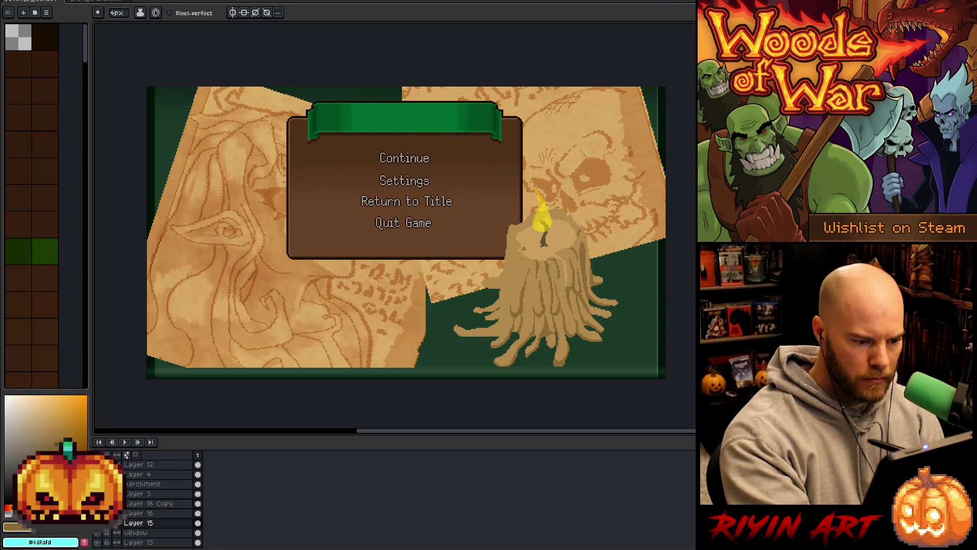
key(alt)
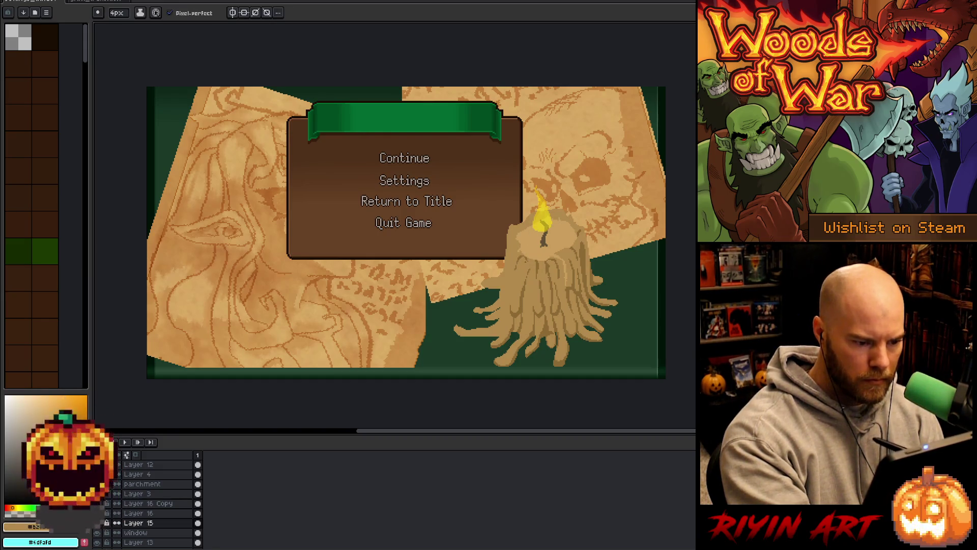
alt+click(524, 308)
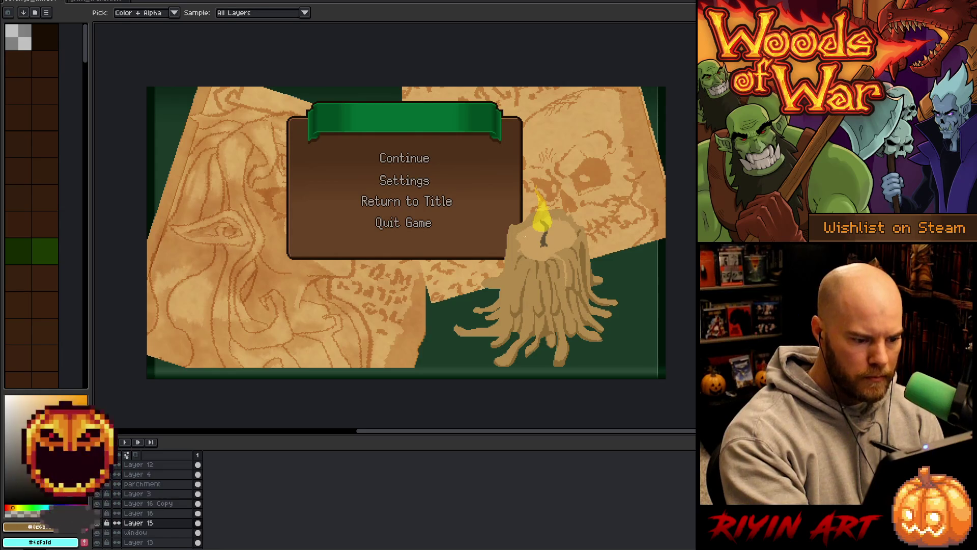
alt+click(512, 300)
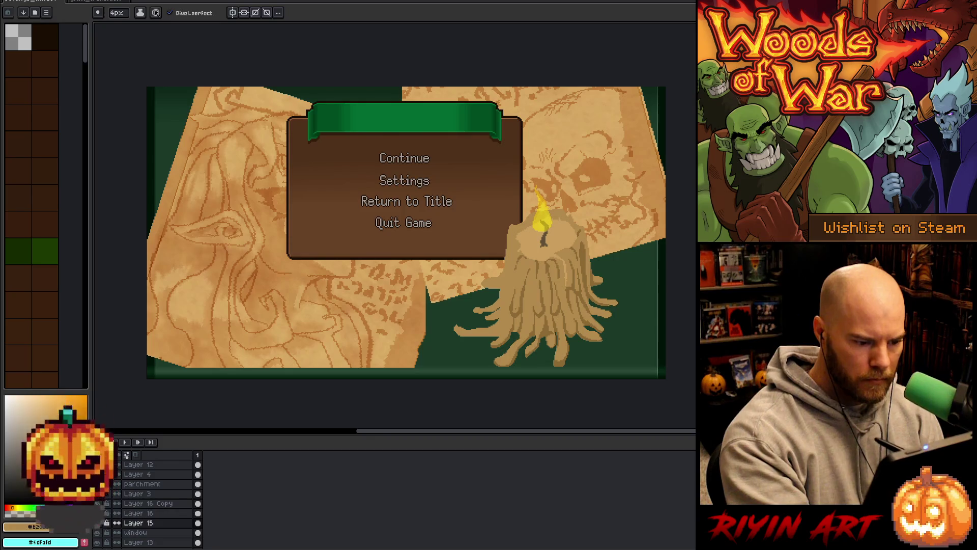
Paint more alternating dark brown and light tan streaks down the lower candle drips.
alt+click(526, 300)
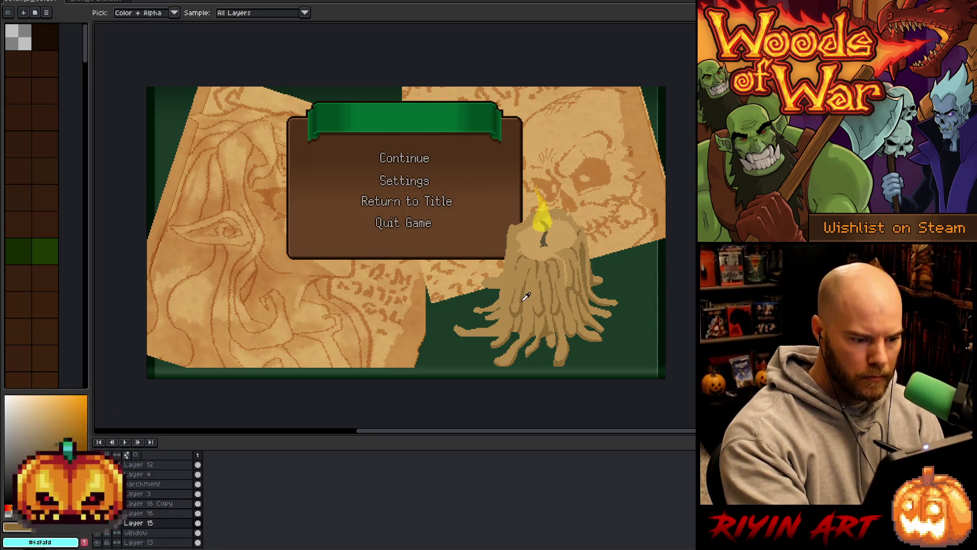
alt+click(521, 282)
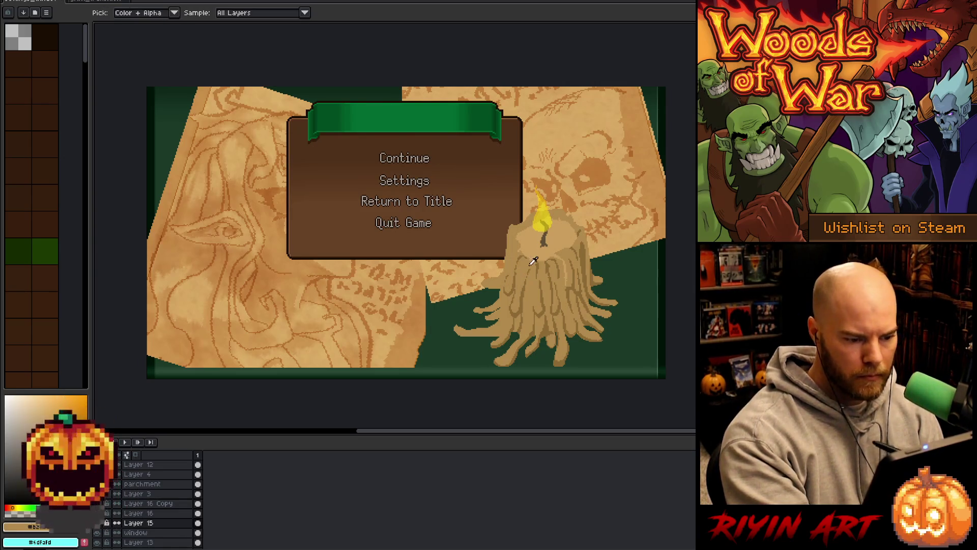
alt+click(525, 301)
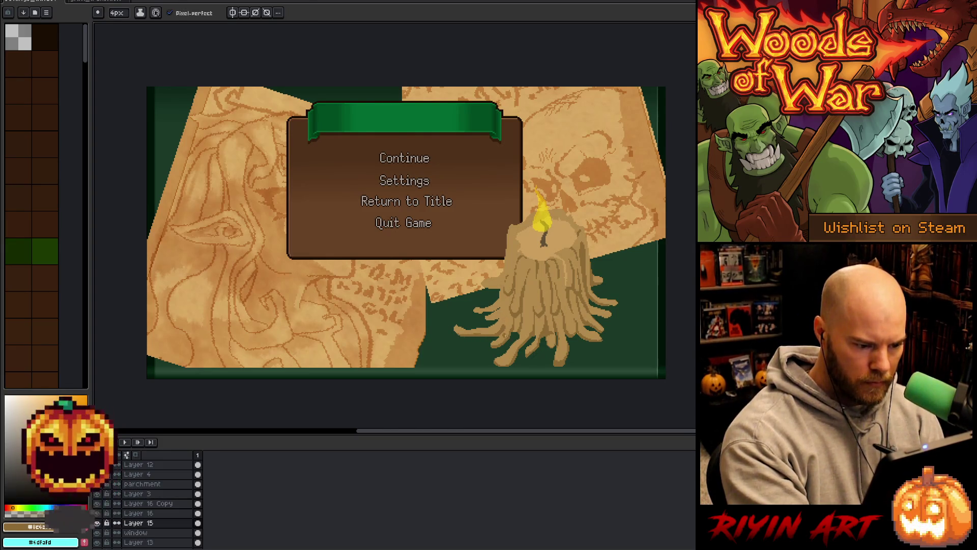
alt+click(504, 340)
alt+click(508, 329)
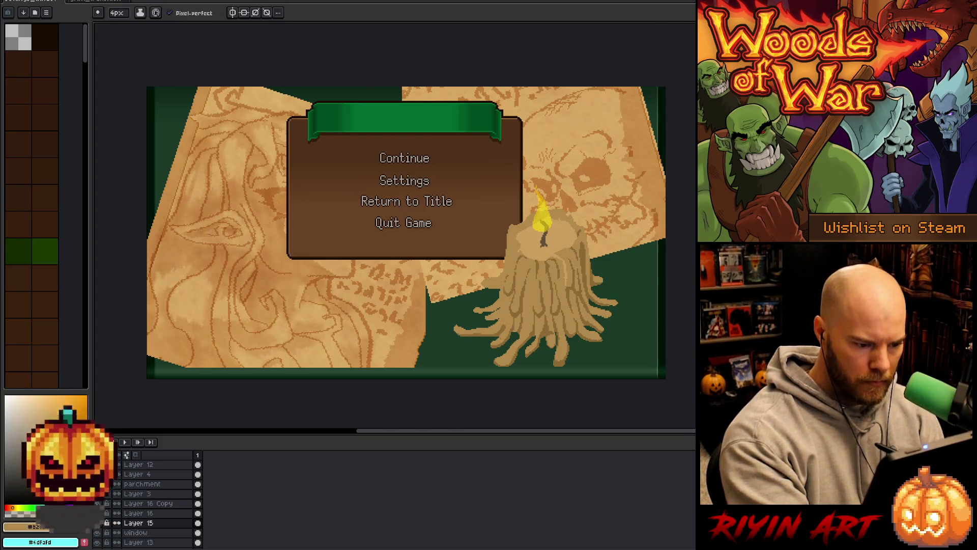
alt+click(517, 307)
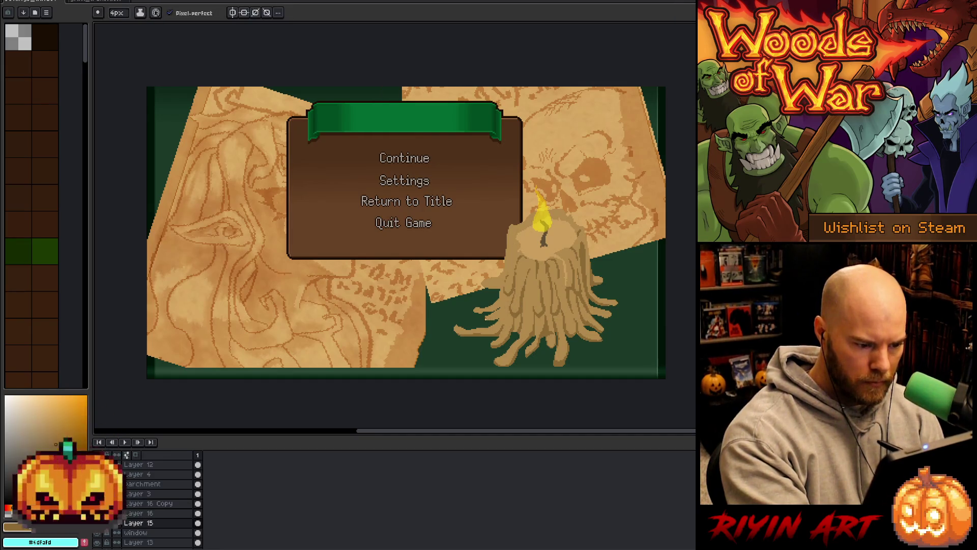
alt+click(509, 294)
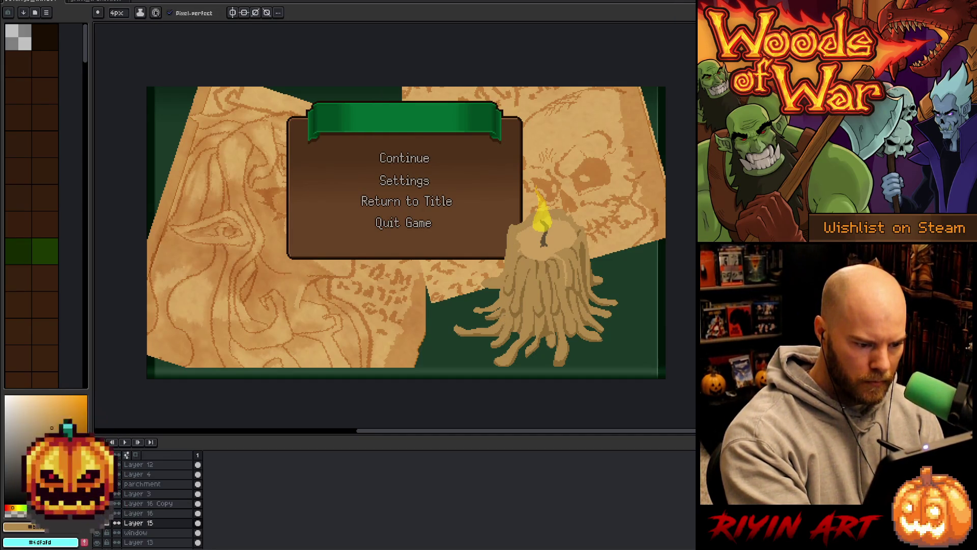
Continue streaking the left side of the candle with sampled tan and brown tones.
alt+click(500, 314)
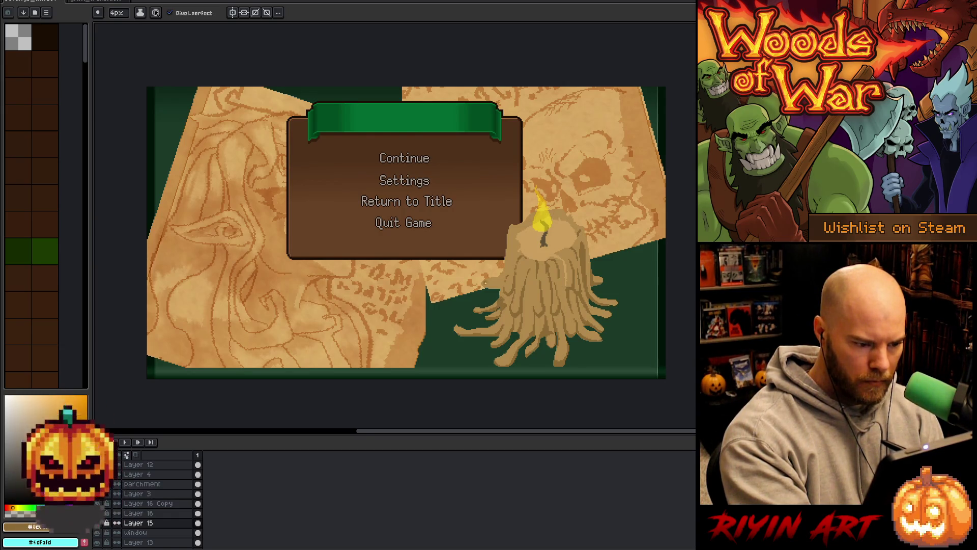
alt+click(501, 301)
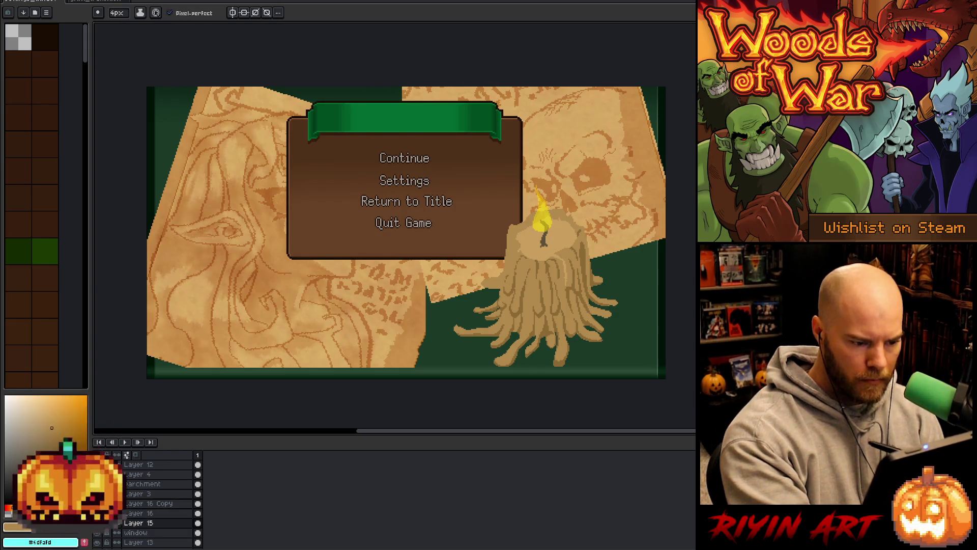
alt+click(509, 302)
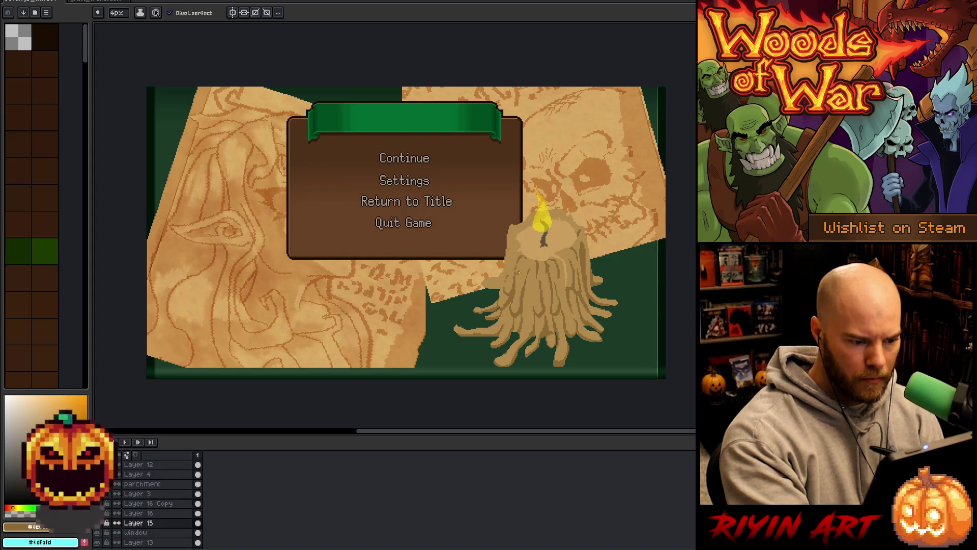
alt+click(509, 297)
alt+click(516, 293)
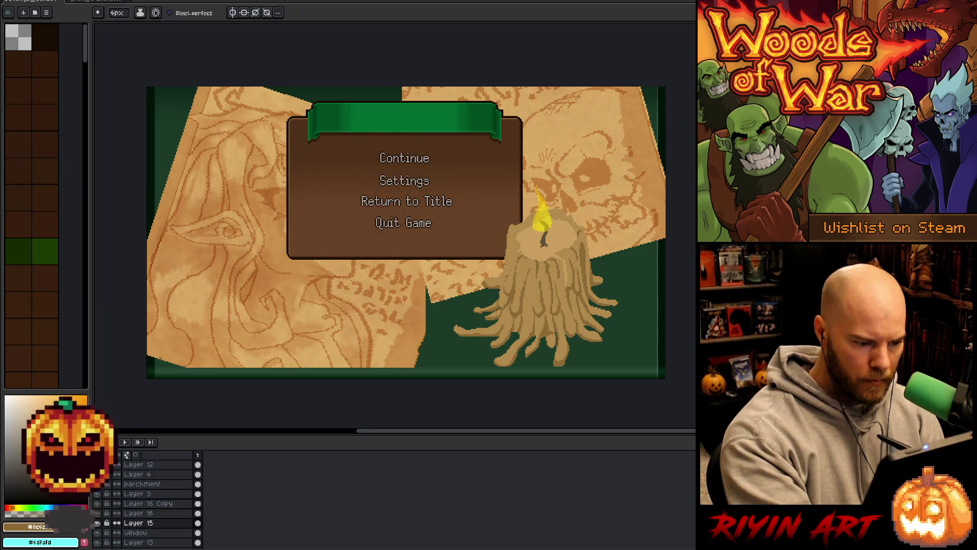
alt+click(505, 278)
alt+click(505, 277)
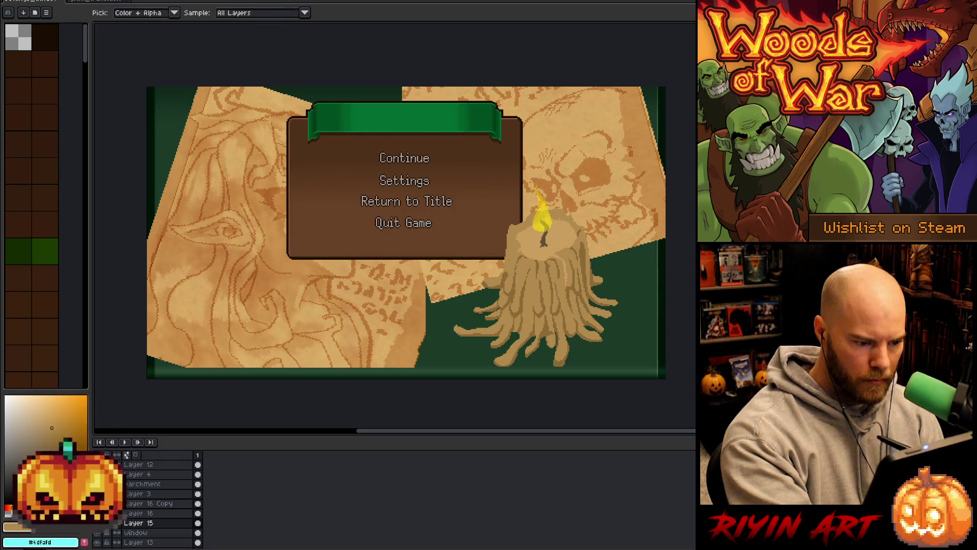
Extend the tan and brown streaks up toward the top of the candle body.
alt+click(506, 275)
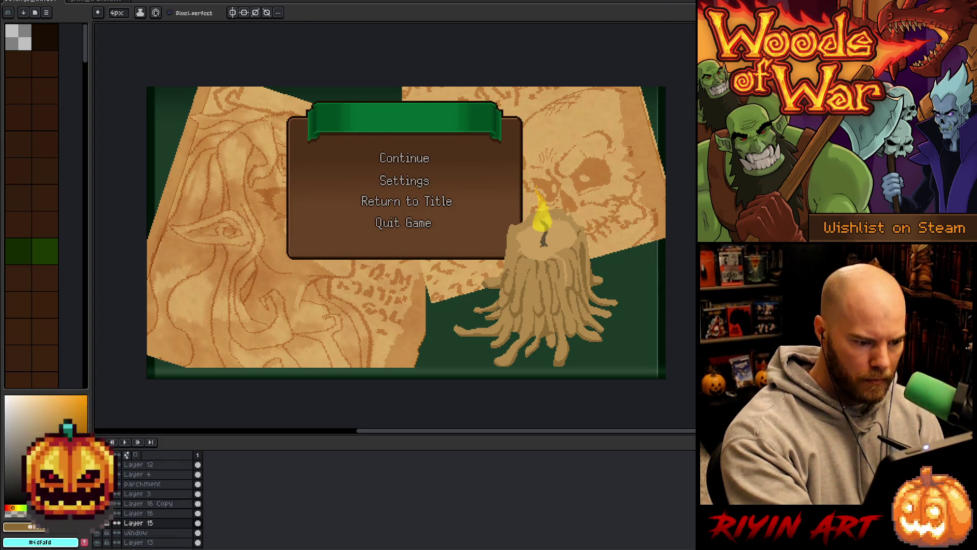
alt+click(508, 261)
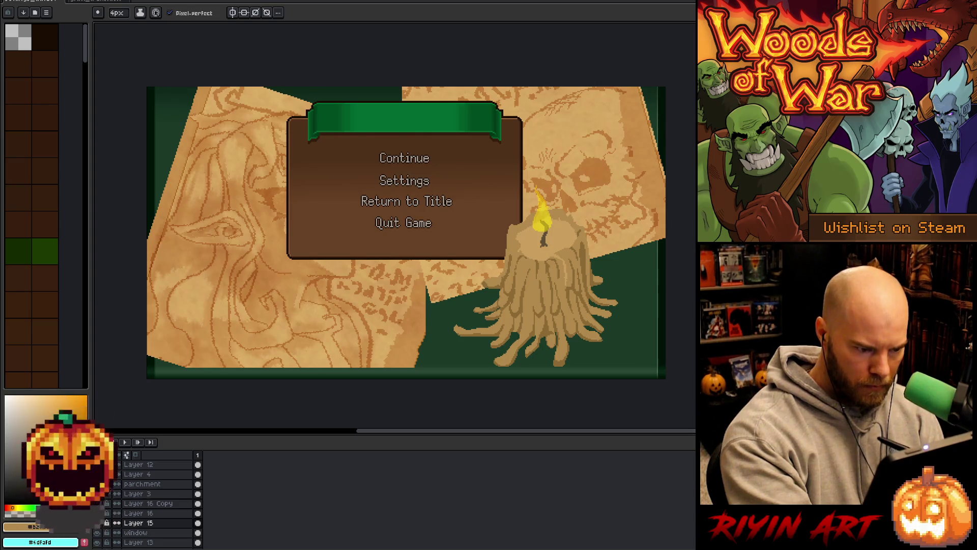
alt+click(506, 284)
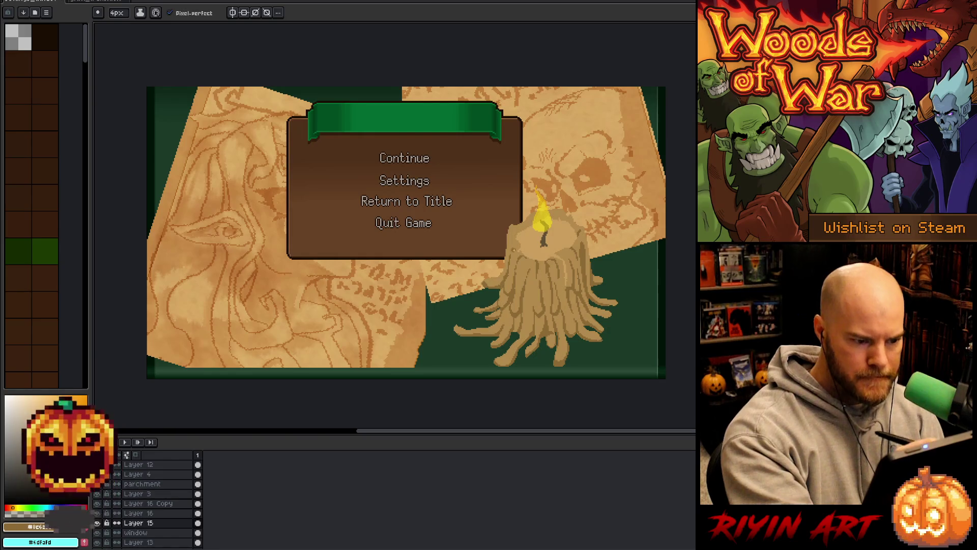
alt+click(513, 245)
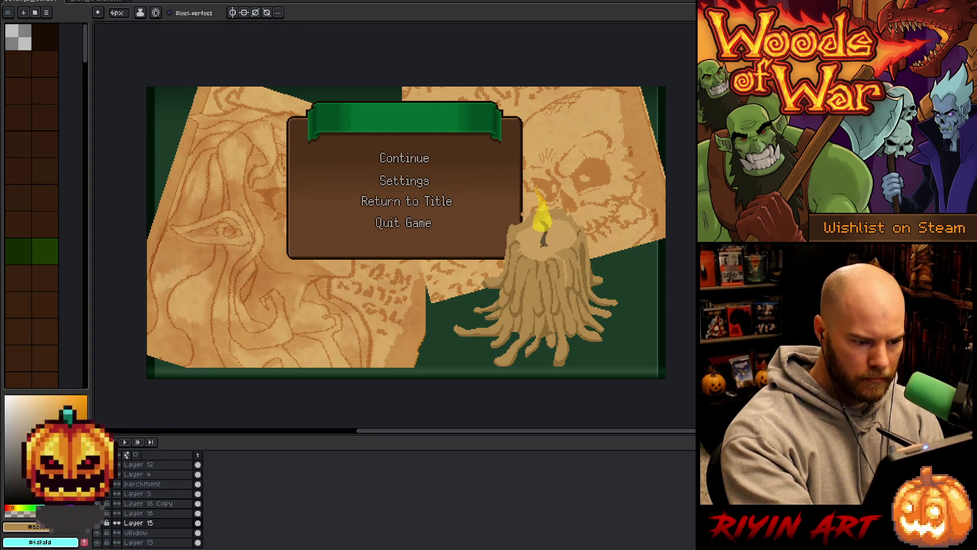
alt+click(516, 294)
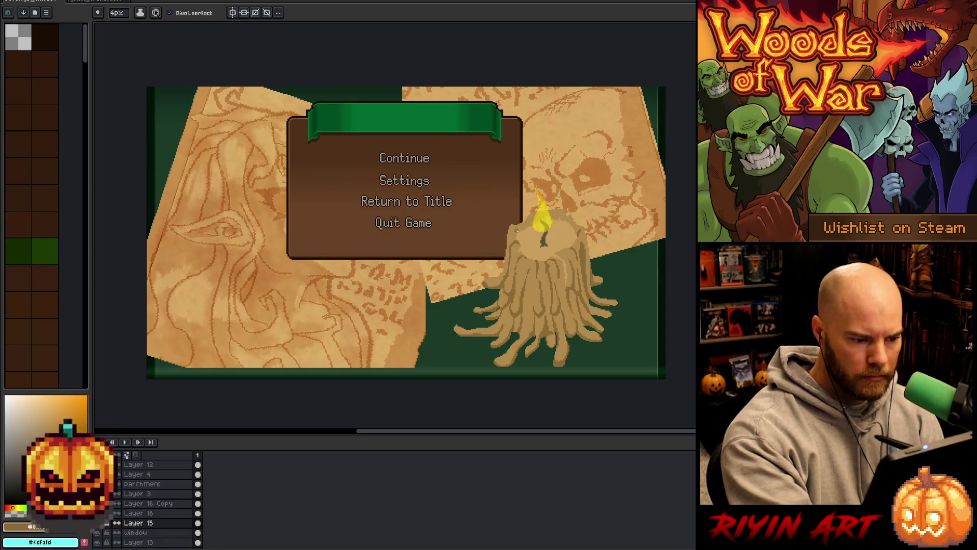
alt+click(511, 238)
Finish the upper wax streaks, alternating dark brown edge tones and light tan.
alt+click(508, 246)
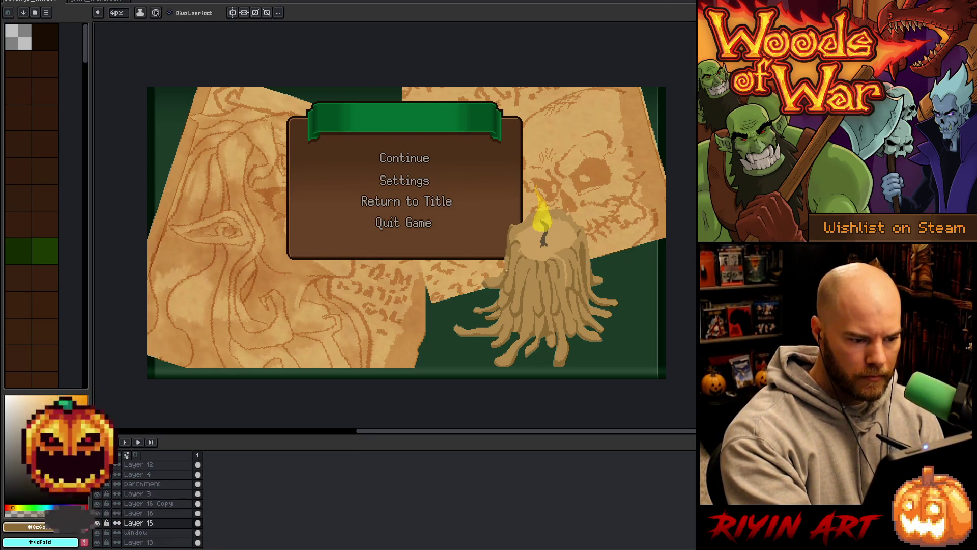
alt+click(510, 251)
alt+click(514, 261)
alt+click(512, 247)
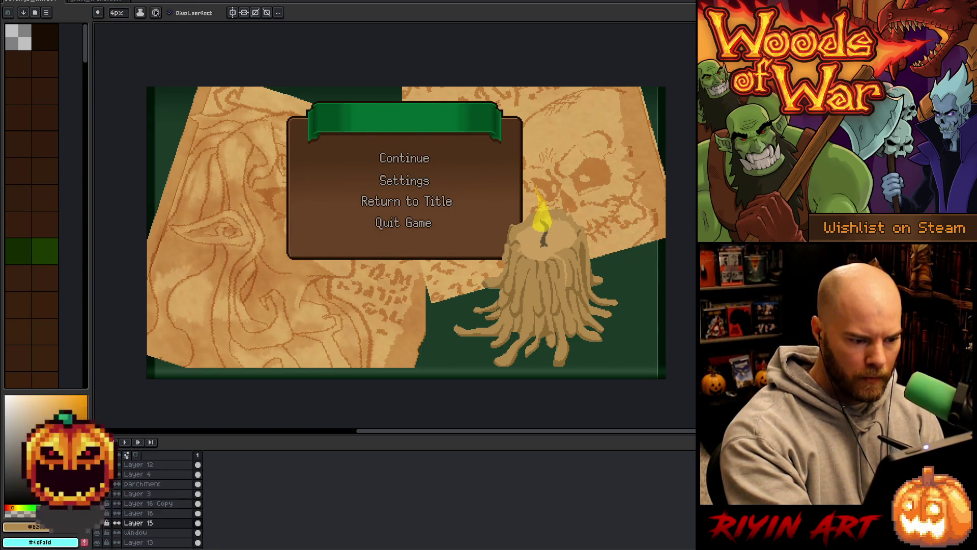
key(alt)
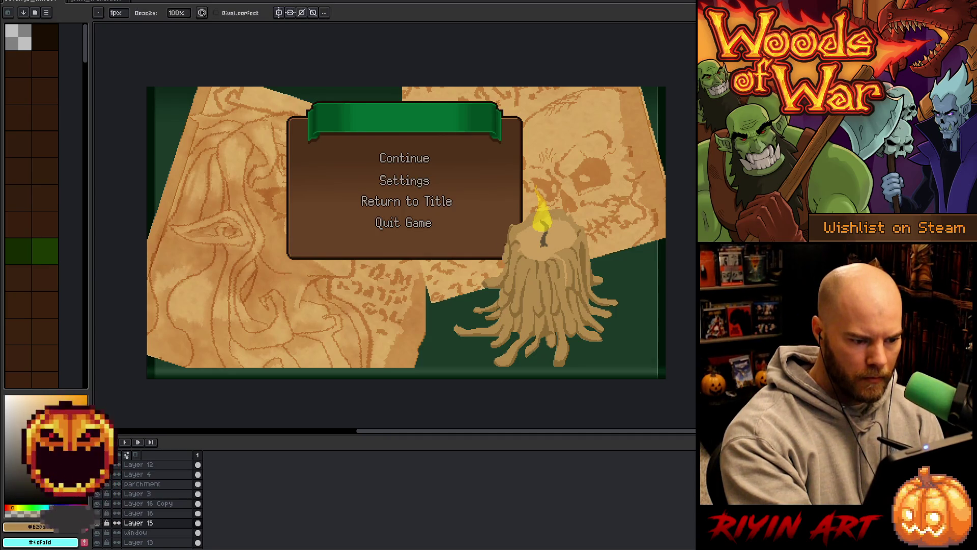
key(alt)
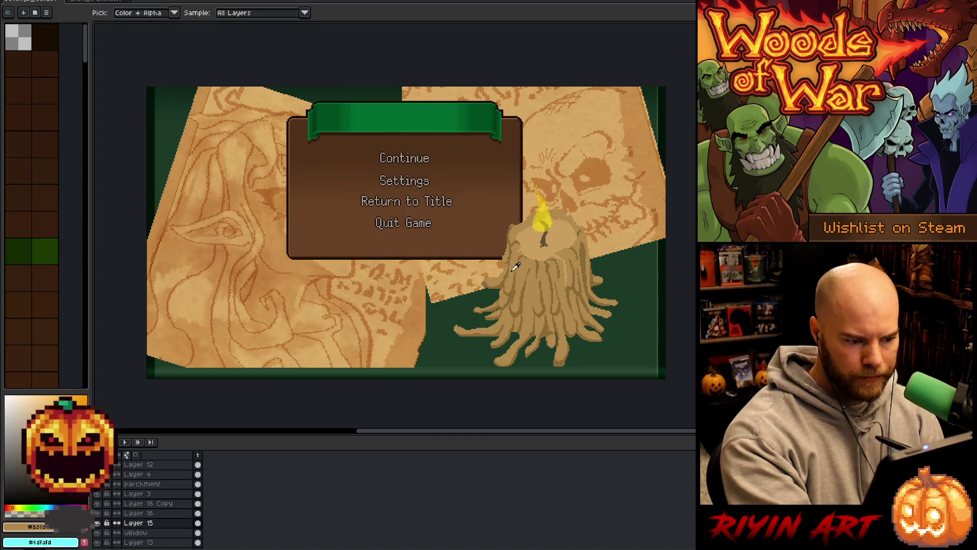
key(alt)
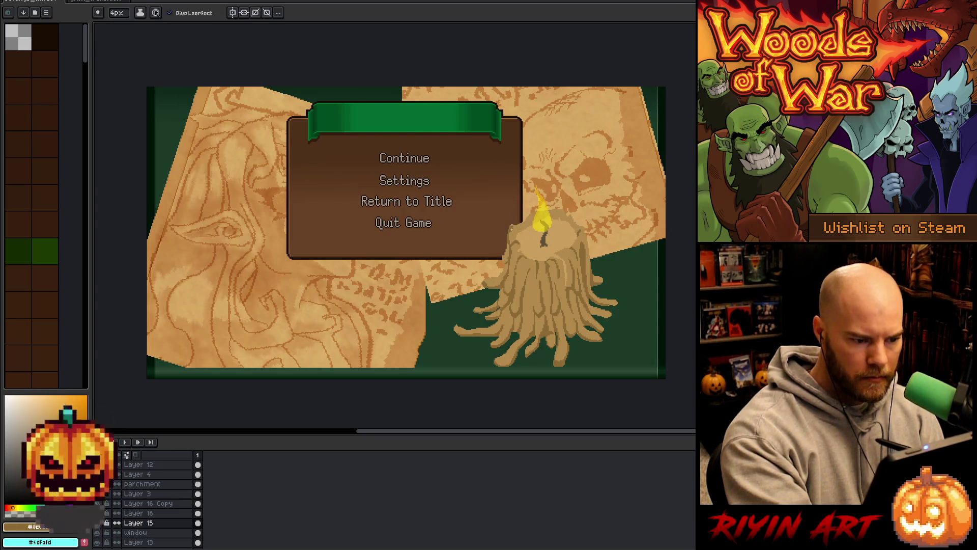
key(alt)
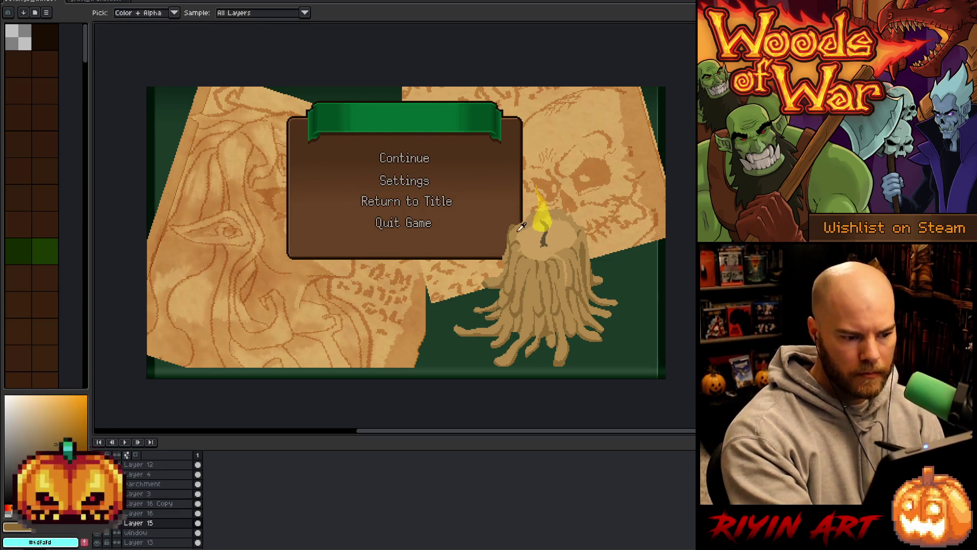
key(alt)
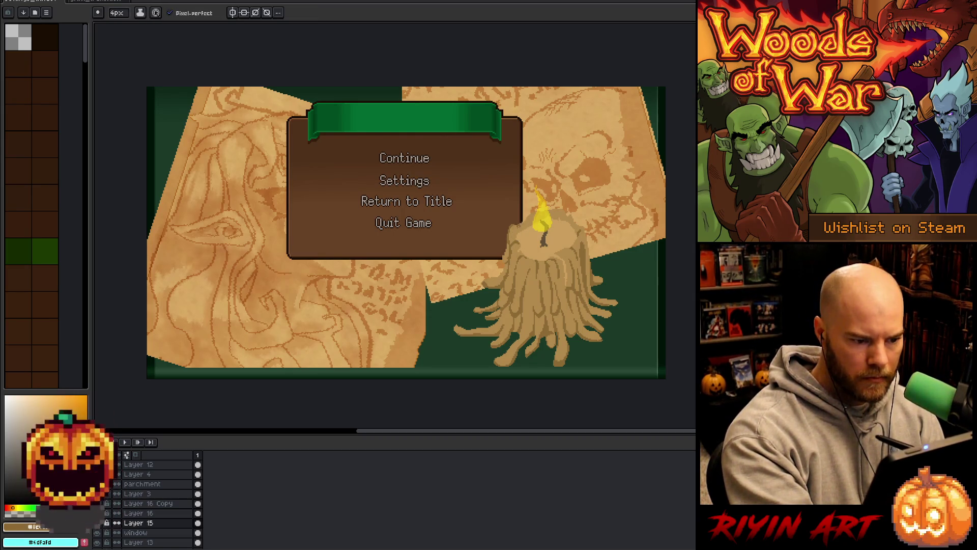
Return to the pencil and eyedrop the candle wax tan as the foreground colour.
key(w)
click(559, 285)
key(b)
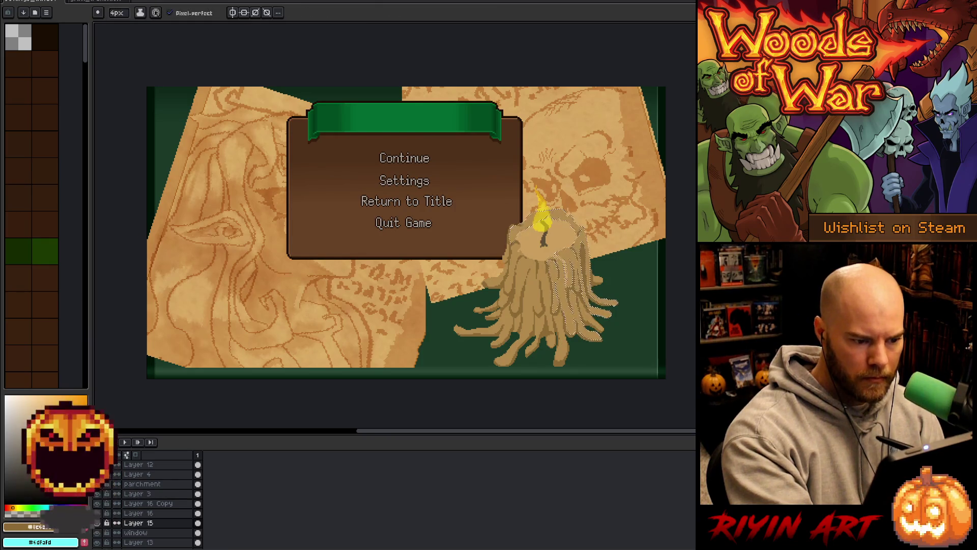
key(alt)
key(alt)
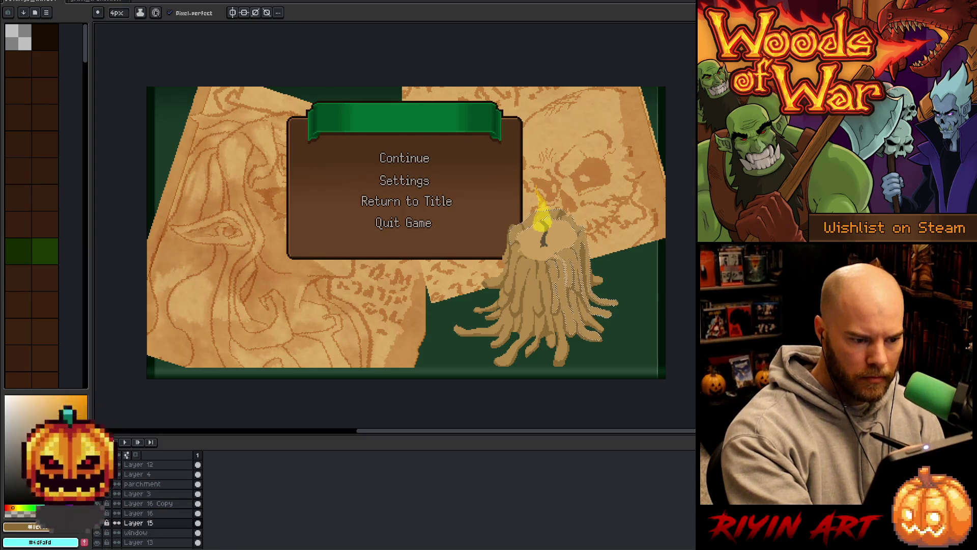
key(alt)
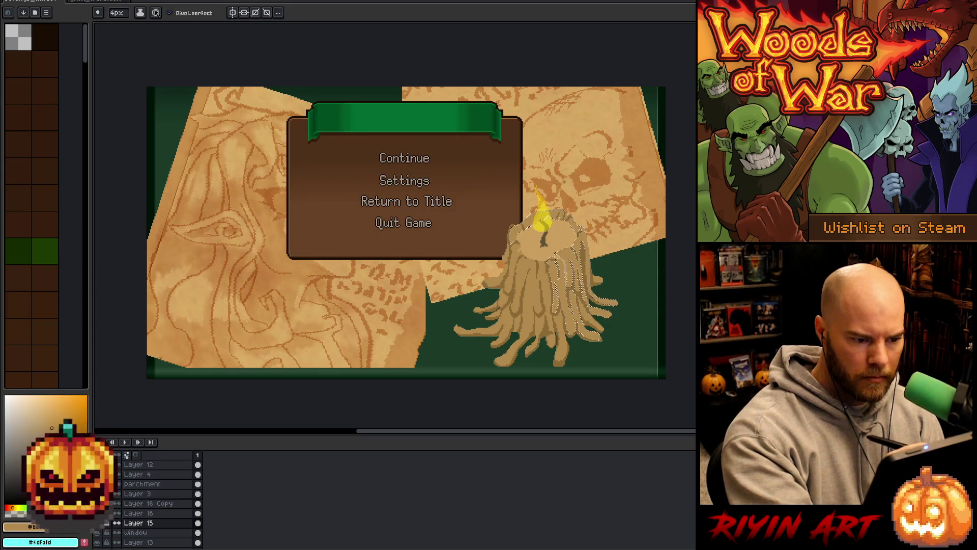
key(alt)
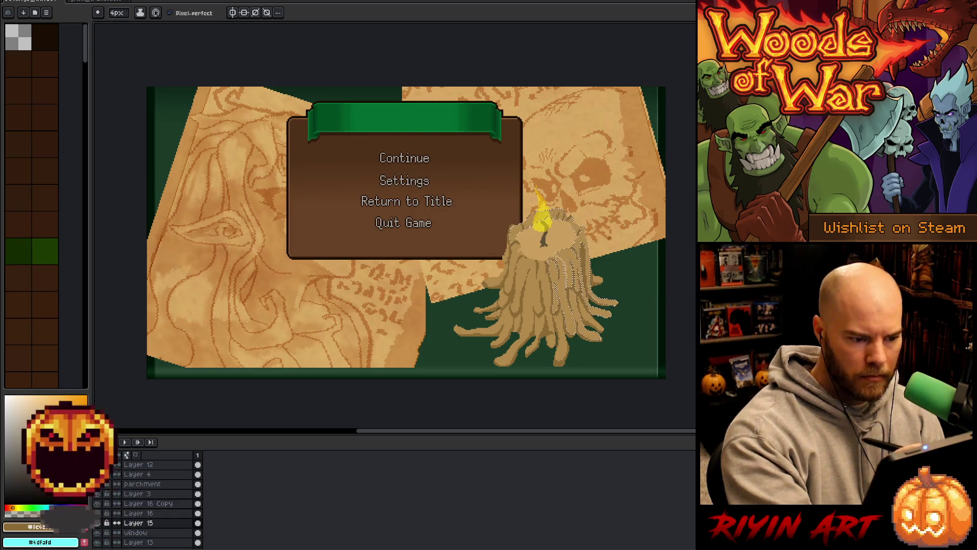
key(alt)
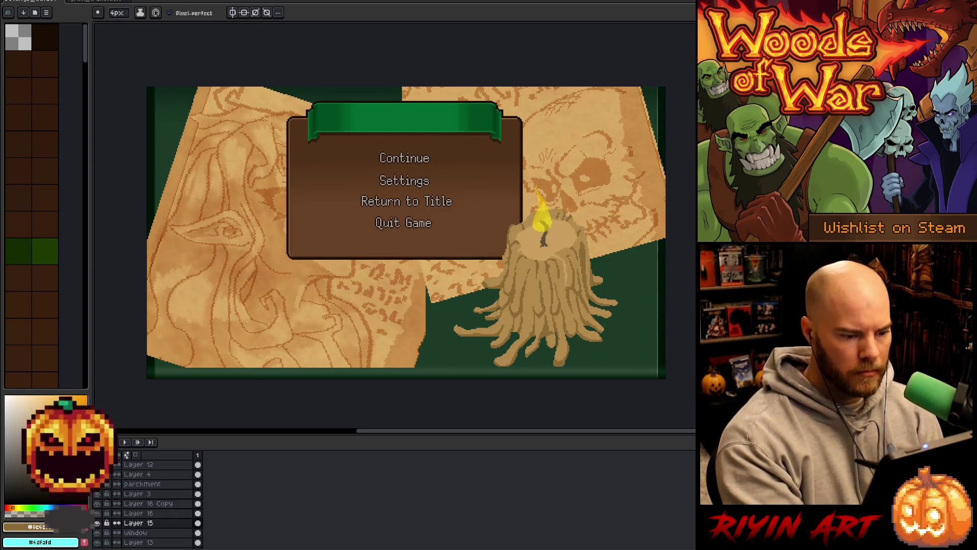
alt+click(573, 273)
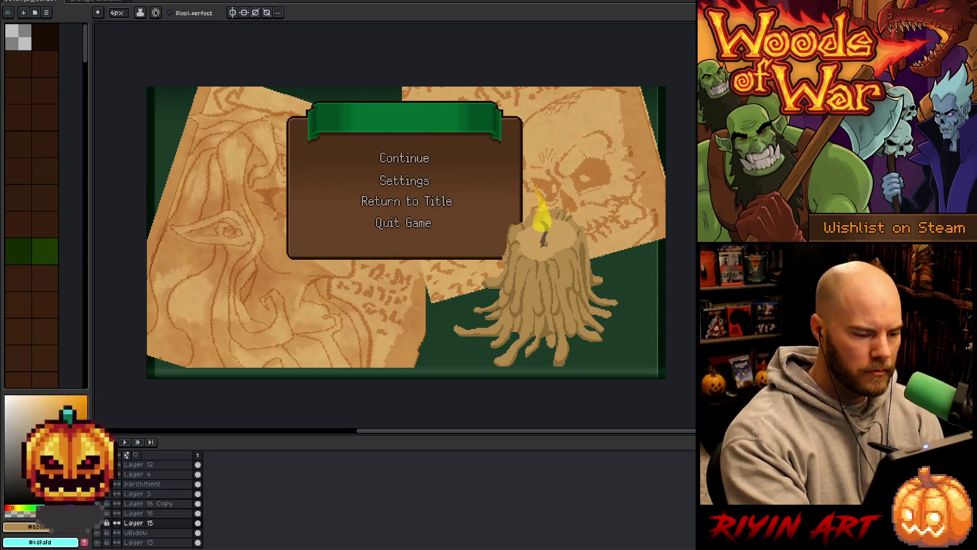
Add a new layer and paint flame-yellow pixels beside the candle wick.
key(shift+n)
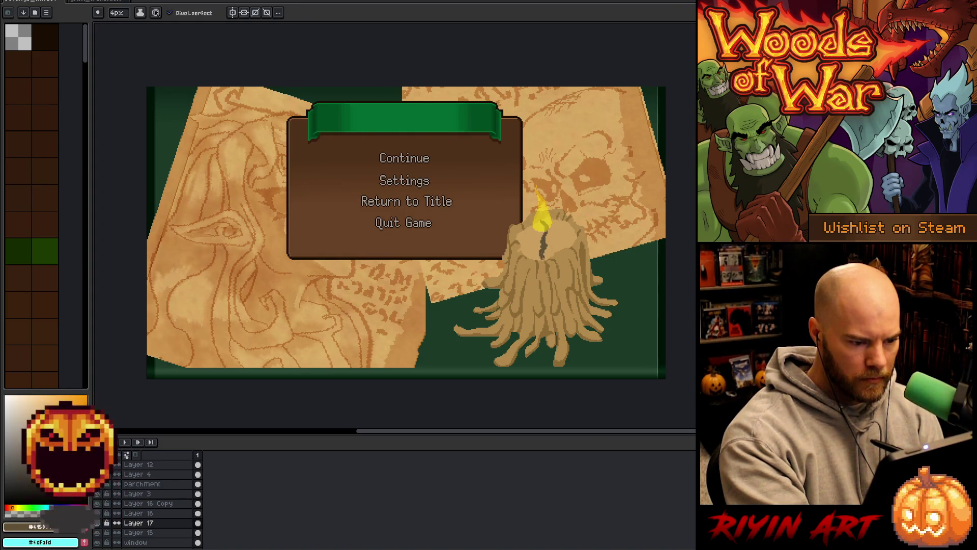
key(e)
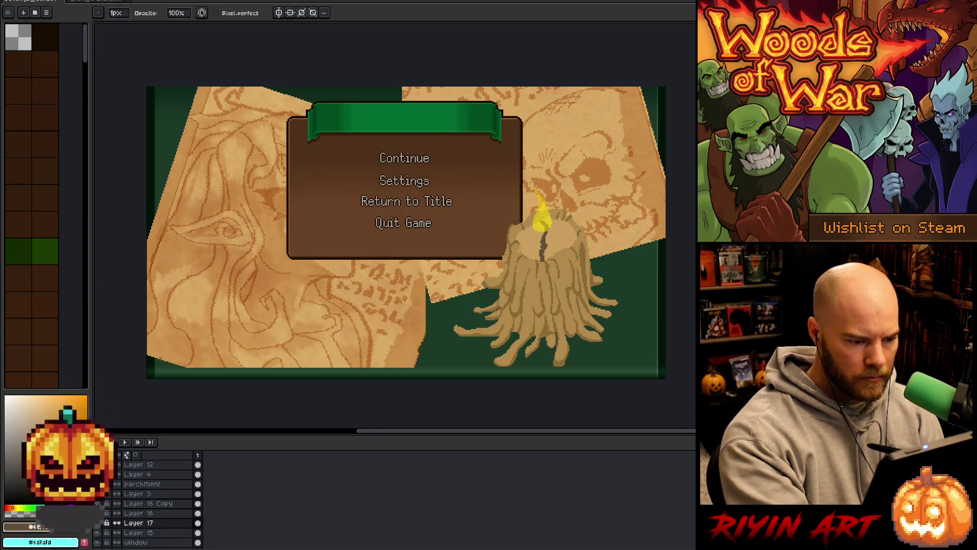
key(b)
alt+click(545, 222)
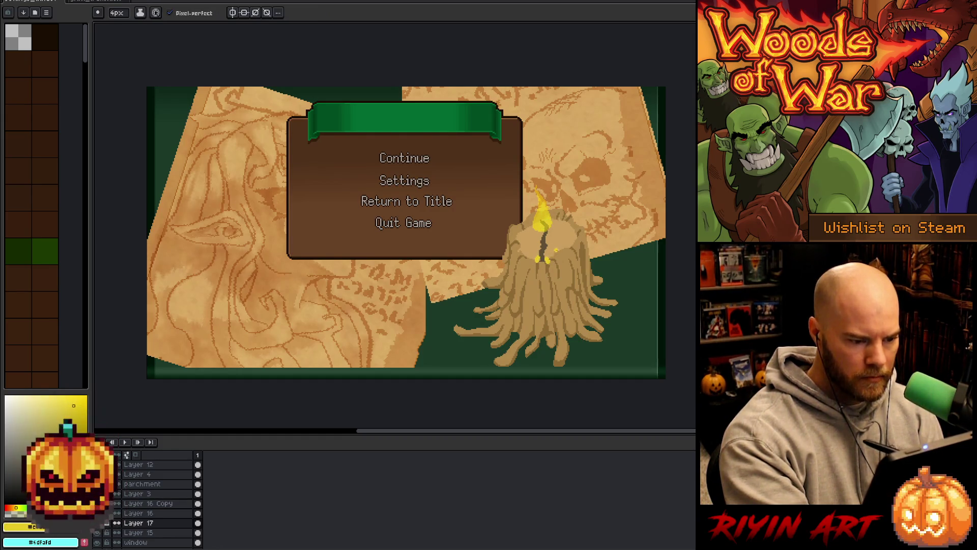
key(e)
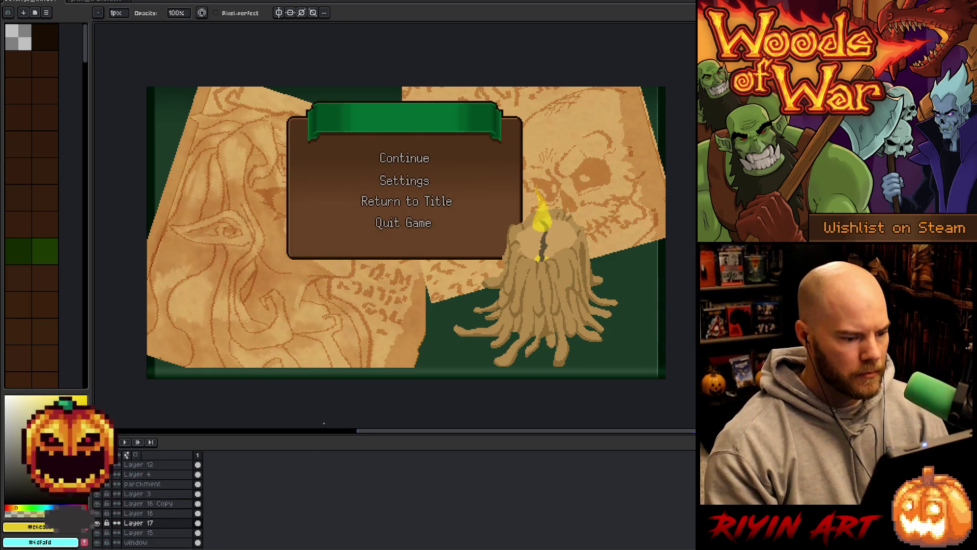
scroll(547, 265, up, 5)
key(b)
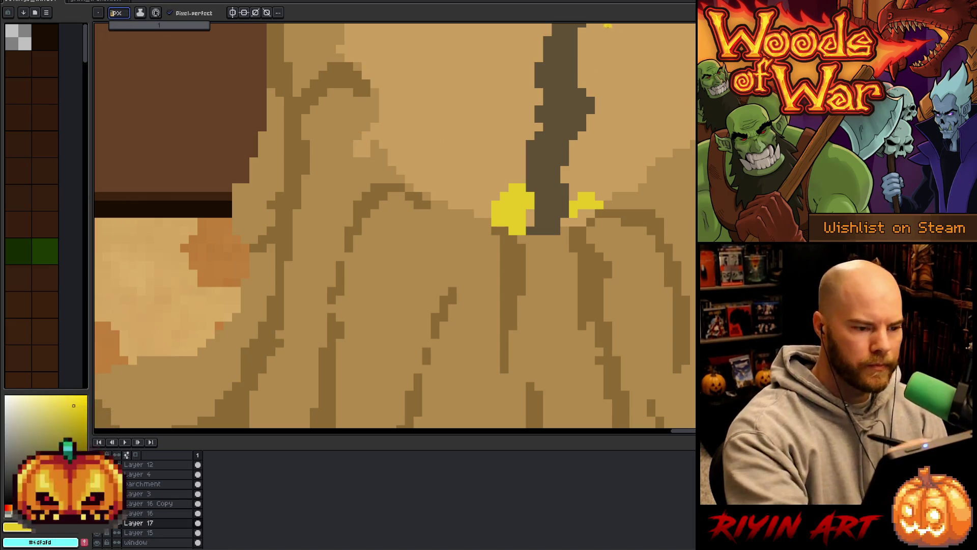
drag(564, 223, 590, 214)
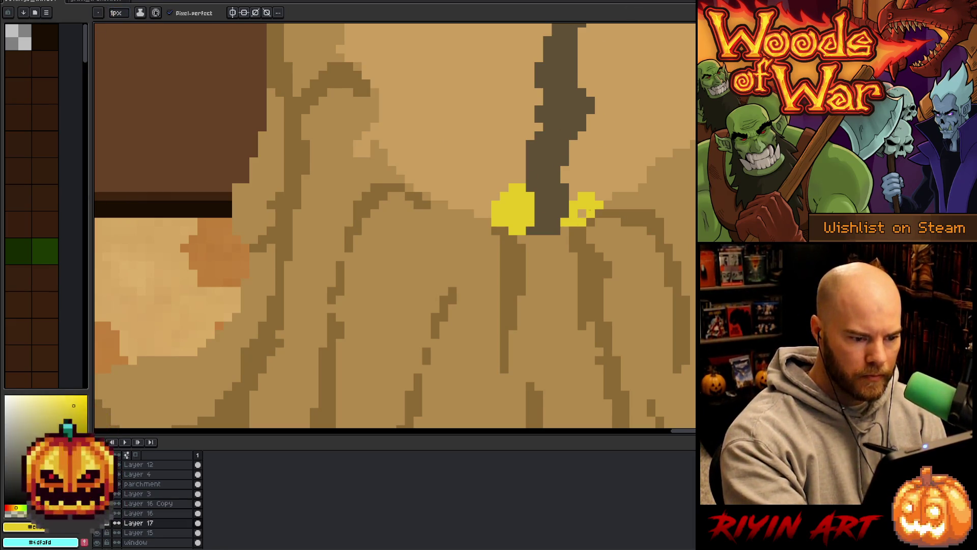
Touch up the wick glow, adding yellow along its right edge and erasing stray pixels.
alt+click(563, 201)
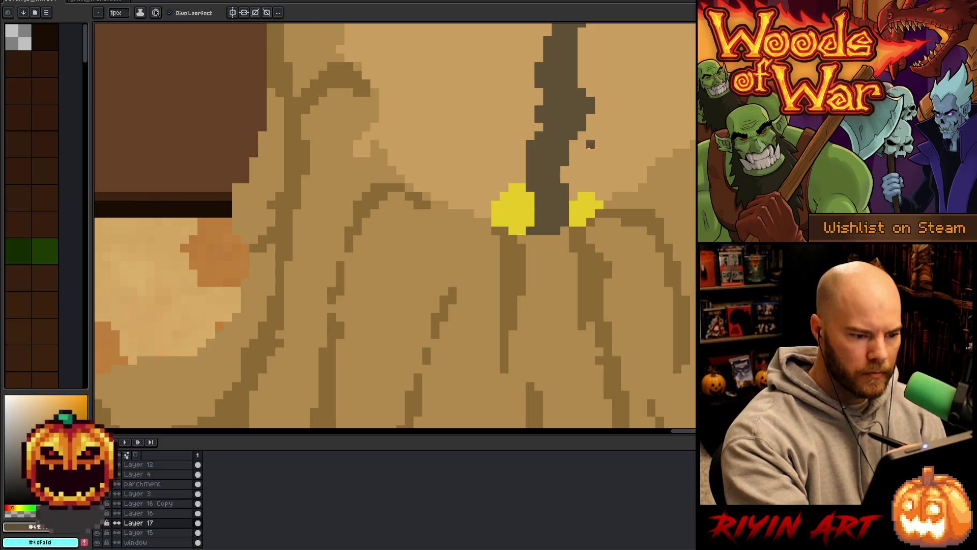
alt+click(565, 170)
key(e)
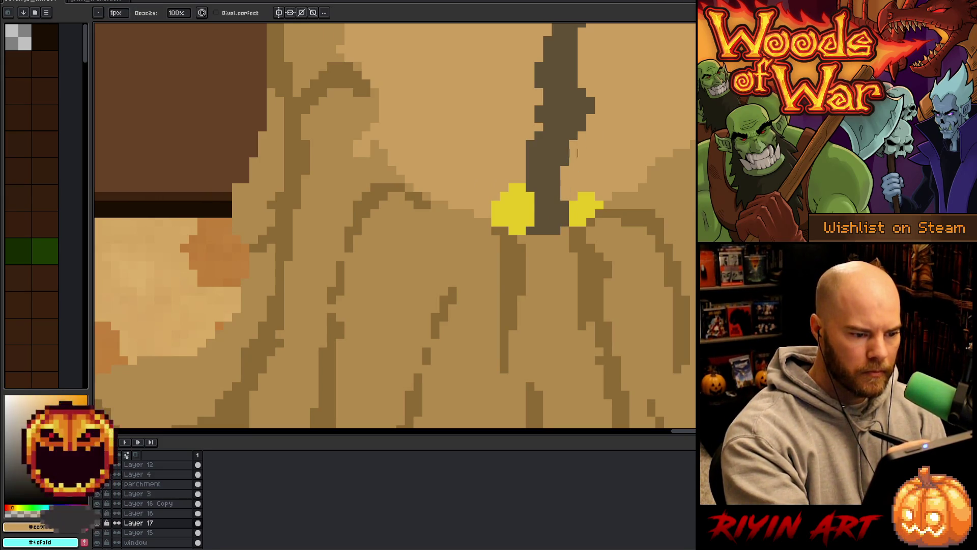
alt+click(586, 203)
key(b)
drag(565, 197, 565, 187)
click(572, 188)
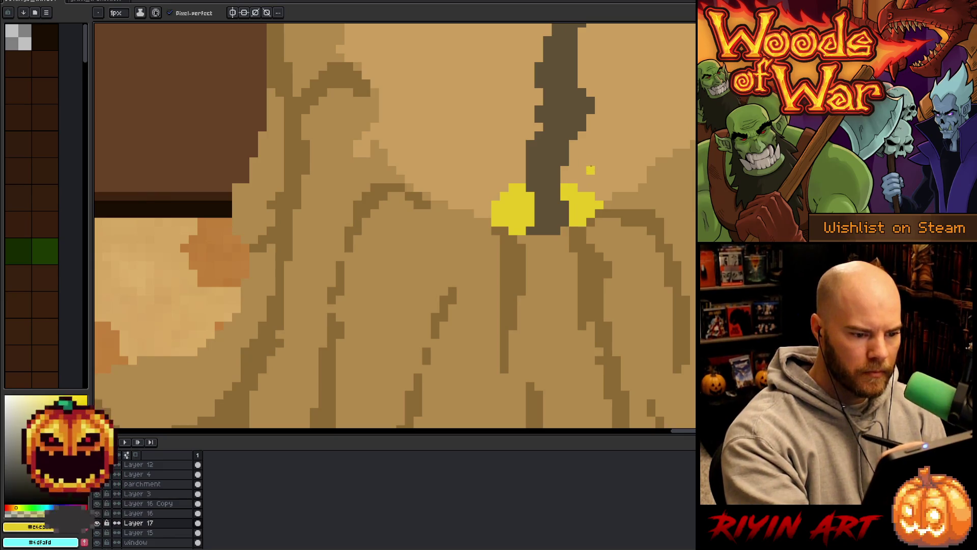
scroll(582, 300, down, 5)
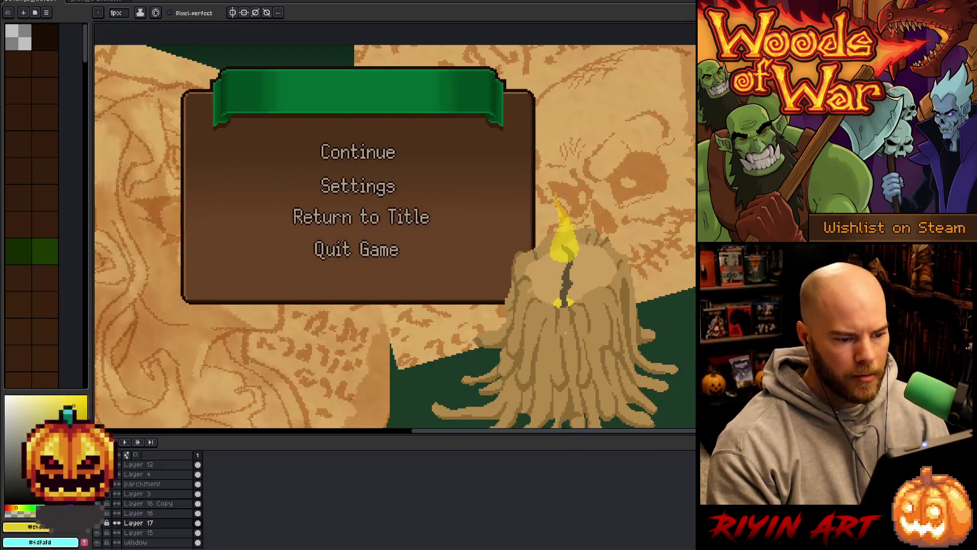
scroll(571, 345, down, 1)
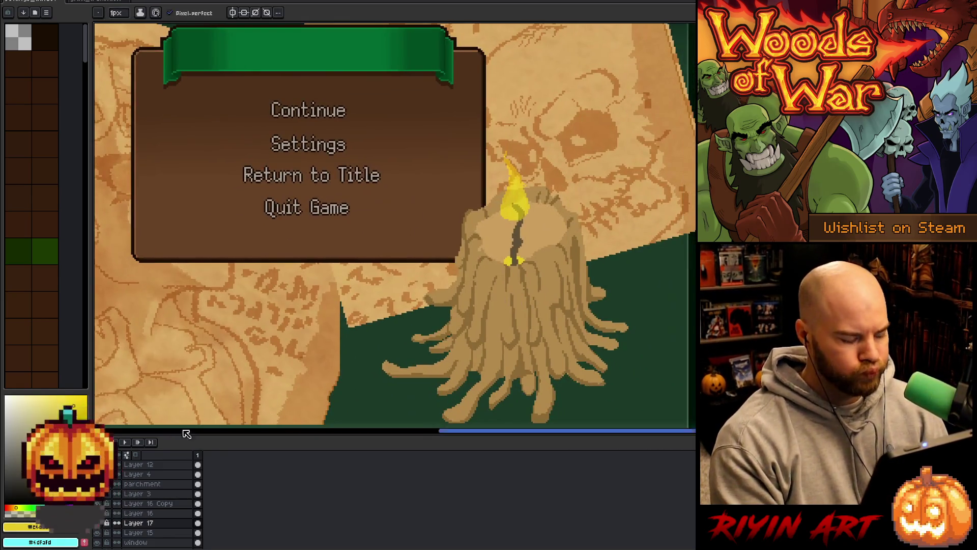
double_click(151, 523)
Lower Layer 17's opacity from about 42% to 29% so the wick glow turns faint.
drag(400, 75, 389, 78)
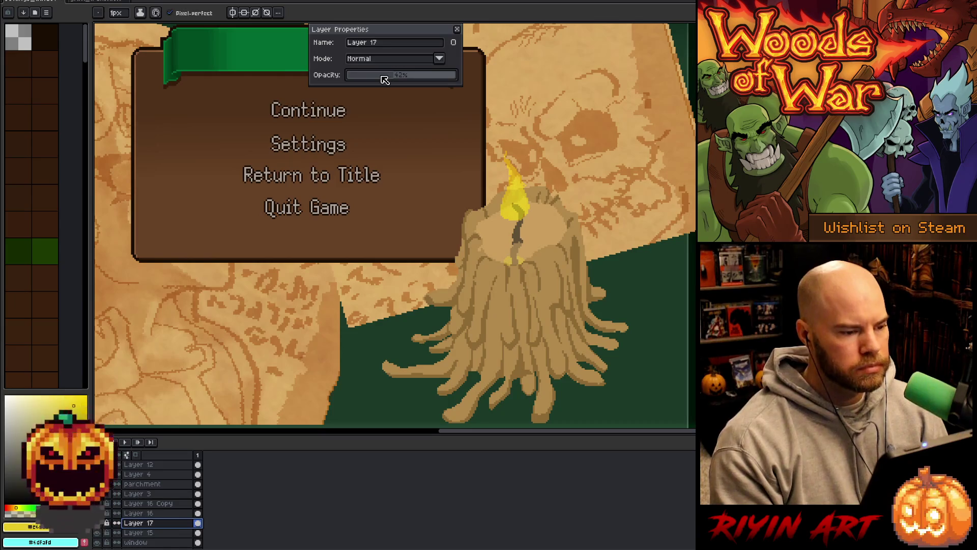
click(380, 76)
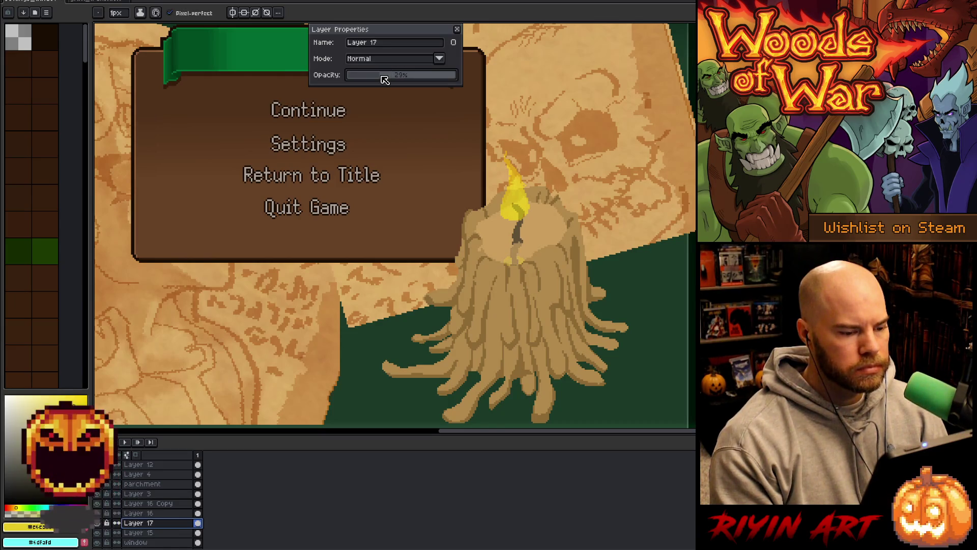
scroll(454, 149, down, 2)
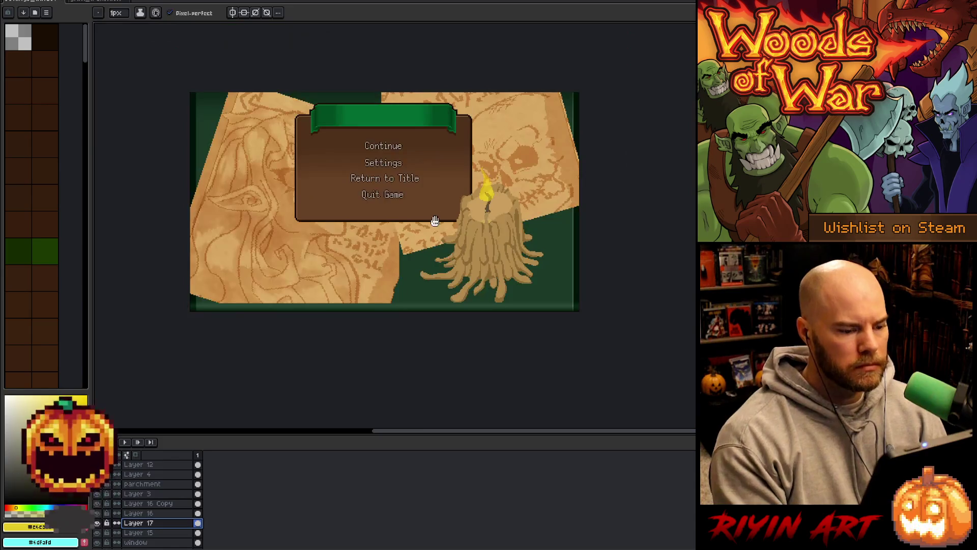
scroll(455, 149, up, 3)
scroll(468, 265, down, 1)
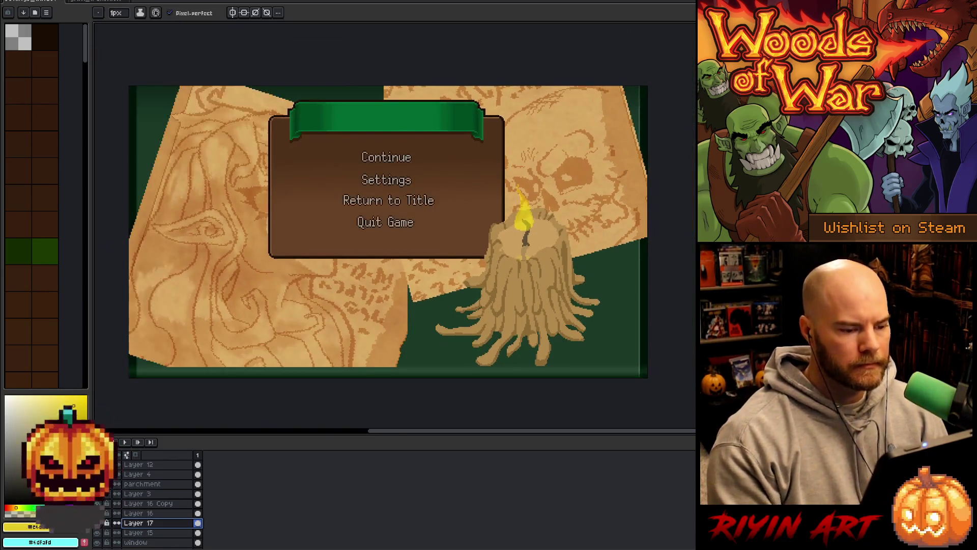
scroll(549, 256, up, 1)
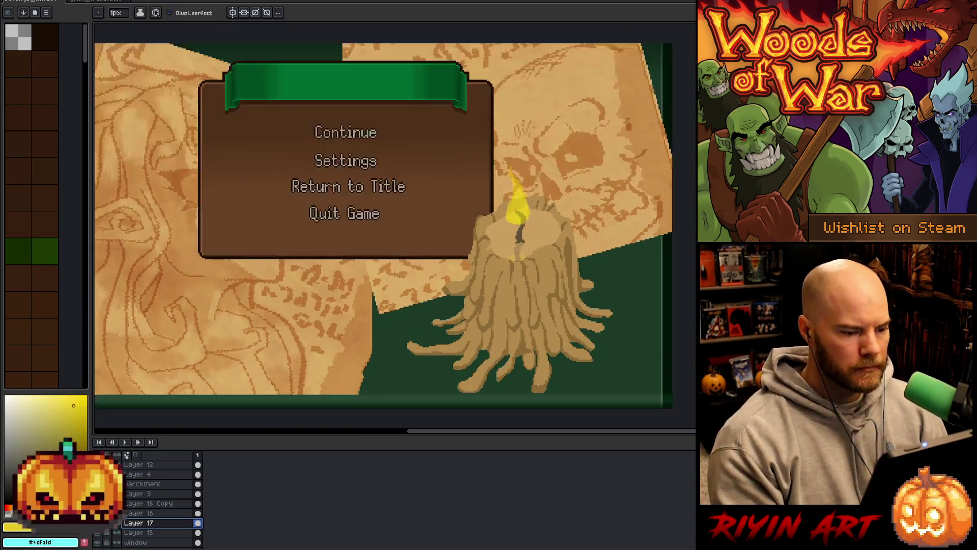
click(162, 533)
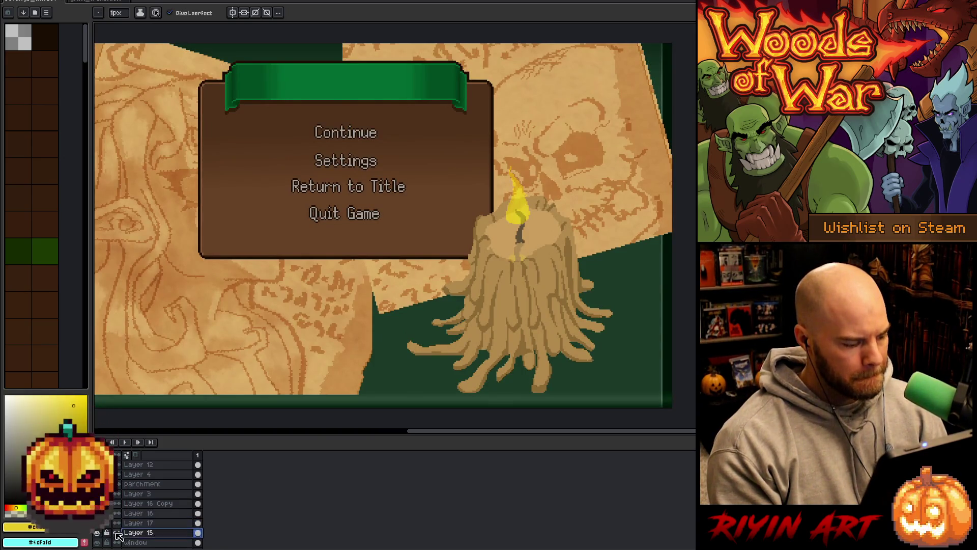
scroll(491, 257, up, 1)
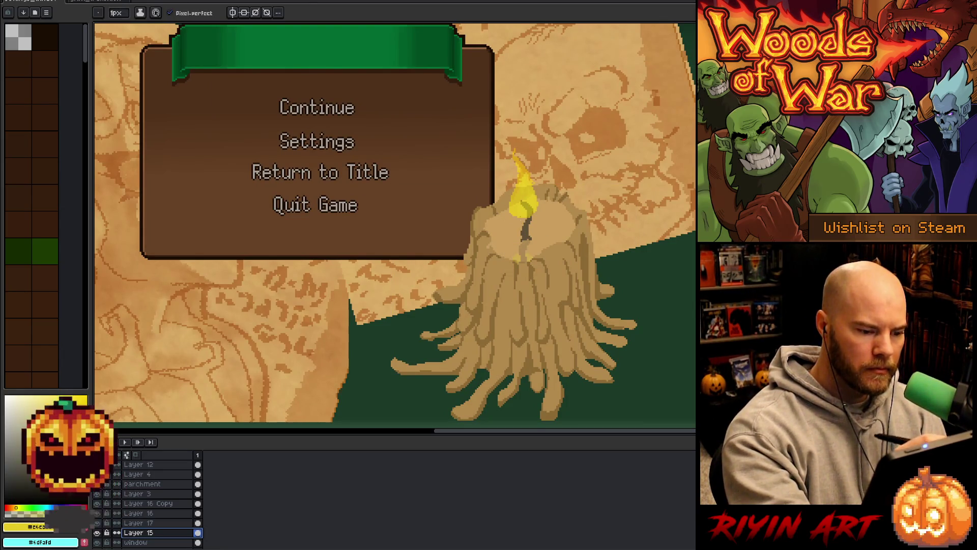
alt+click(530, 230)
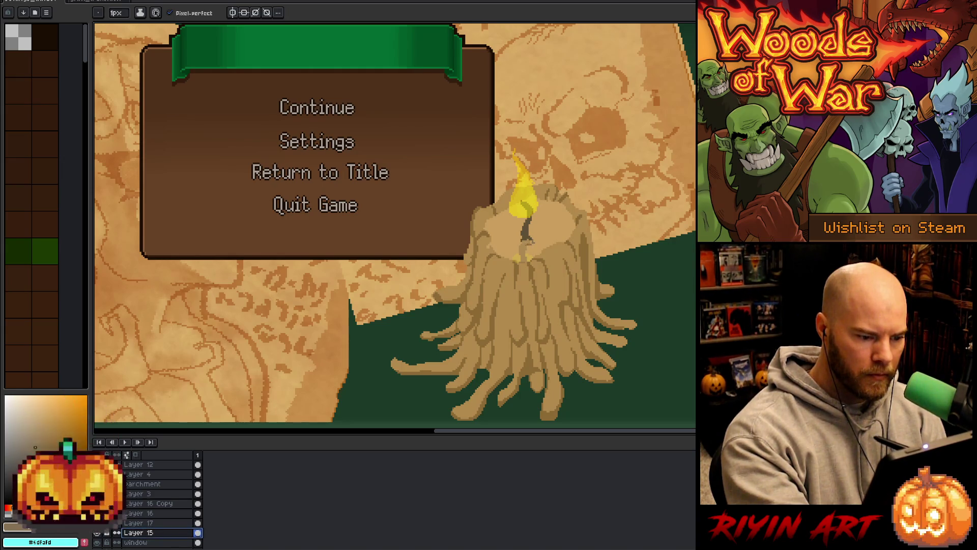
key(g)
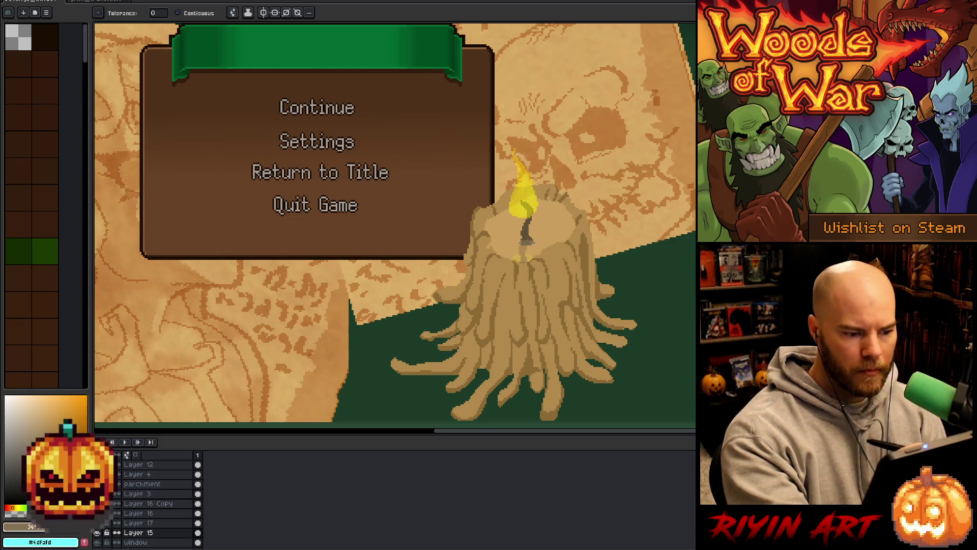
key(b)
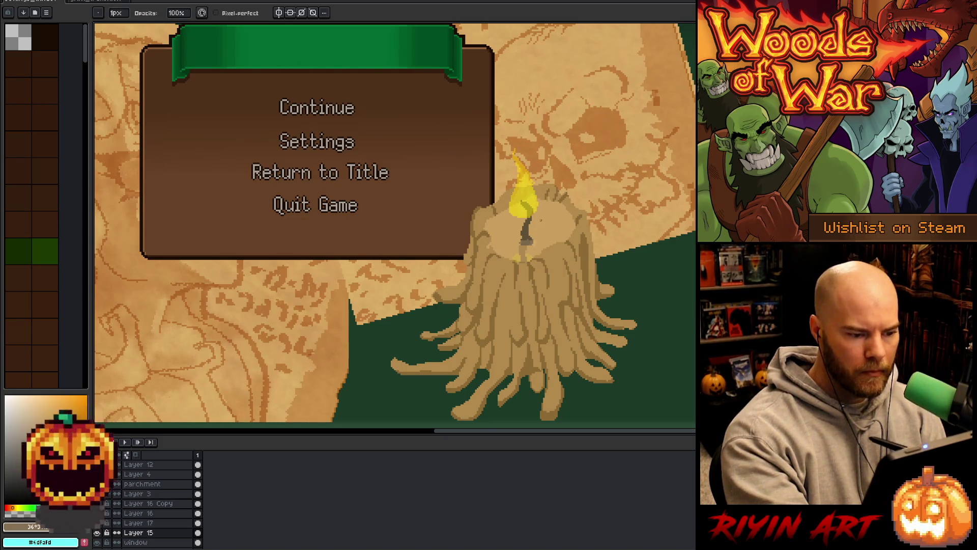
alt+click(529, 239)
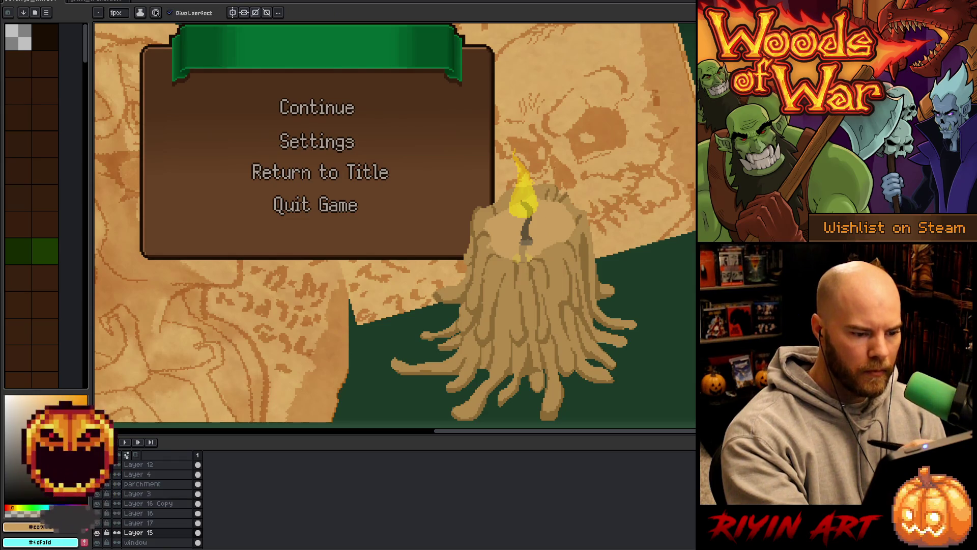
alt+click(565, 196)
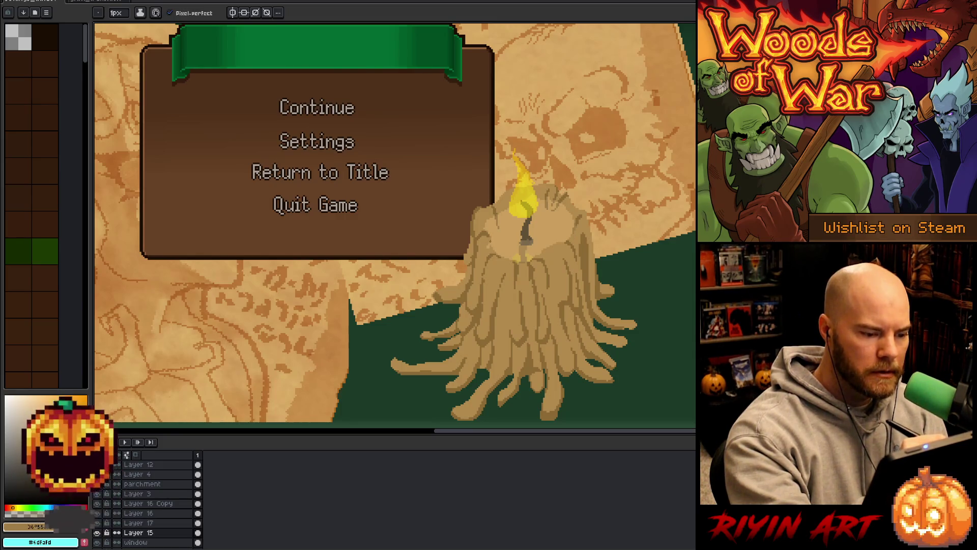
alt+click(495, 245)
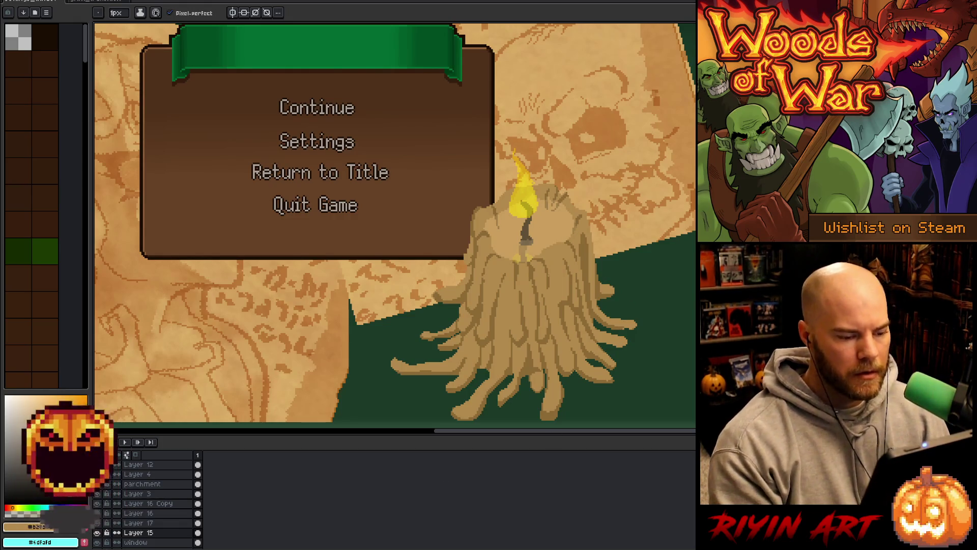
scroll(527, 269, down, 1)
scroll(512, 253, up, 1)
drag(513, 254, 509, 243)
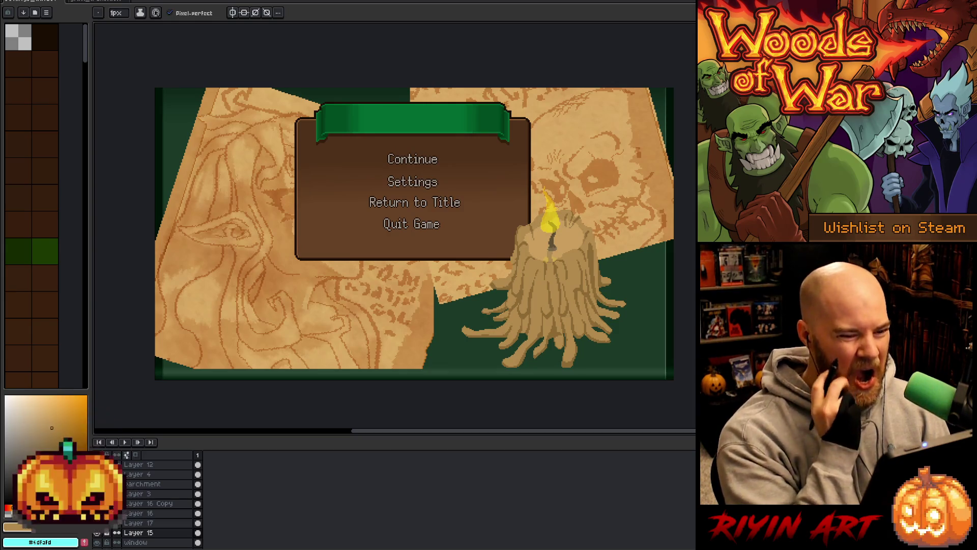
scroll(387, 260, up, 1)
scroll(386, 260, down, 2)
scroll(387, 260, up, 1)
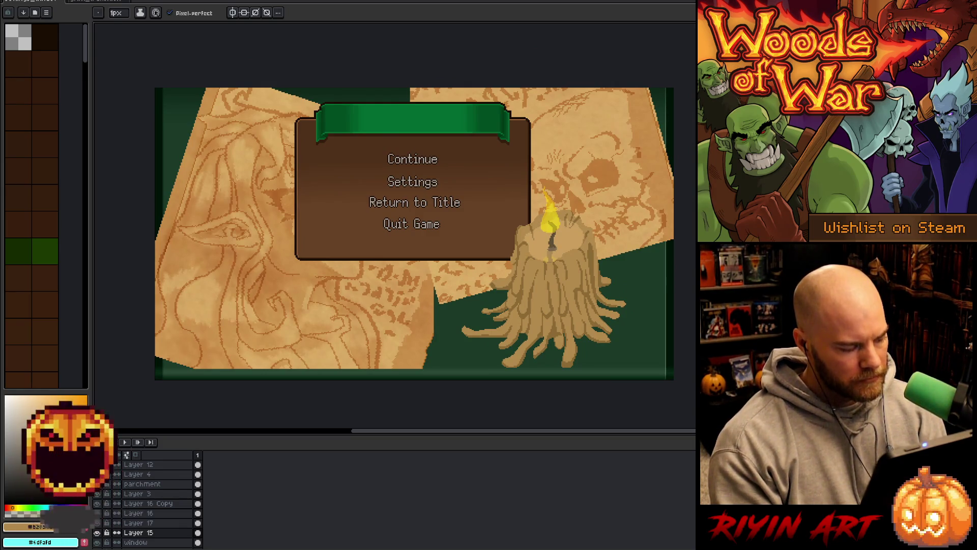
key(v)
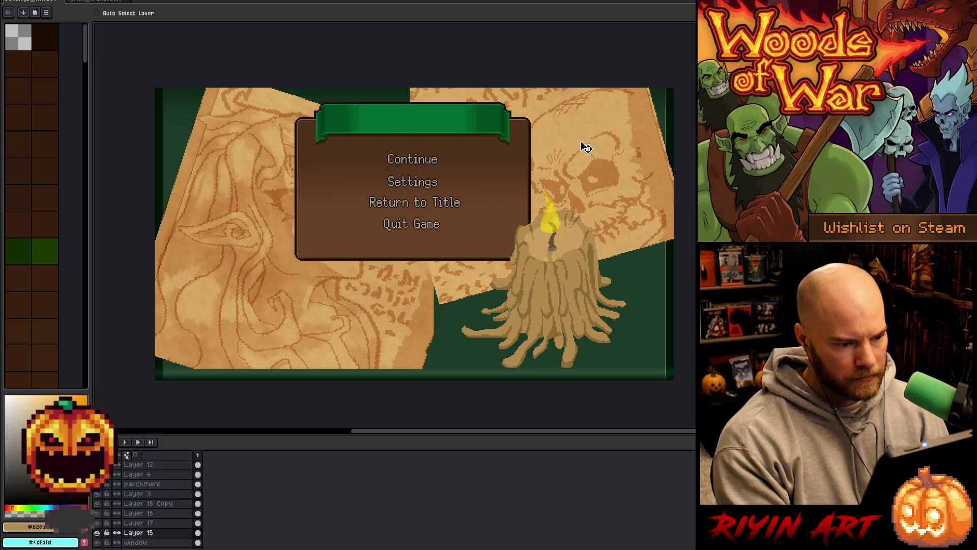
Select Layer 13 and apply Hue/Saturation with saturation -10 and lightness -4.
click(145, 13)
click(585, 128)
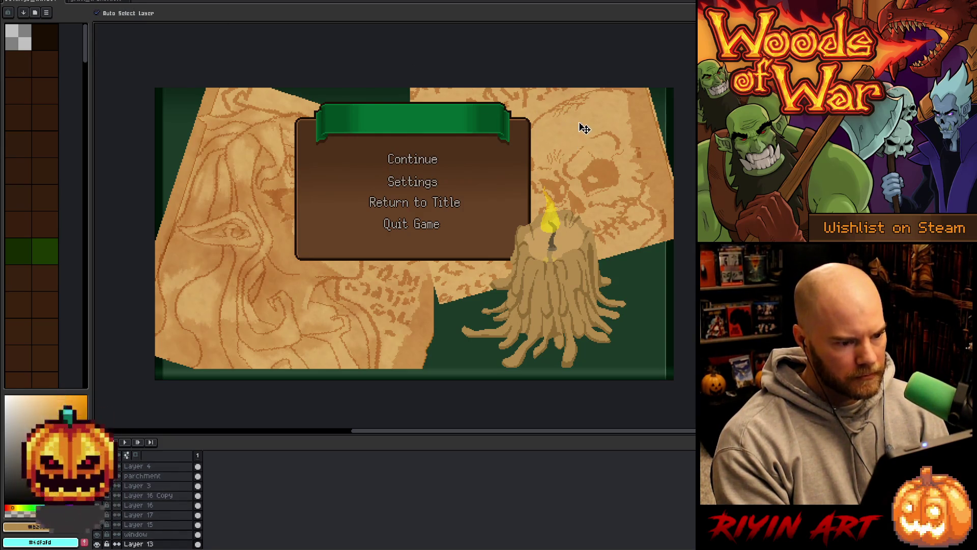
scroll(127, 530, down, 1)
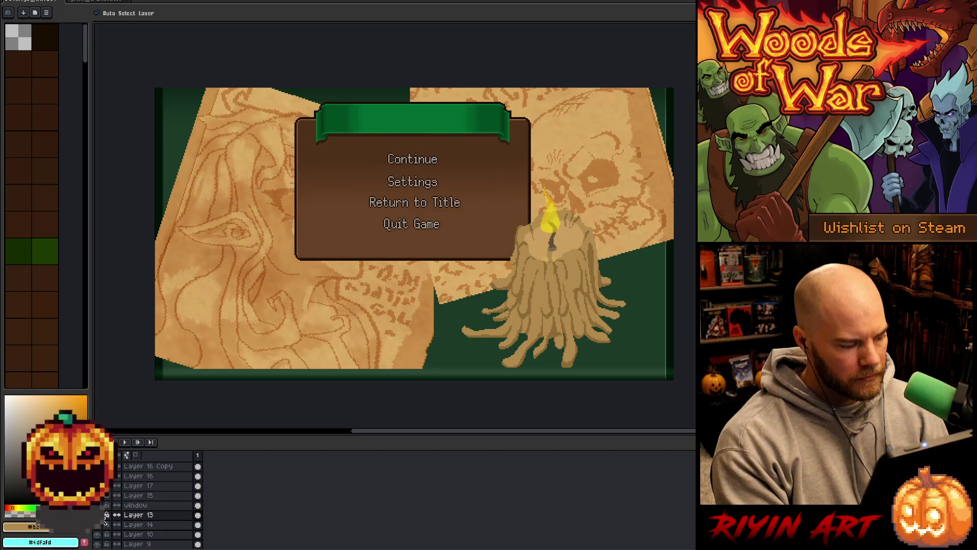
key(ctrl+u)
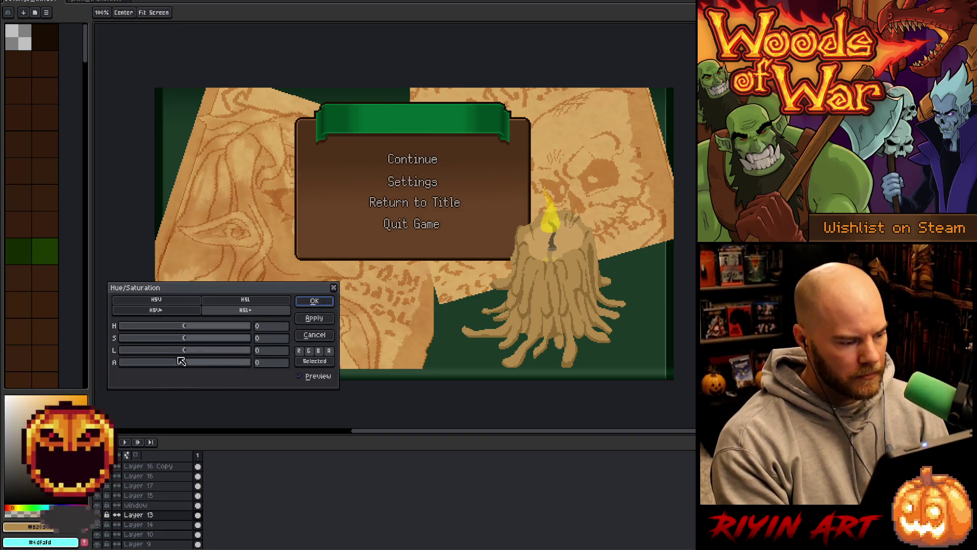
mouse_move(183, 351)
mouse_down()
mouse_move(175, 342)
mouse_move(185, 353)
mouse_up()
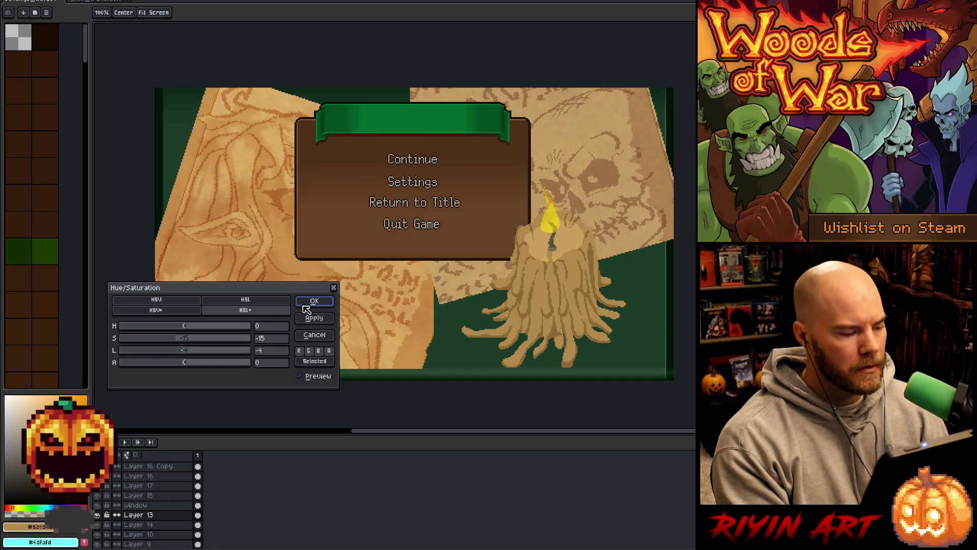
click(181, 340)
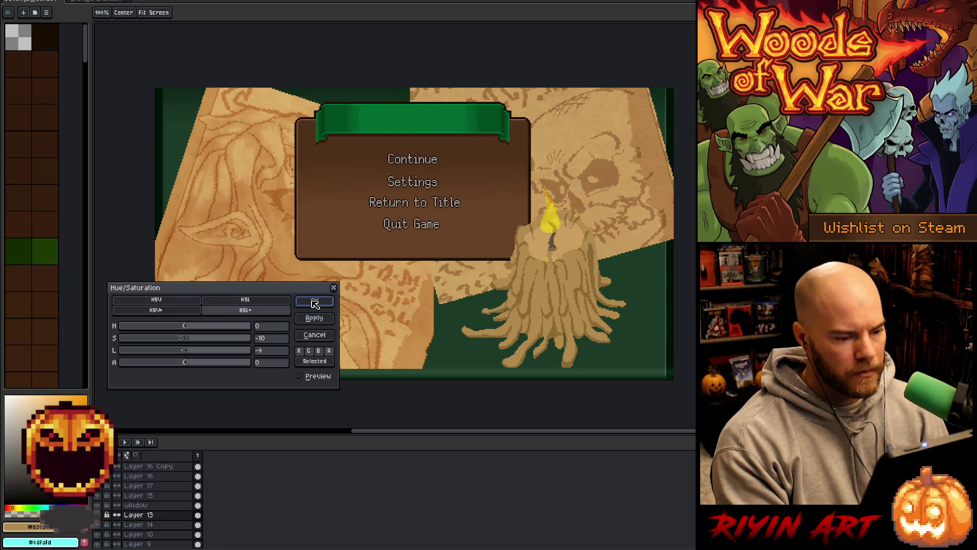
click(314, 334)
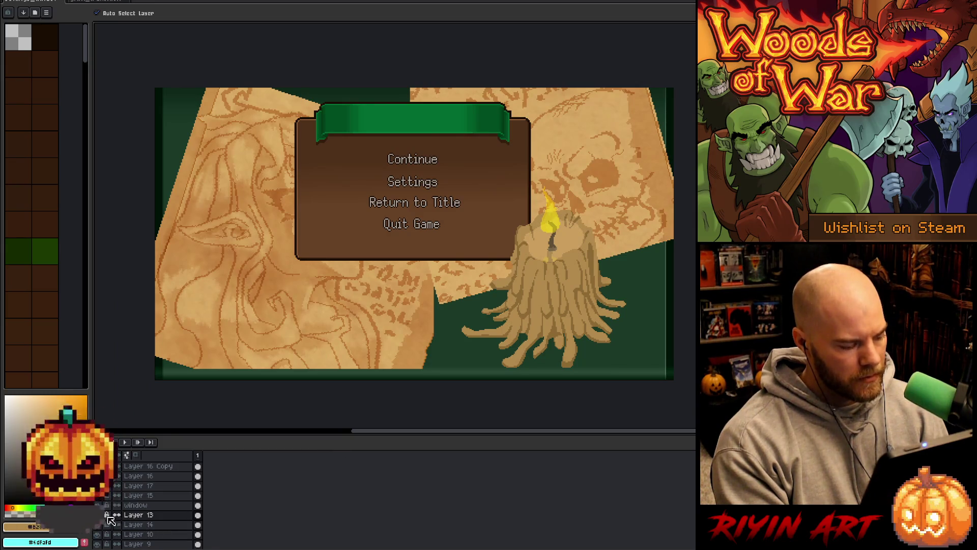
scroll(402, 293, down, 1)
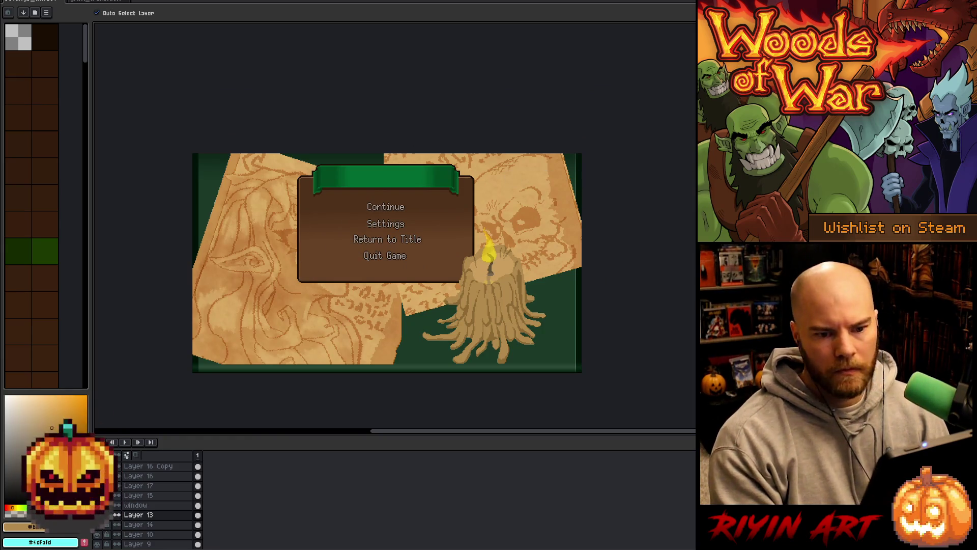
Add a new empty layer above Layer 13 and set the colours for a gradient.
key(m)
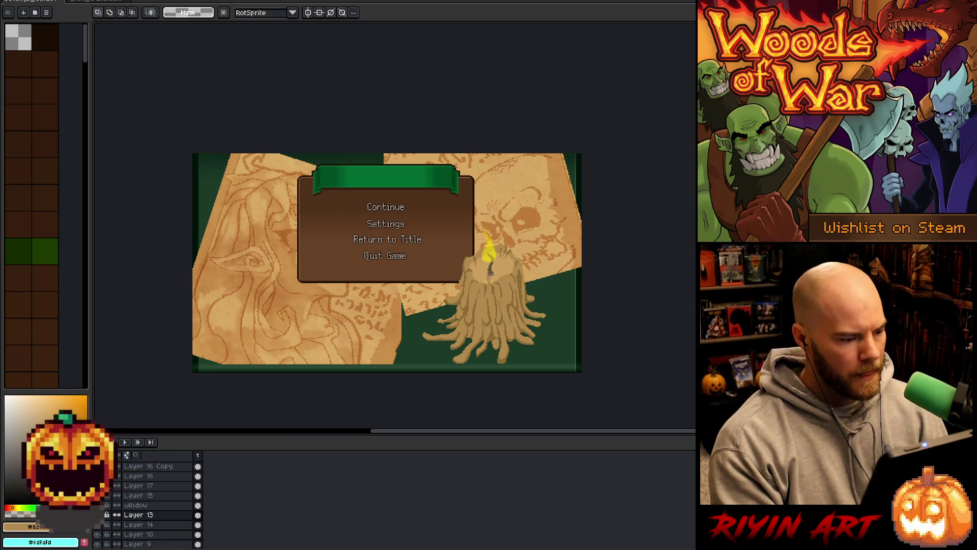
key(w)
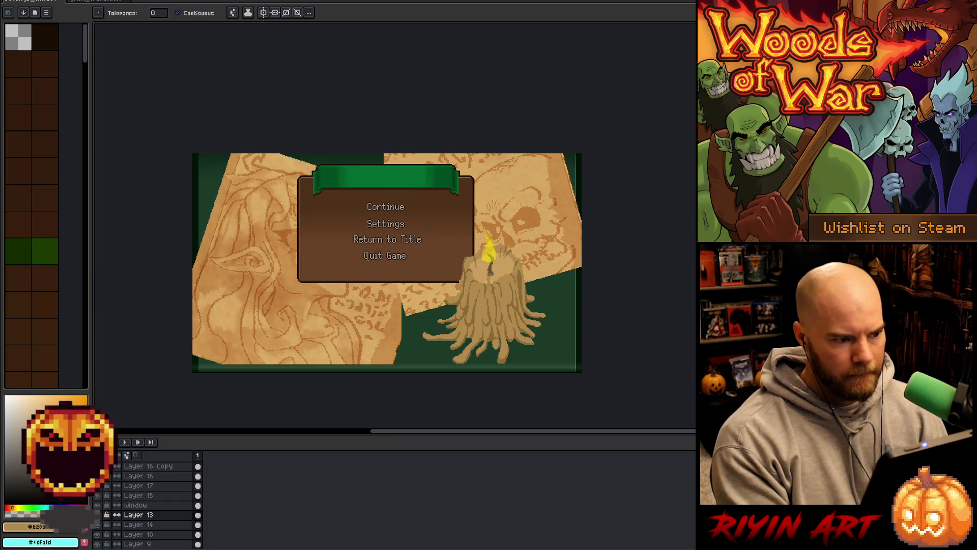
key(g)
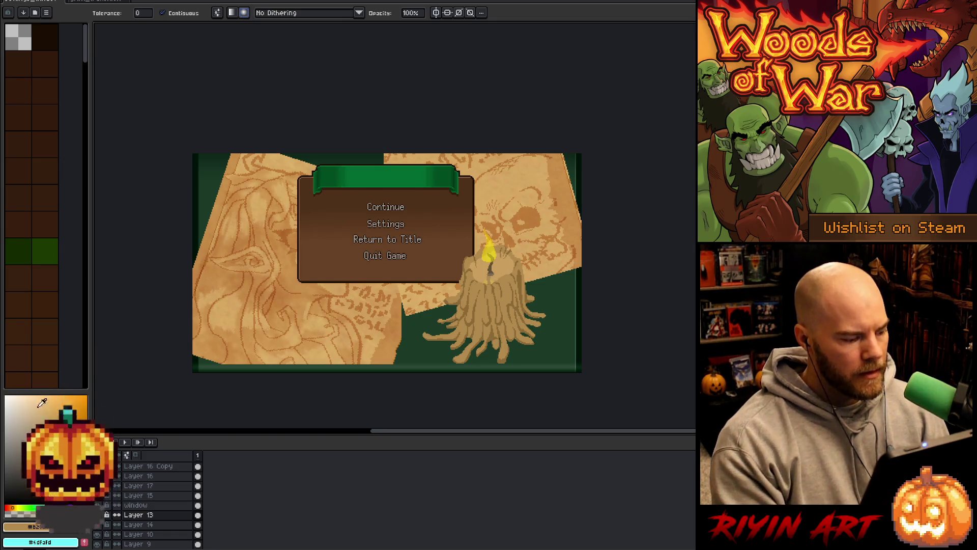
key(shift+n)
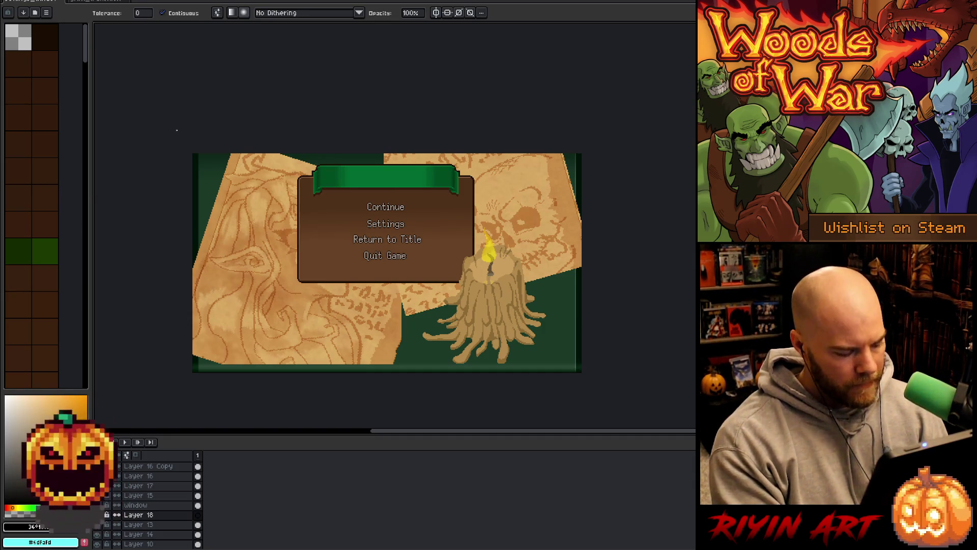
click(5, 420)
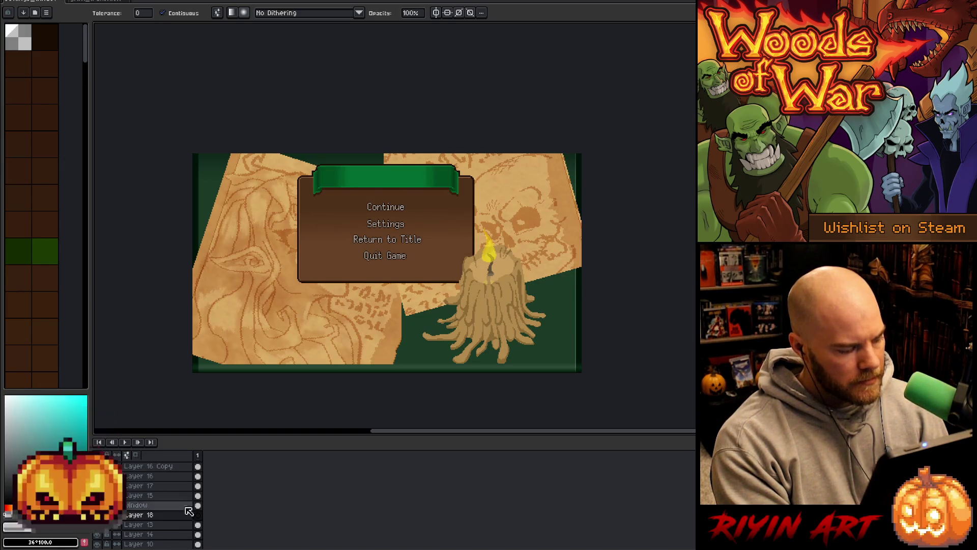
key(Return)
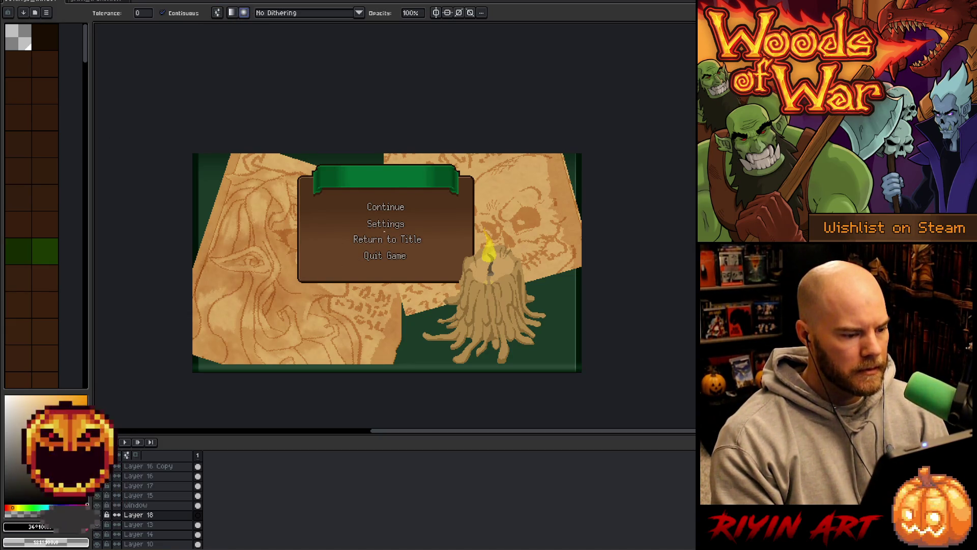
Drag a radial gradient that darkens the scene's edges while the menu and candle stay lit.
drag(315, 290, 308, 305)
key(ctrl+z)
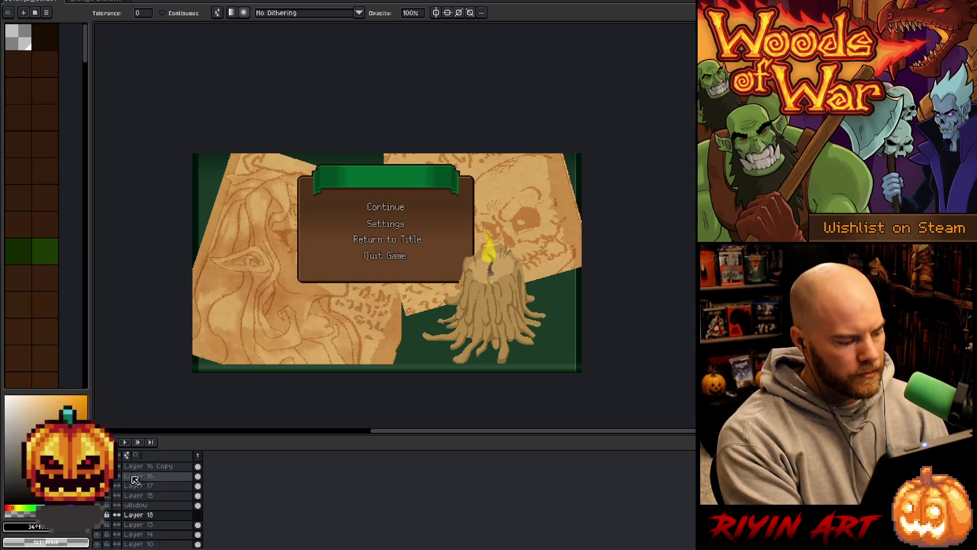
mouse_move(357, 287)
mouse_down()
mouse_move(316, 293)
mouse_move(378, 294)
mouse_move(524, 222)
mouse_move(458, 305)
mouse_move(217, 349)
mouse_move(216, 286)
mouse_move(395, 366)
mouse_move(434, 399)
mouse_move(214, 338)
mouse_move(209, 317)
mouse_move(234, 359)
mouse_up()
scroll(216, 295, down, 2)
key(ctrl+z)
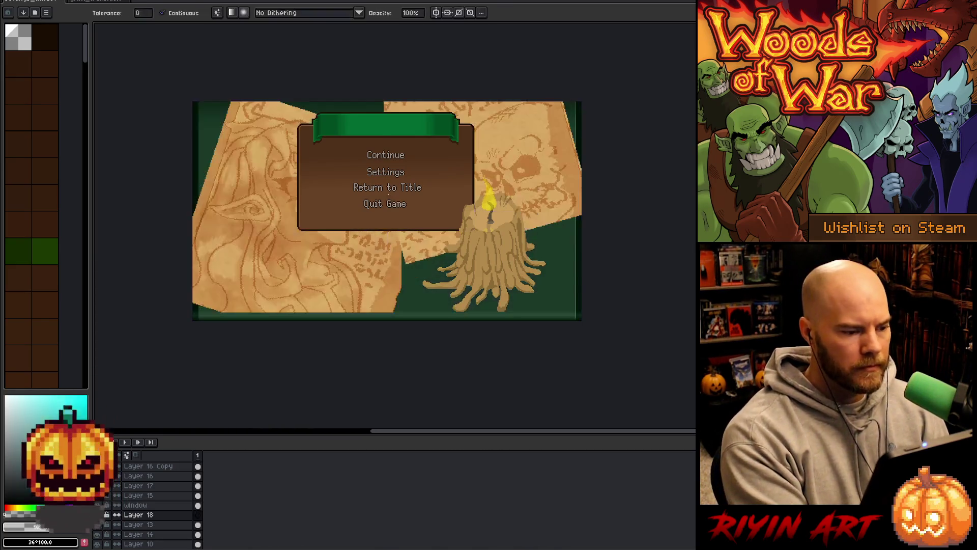
scroll(404, 179, down, 1)
scroll(405, 180, down, 1)
mouse_move(405, 181)
mouse_down()
mouse_move(434, 246)
mouse_move(397, 285)
mouse_move(322, 317)
mouse_up()
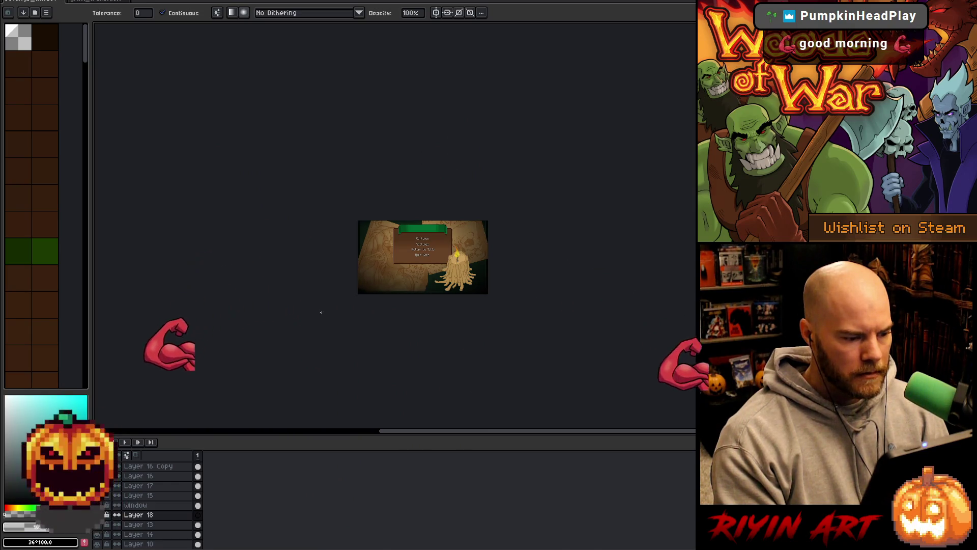
drag(324, 314, 328, 340)
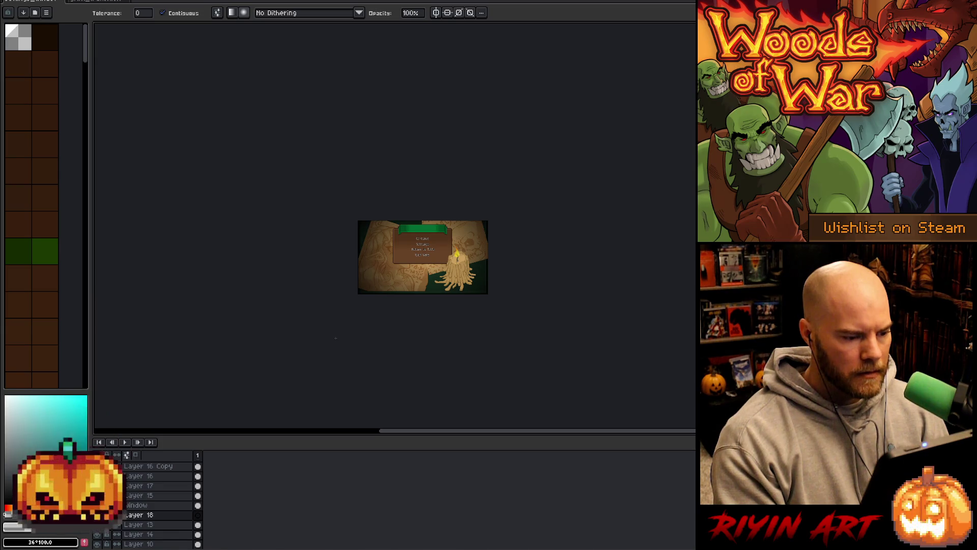
scroll(336, 337, up, 3)
scroll(440, 251, down, 1)
scroll(374, 232, up, 1)
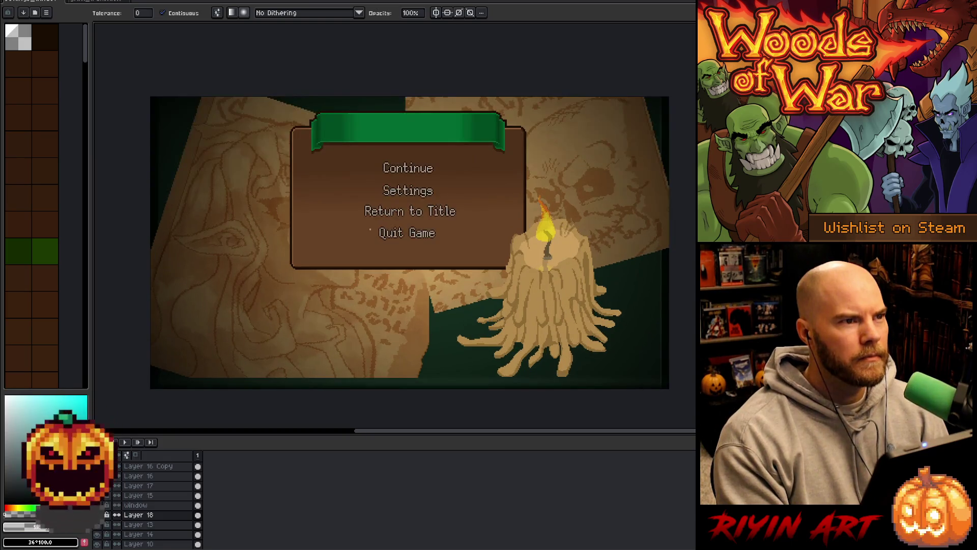
Rename the new gradient layer to 'light'.
double_click(137, 515)
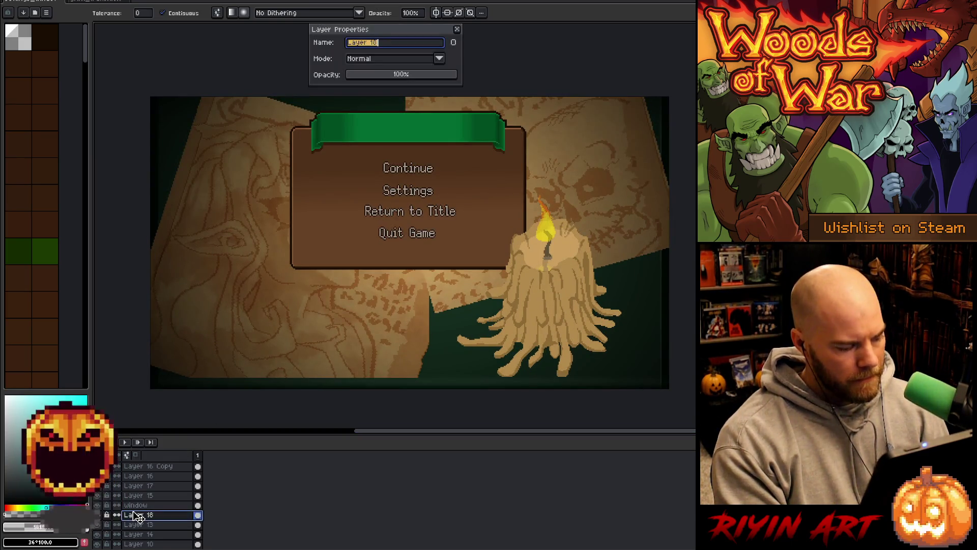
text(light)
key(Return)
With the Move tool, select the candle's layer, Layer 15.
scroll(389, 260, down, 1)
scroll(389, 260, up, 2)
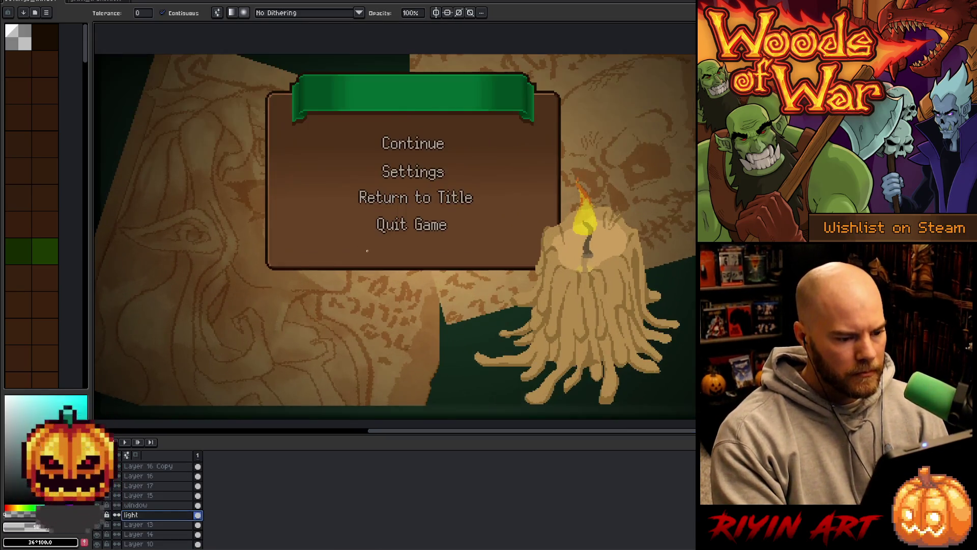
drag(401, 320, 382, 294)
scroll(381, 294, down, 1)
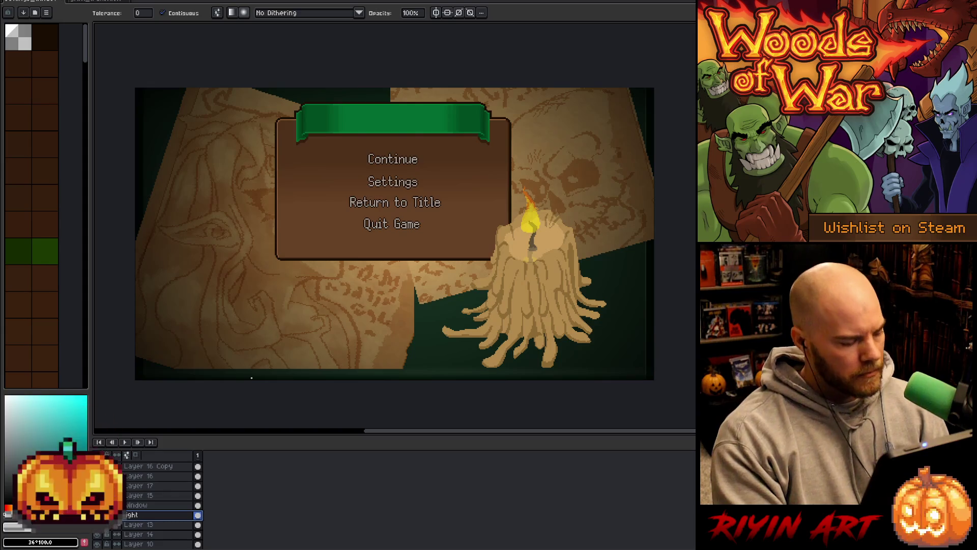
key(v)
click(539, 277)
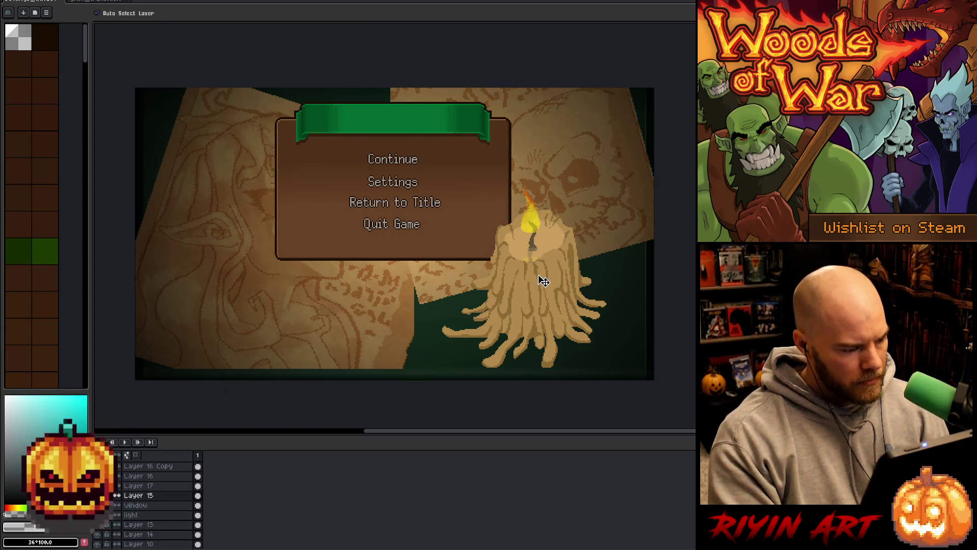
Give the candle a brown outline in colour #664e27.
scroll(577, 254, up, 2)
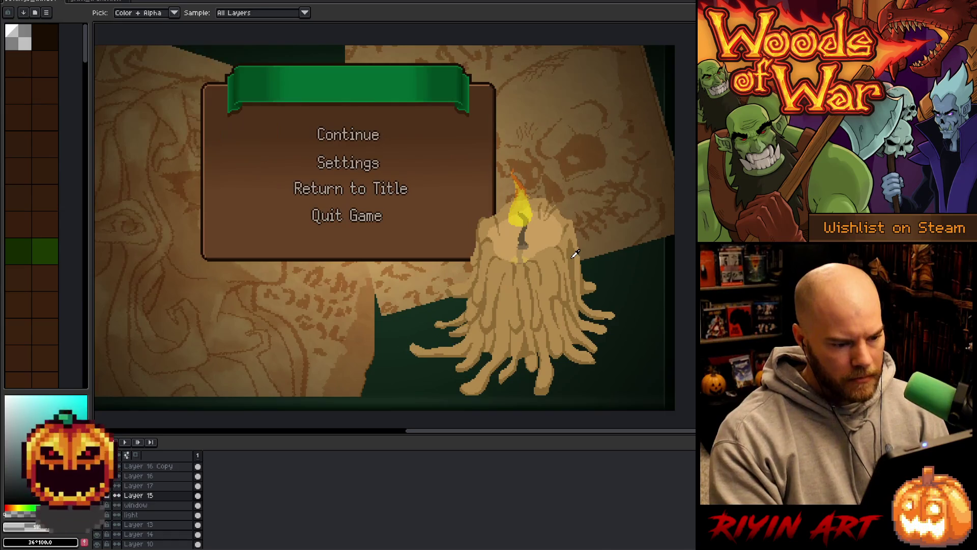
scroll(574, 253, down, 2)
key(shift+o)
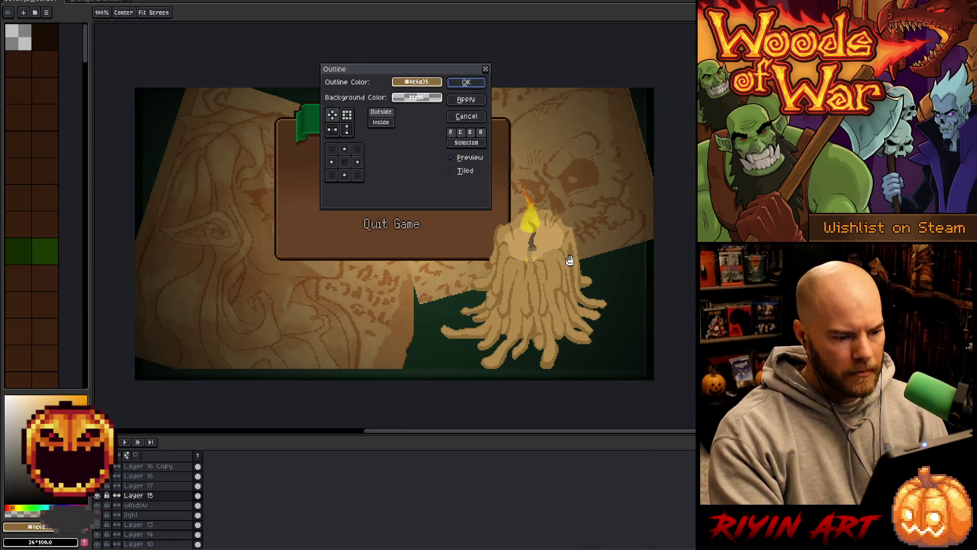
click(416, 82)
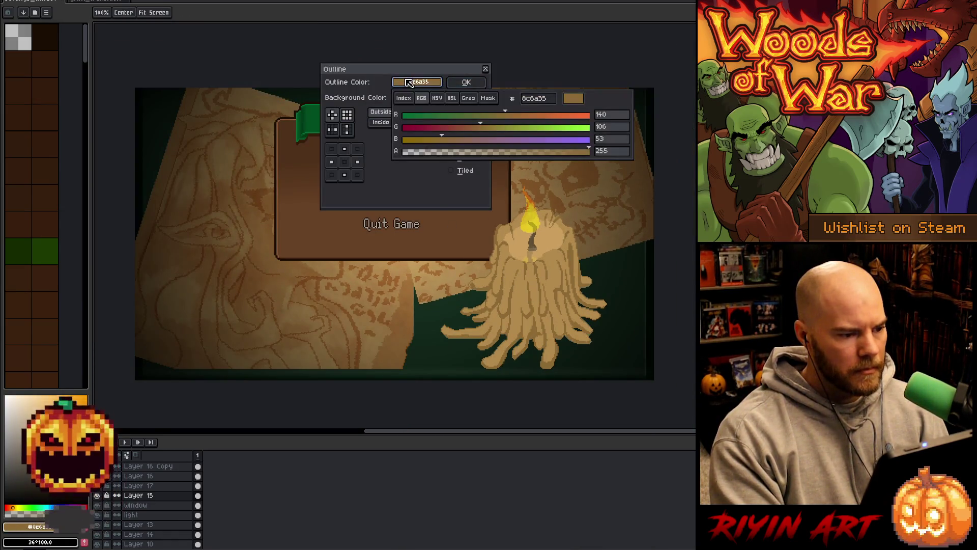
click(474, 139)
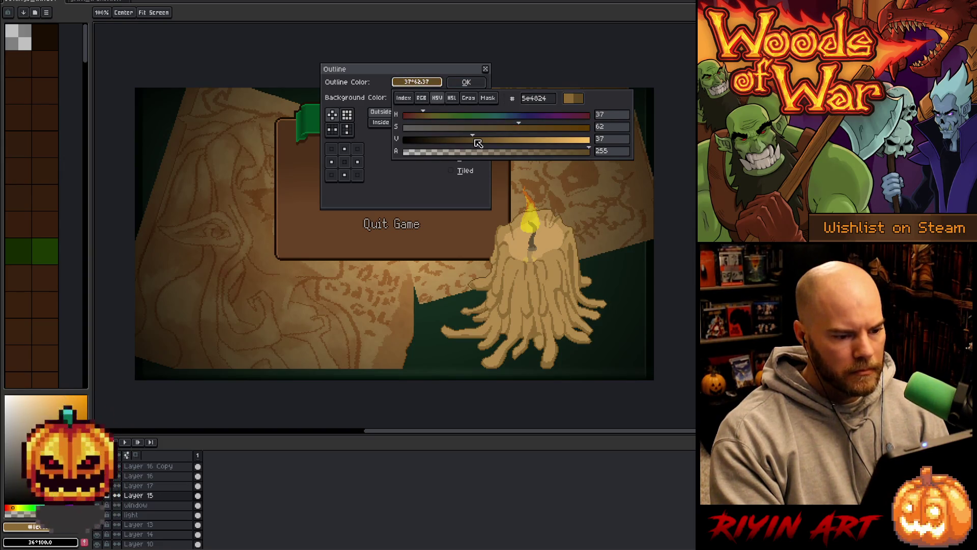
drag(482, 144, 478, 142)
click(466, 82)
Raise Layer 15's saturation by 8 with Hue/Saturation.
scroll(352, 243, down, 1)
drag(352, 243, 403, 244)
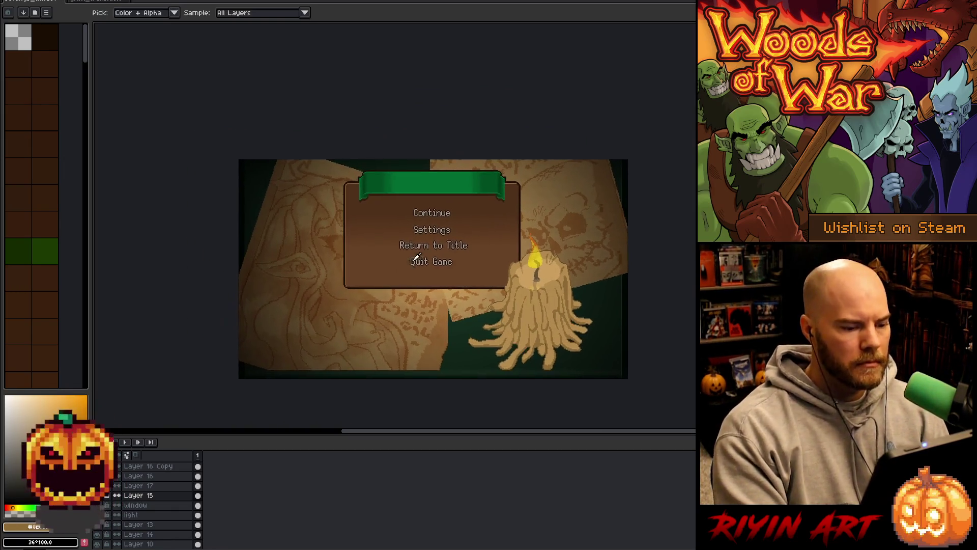
scroll(404, 244, up, 1)
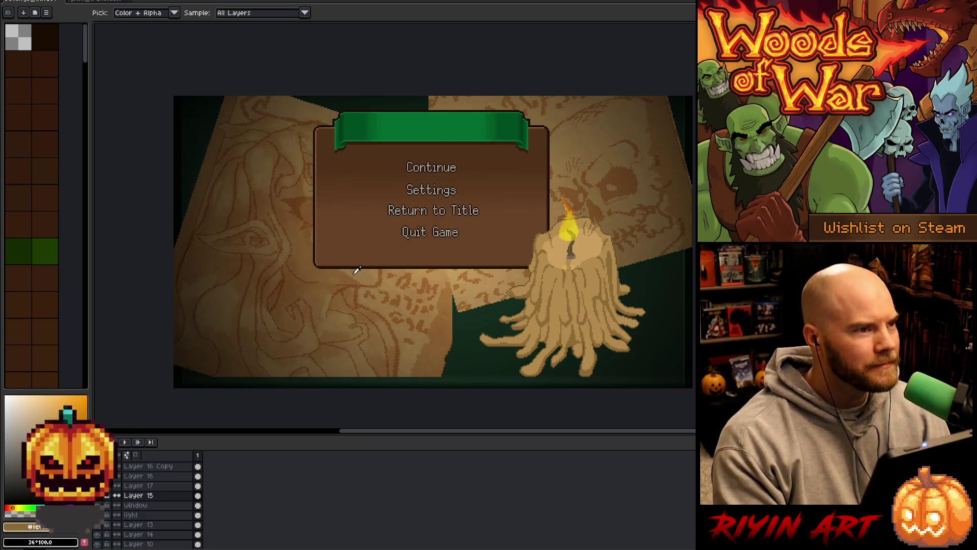
scroll(359, 237, up, 1)
scroll(360, 232, down, 1)
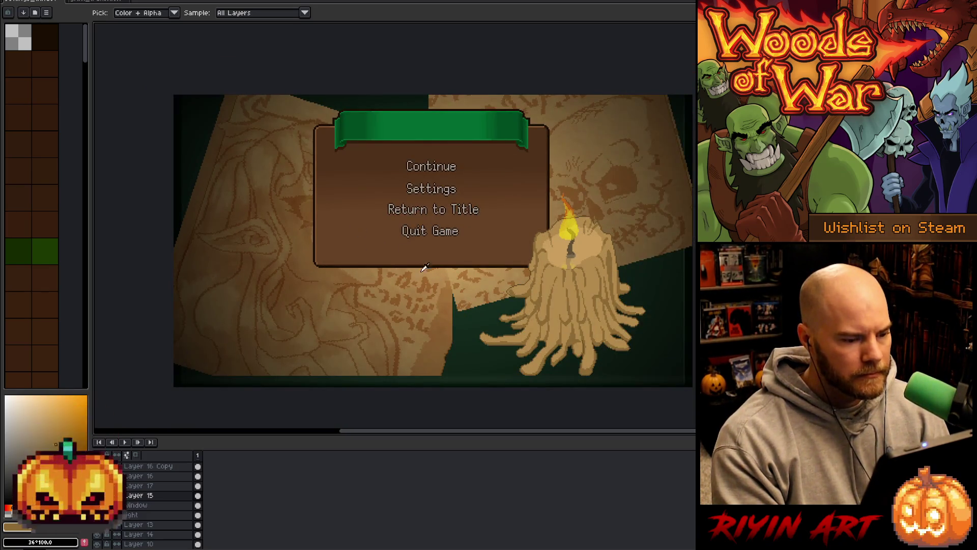
drag(475, 302, 466, 308)
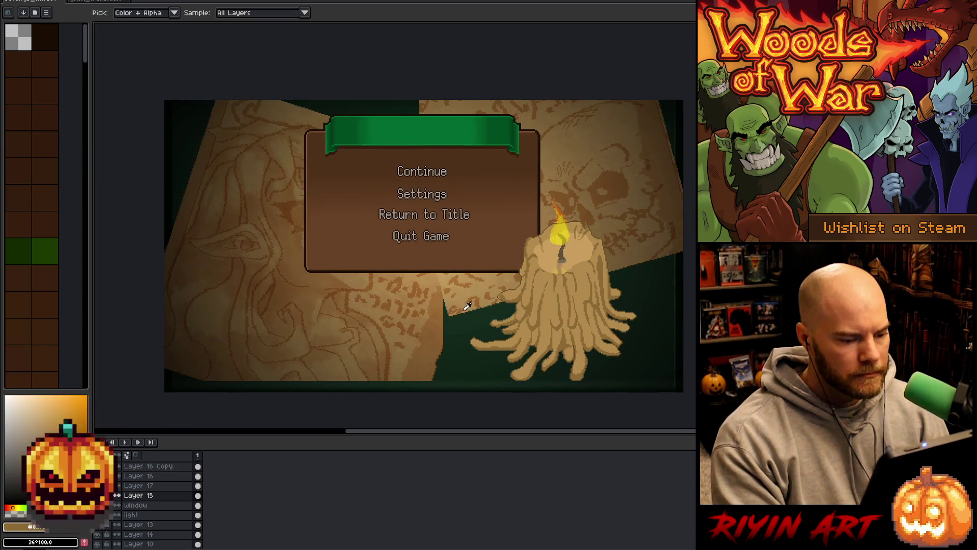
key(ctrl+u)
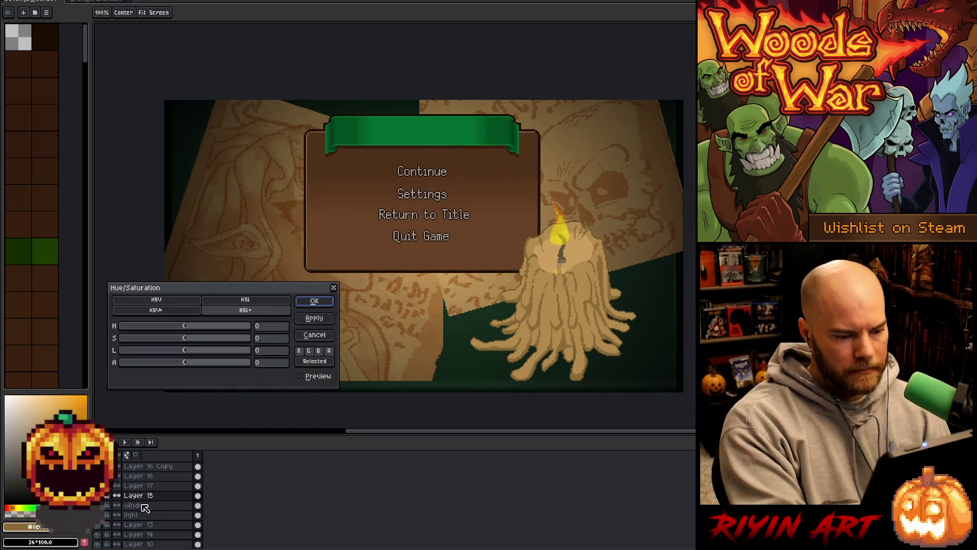
click(191, 338)
click(191, 339)
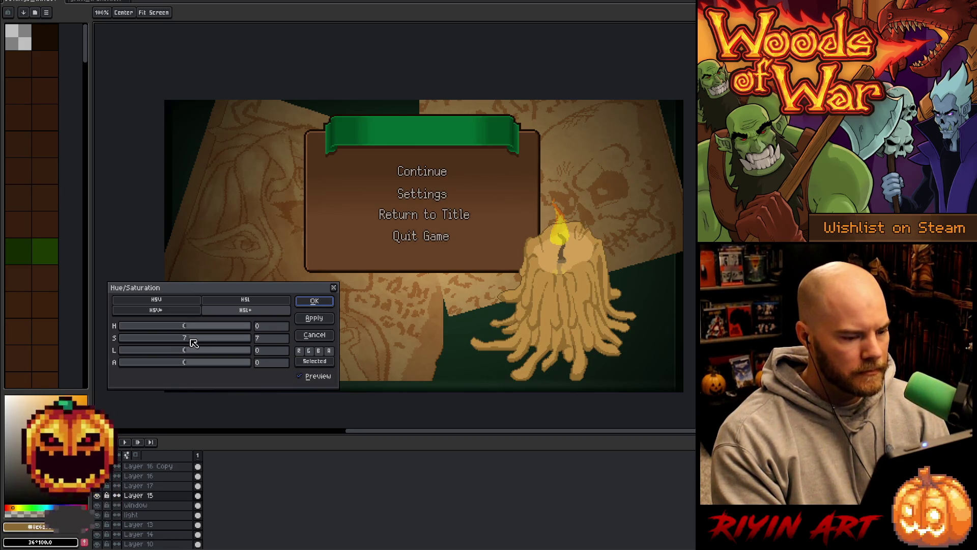
click(307, 301)
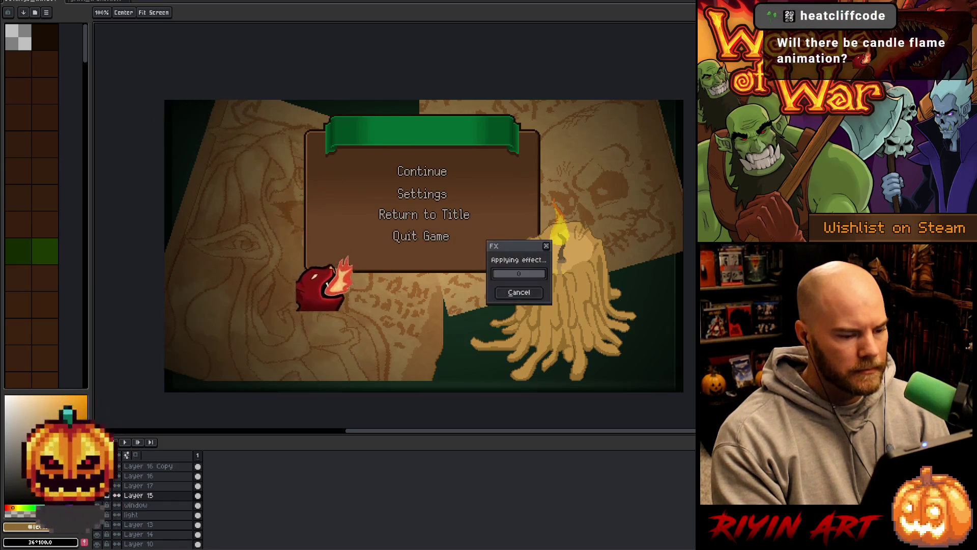
Rename Layer 15 to 'Candle'.
drag(517, 247, 494, 253)
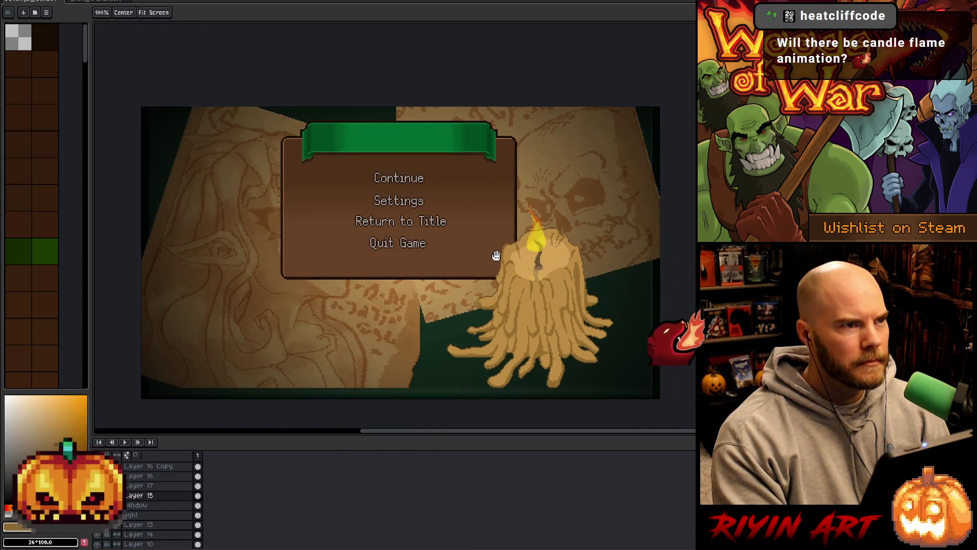
key(i)
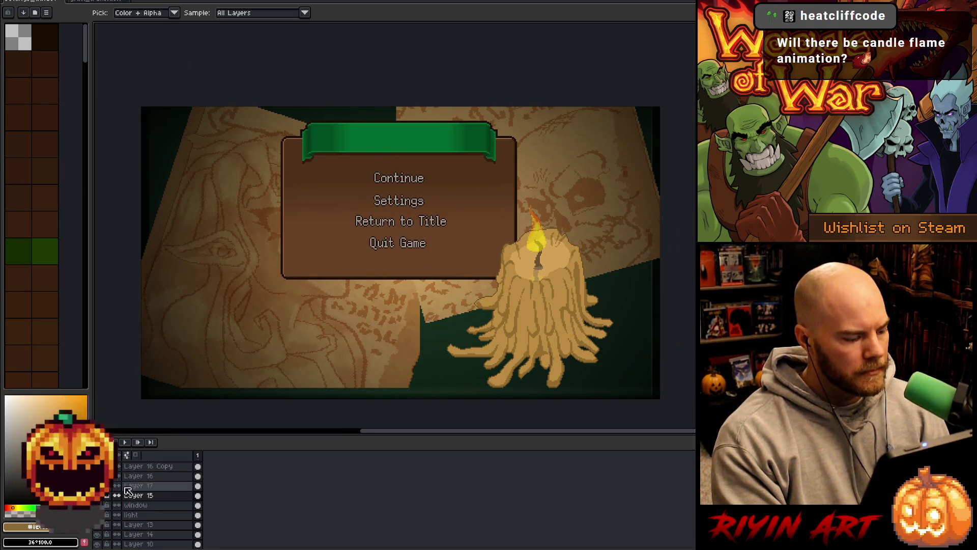
double_click(139, 496)
text(c)
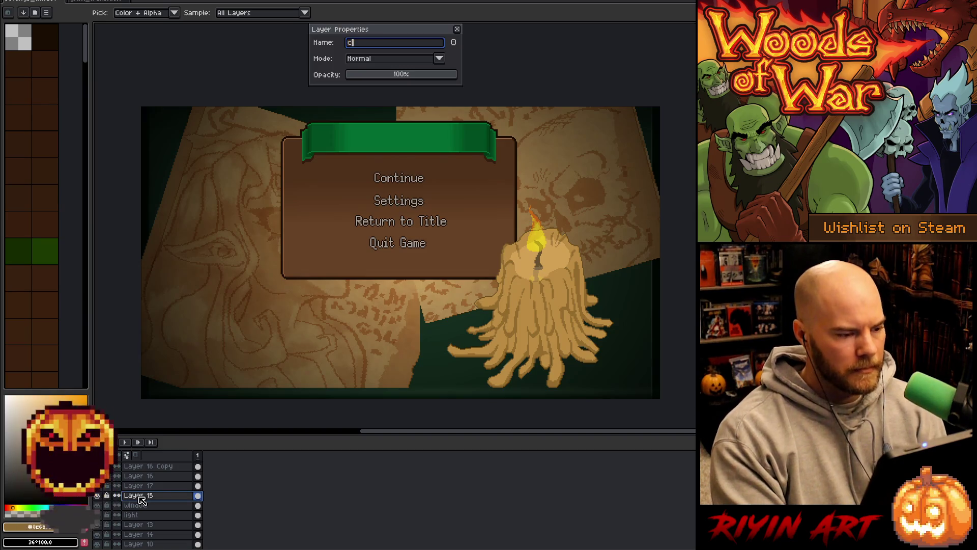
text(Candle)
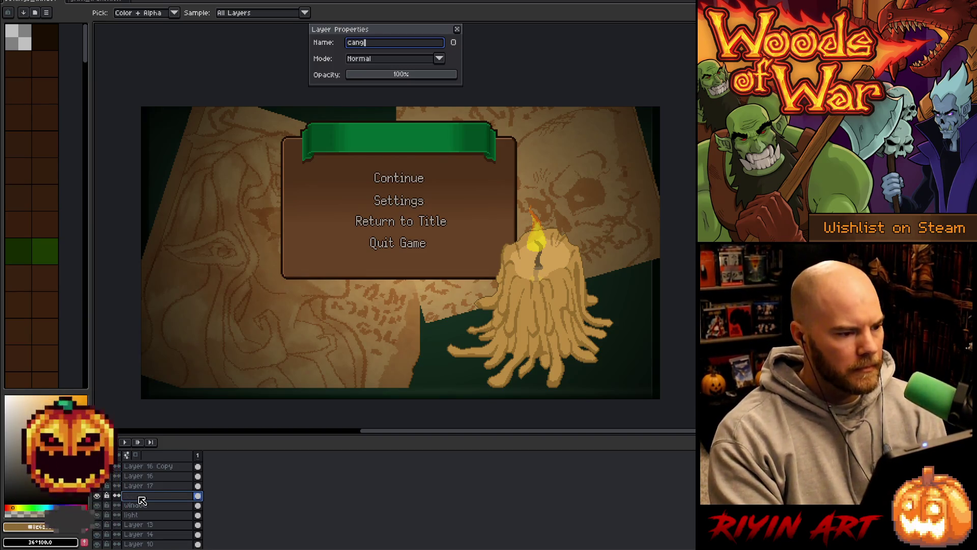
key(Return)
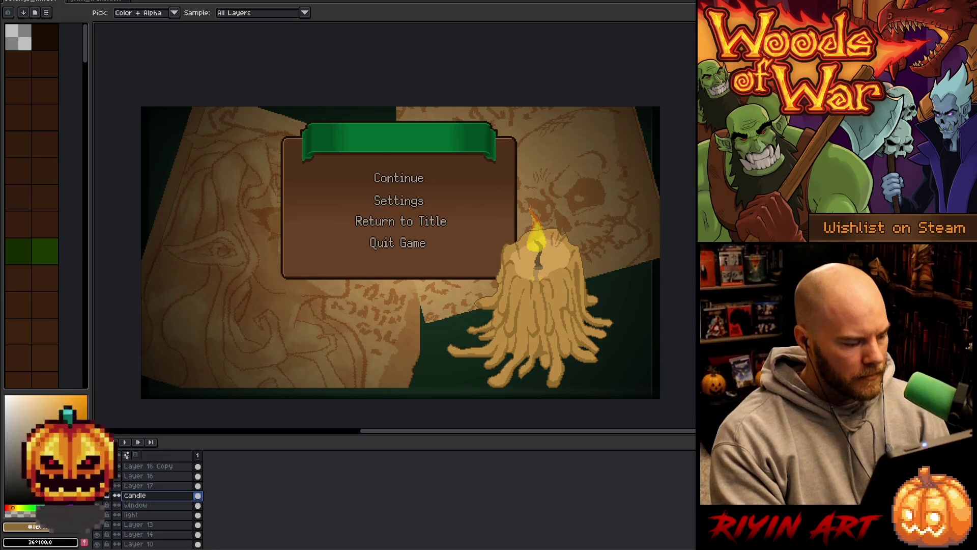
Select all the candle-related layers together, including Layer 3 and Layer 16 Copy.
scroll(148, 488, up, 2)
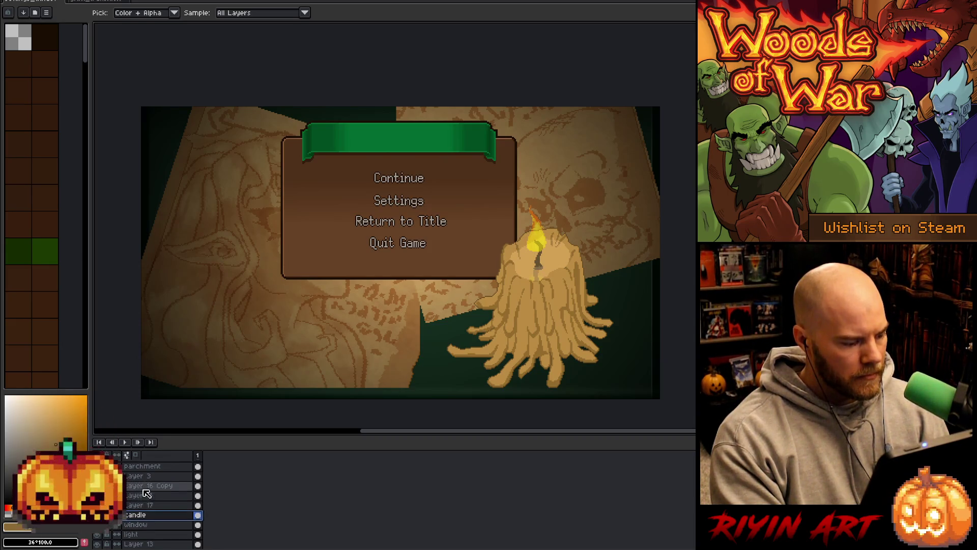
click(129, 477)
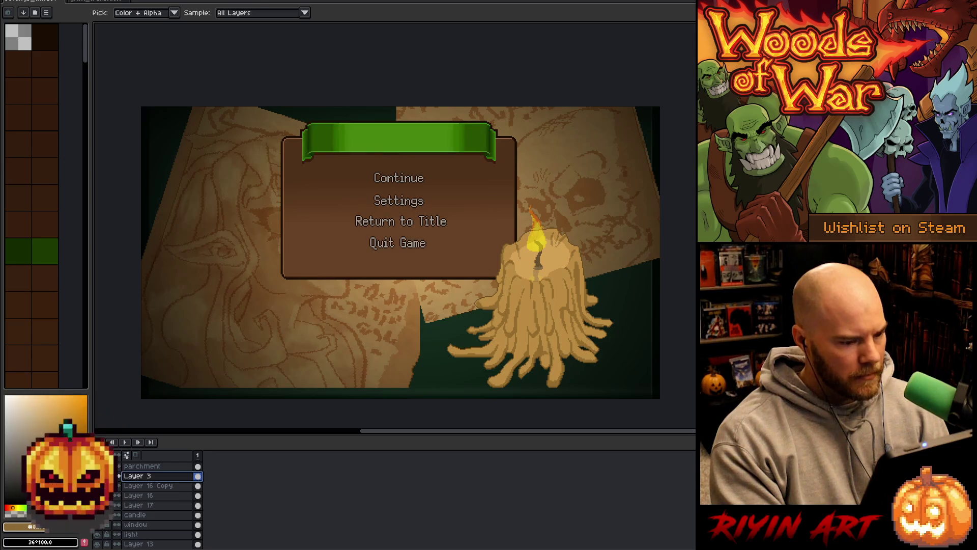
click(148, 486)
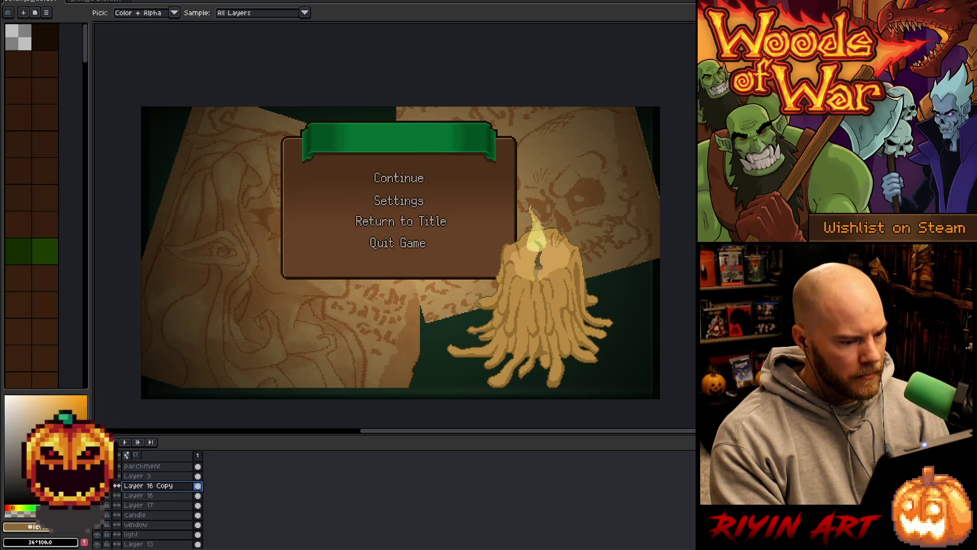
drag(148, 496, 149, 489)
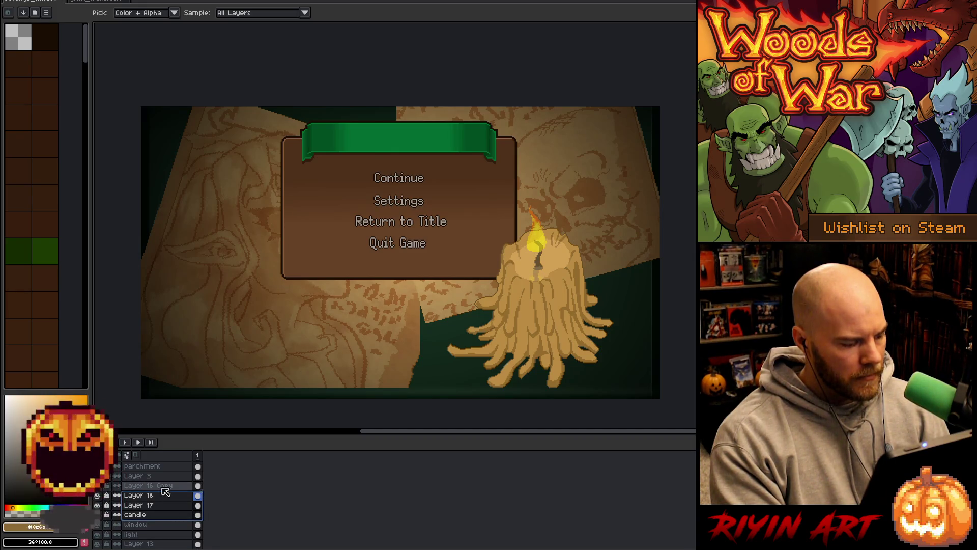
drag(161, 488, 159, 508)
Group the selected candle layers into a new group named 'Candle' and collapse it.
right_click(157, 518)
mouse_move(218, 497)
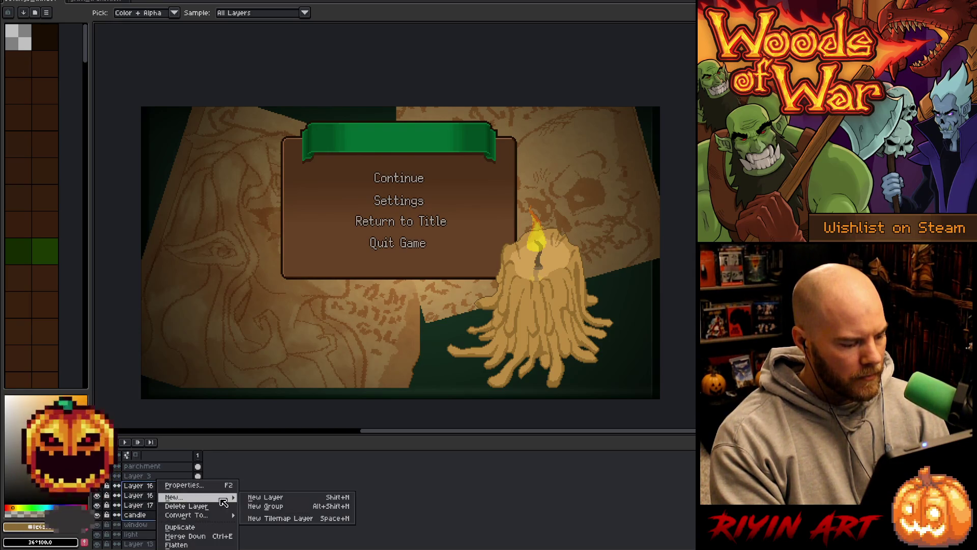
click(271, 506)
double_click(144, 485)
text(Can)
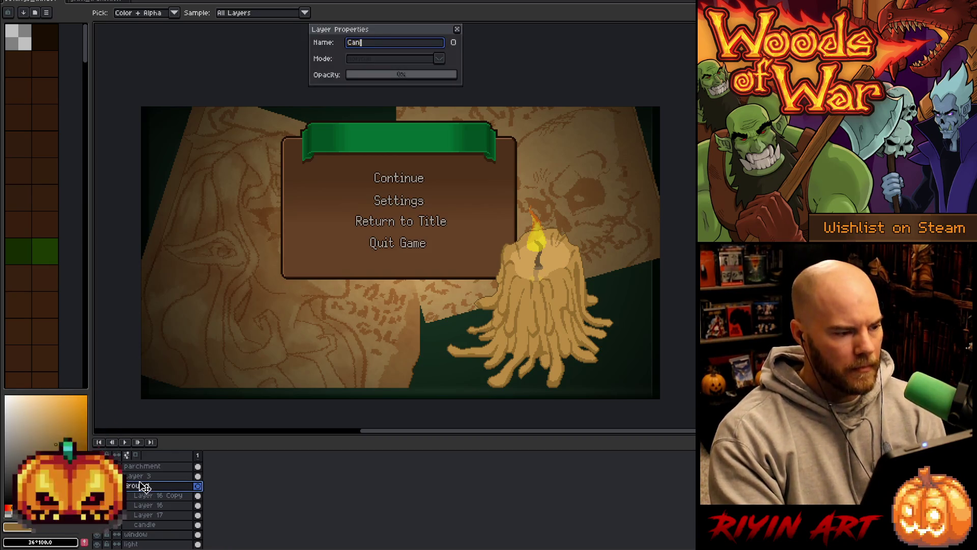
text(dle)
key(Return)
click(97, 485)
click(96, 485)
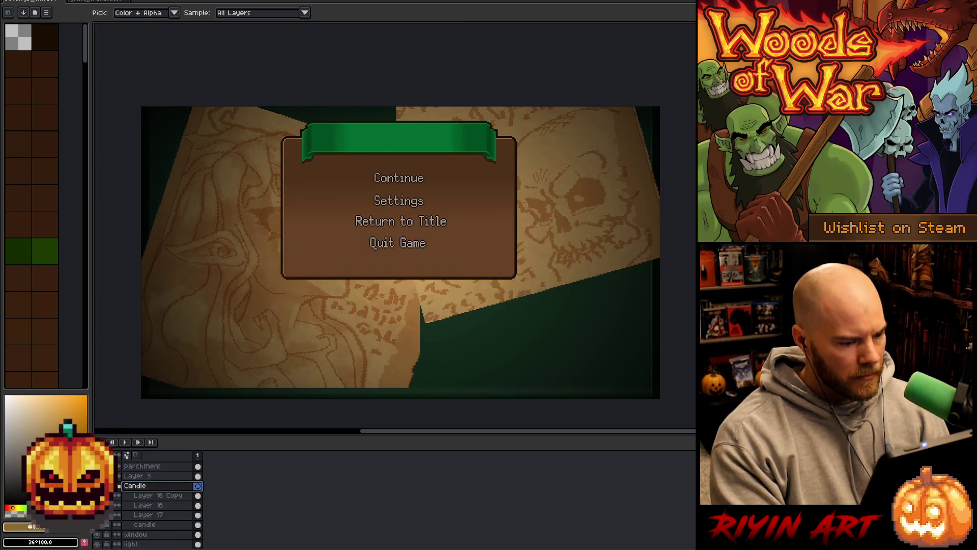
click(118, 486)
Select the window layer and return to the Eyedropper.
scroll(137, 481, down, 2)
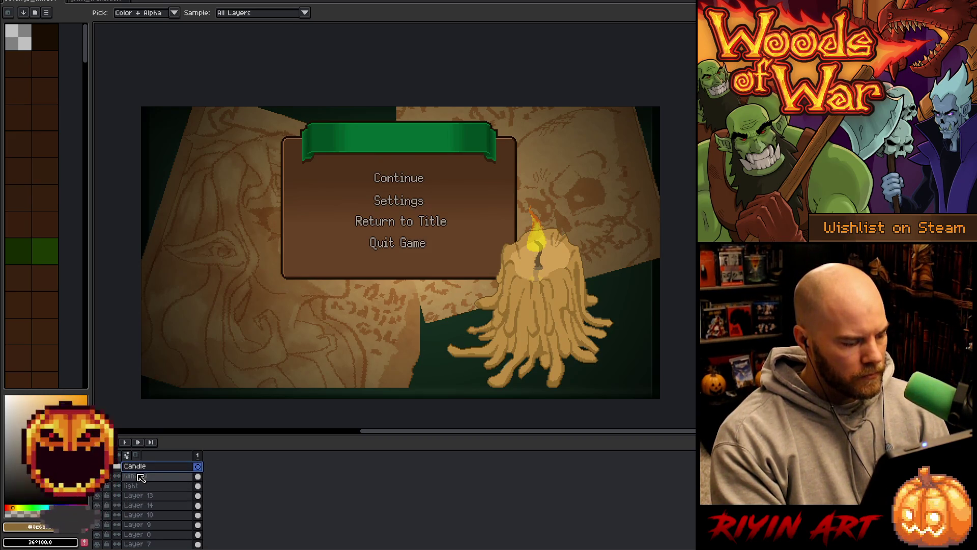
click(141, 478)
scroll(388, 270, down, 1)
scroll(390, 262, up, 1)
mouse_move(388, 295)
mouse_down()
mouse_move(405, 306)
mouse_move(388, 319)
mouse_up()
key(i)
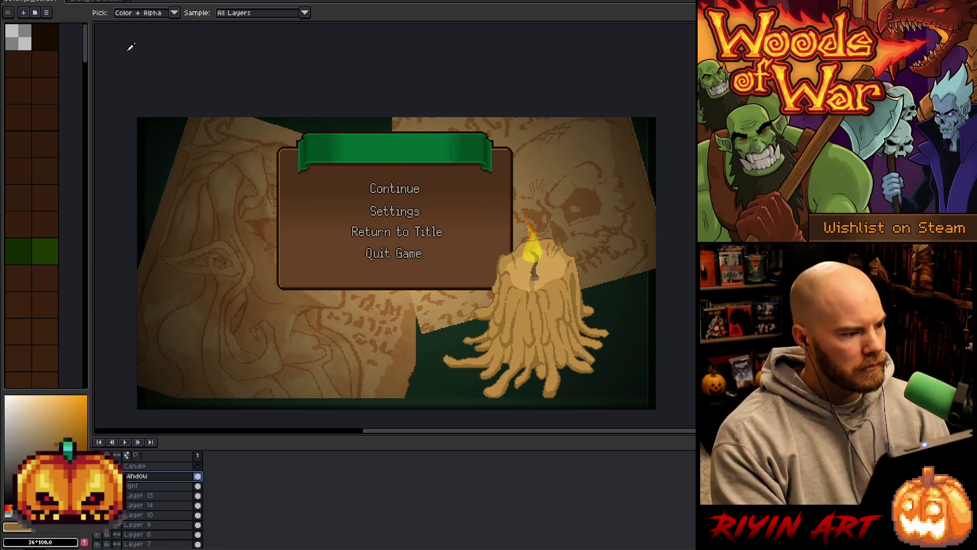
In the parchment skull document, select Layer 24 and open Sprite > Canvas Size.
click(95, 1)
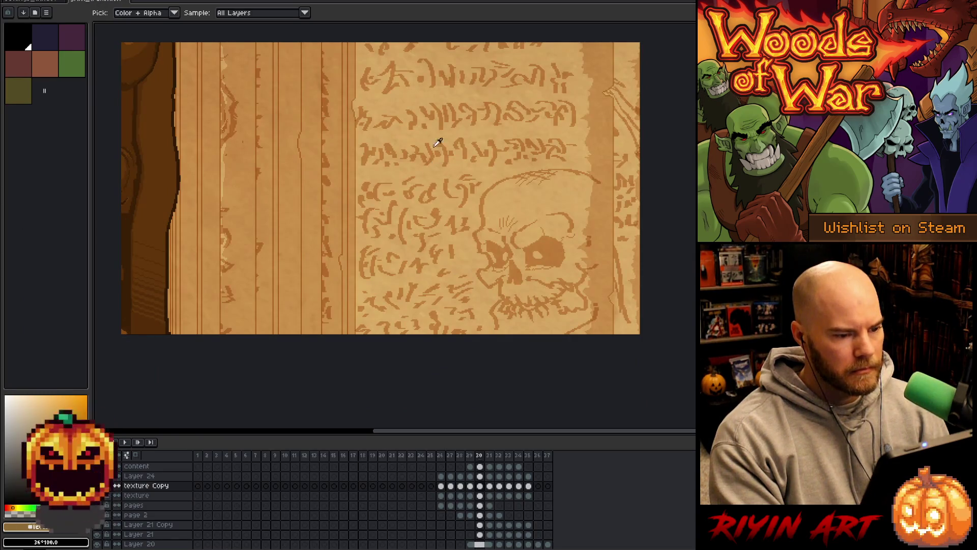
scroll(543, 155, up, 1)
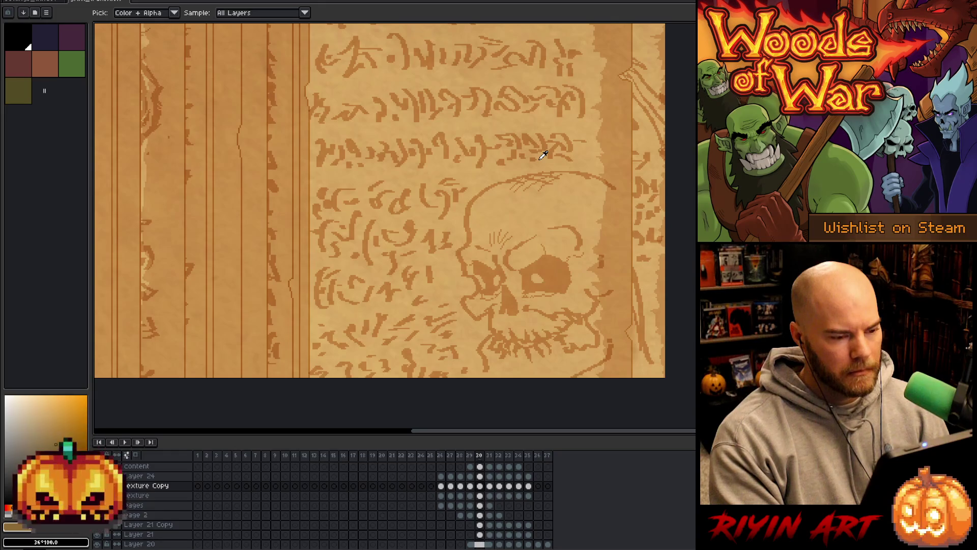
scroll(544, 155, down, 1)
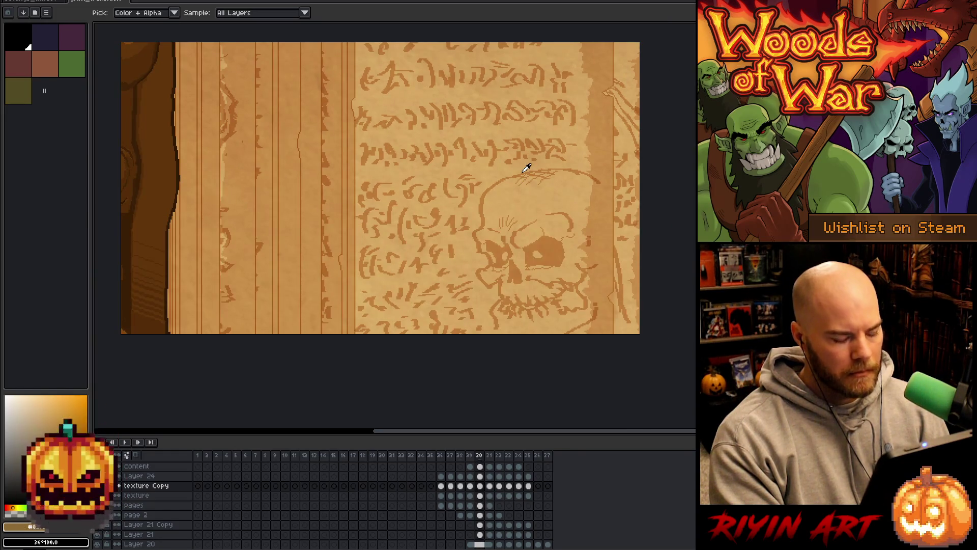
key(v)
click(602, 146)
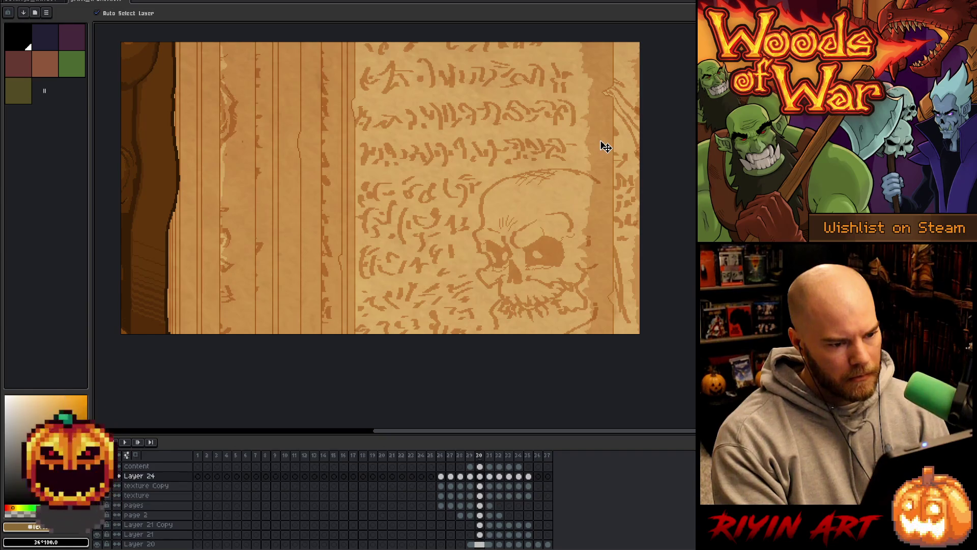
click(6, 6)
click(66, 45)
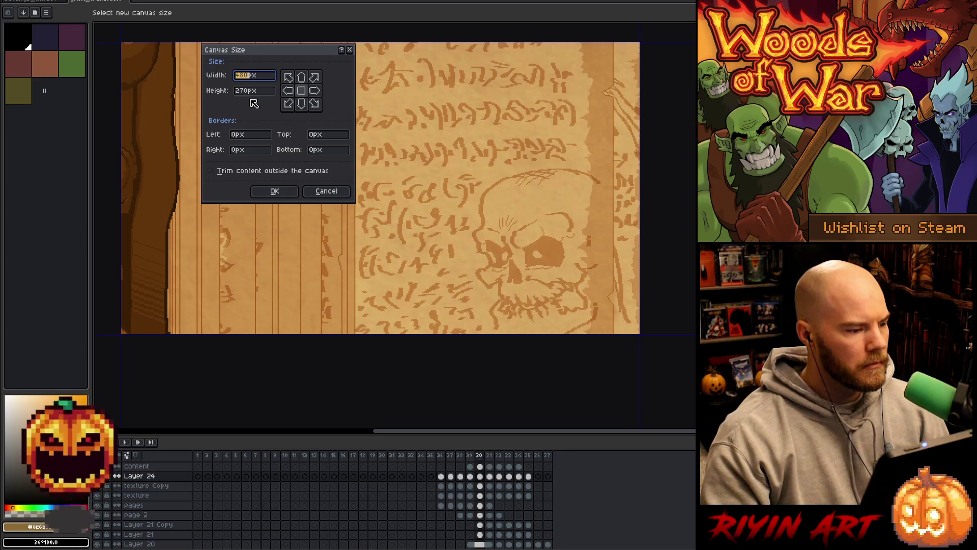
Set the canvas height to 400 px, keeping the centered anchor.
key(Tab)
text(400)
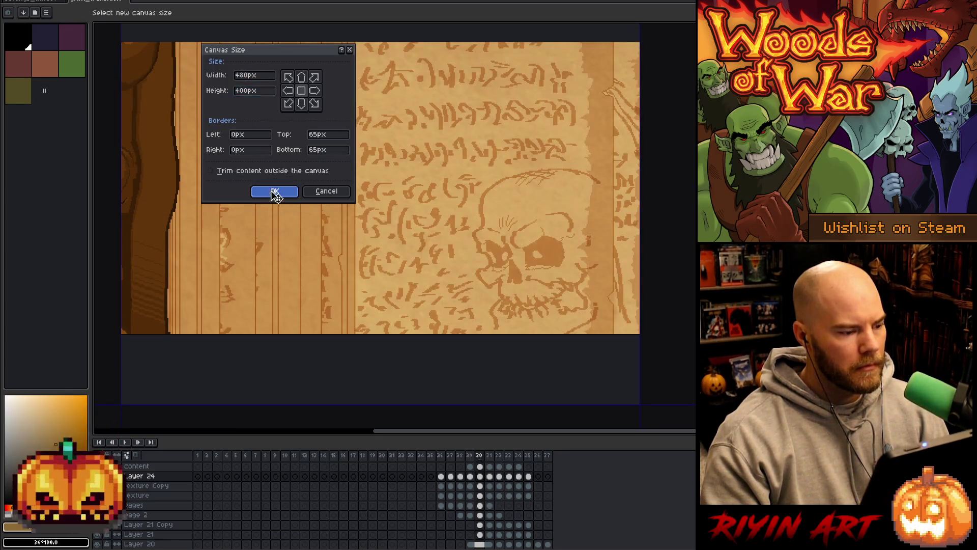
click(273, 191)
Select the texture Copy layer.
scroll(419, 218, down, 1)
scroll(426, 226, up, 1)
scroll(412, 253, down, 1)
scroll(386, 240, up, 1)
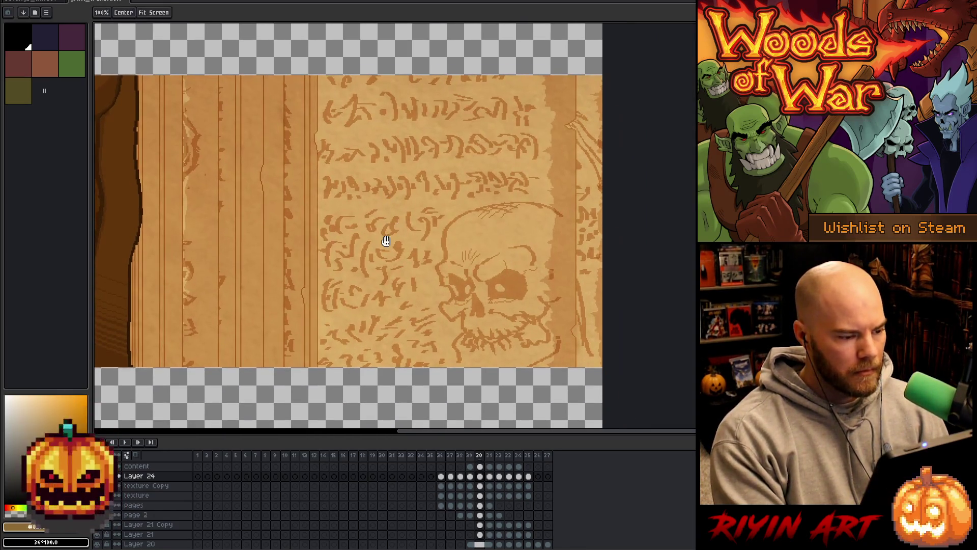
click(416, 275)
click(100, 489)
click(101, 488)
click(100, 487)
click(99, 487)
click(100, 492)
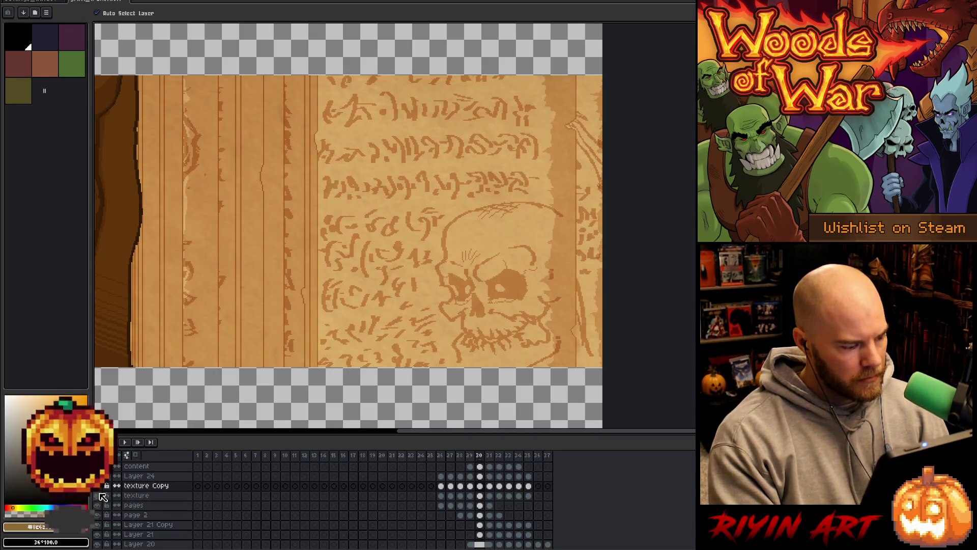
click(100, 493)
click(100, 493)
click(100, 493)
click(141, 487)
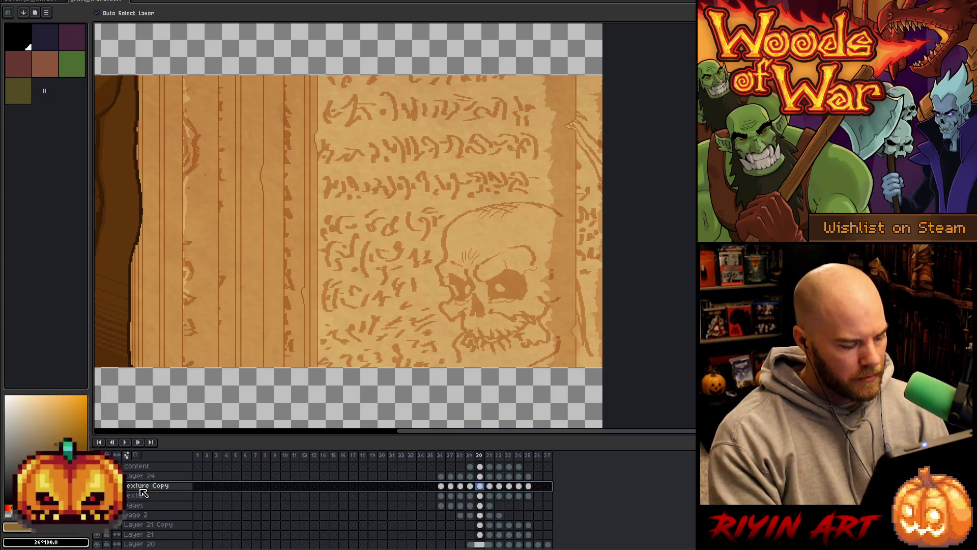
key(Delete)
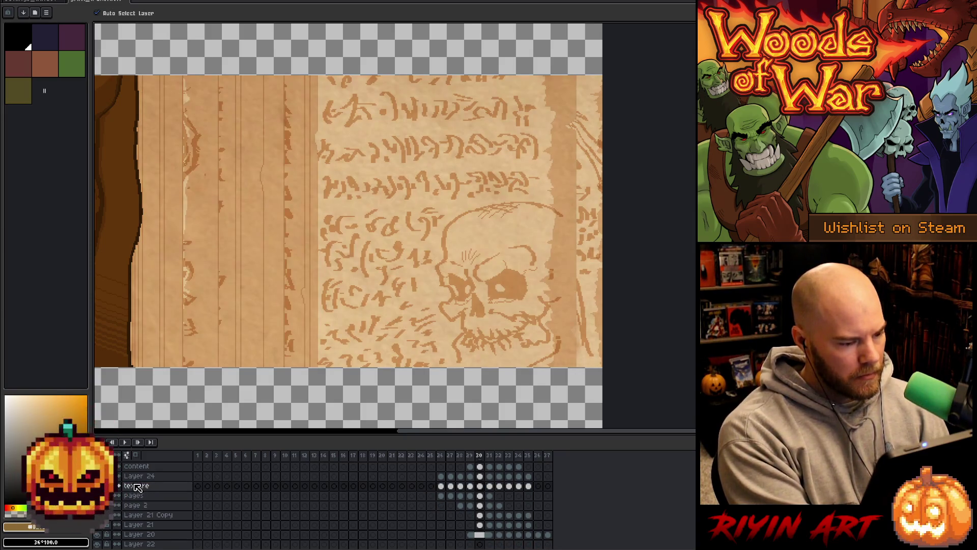
key(ctrl+z)
double_click(140, 486)
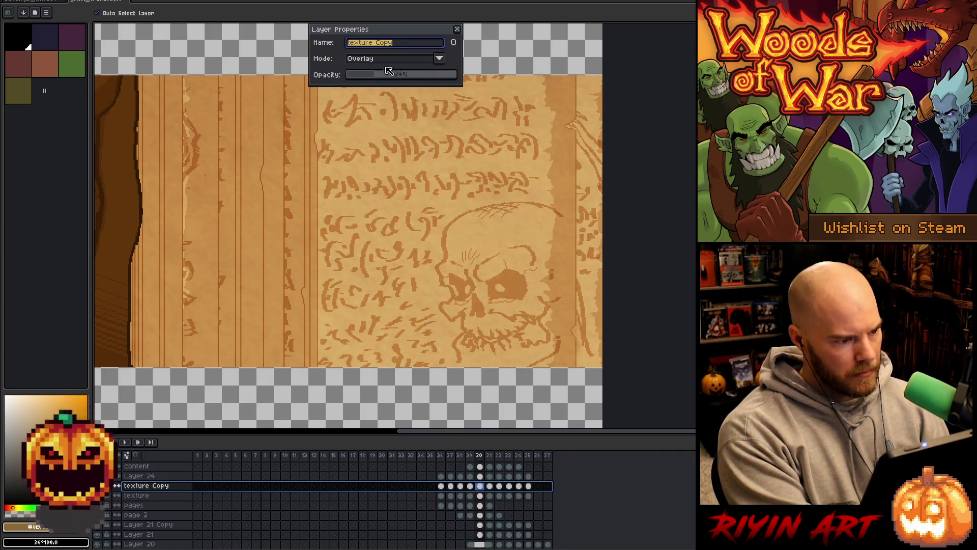
click(457, 29)
click(137, 497)
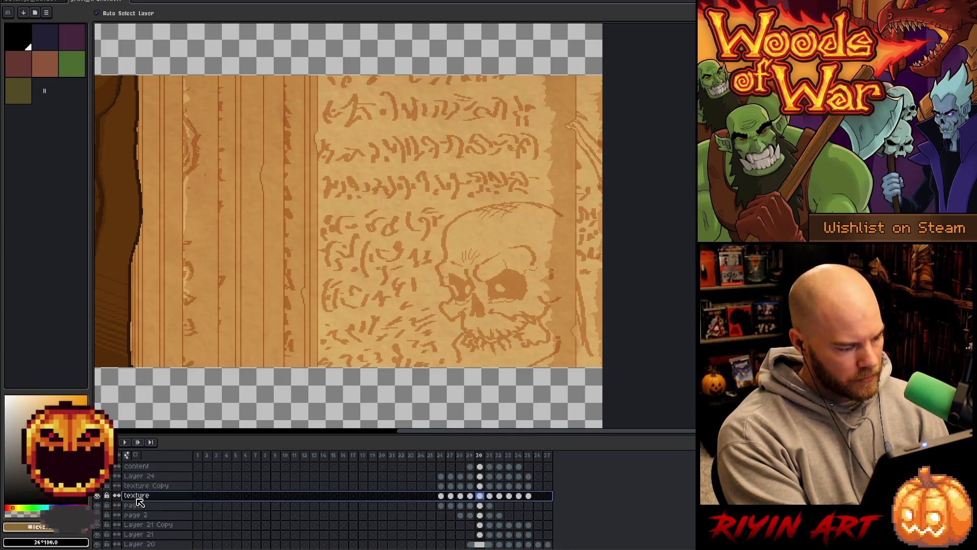
click(138, 502)
click(98, 505)
click(98, 505)
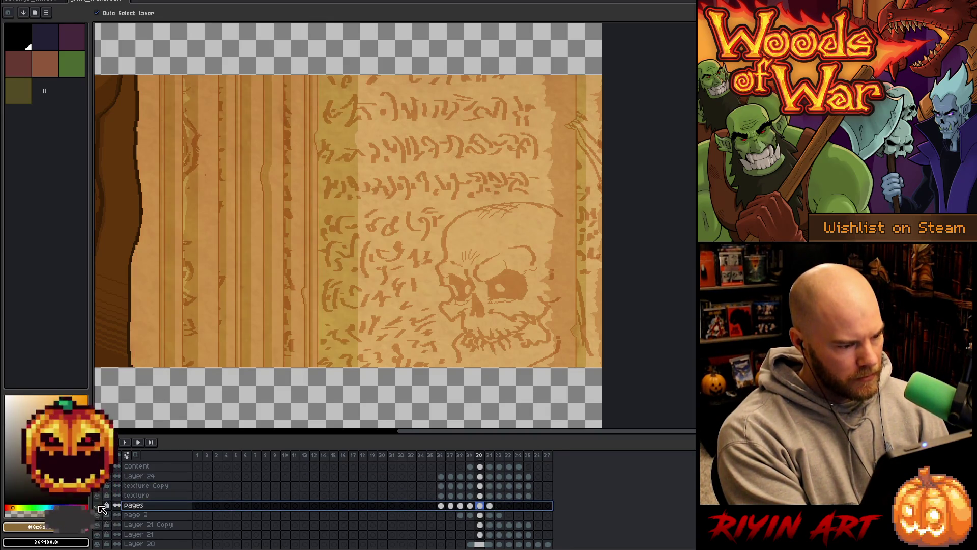
click(97, 506)
click(98, 506)
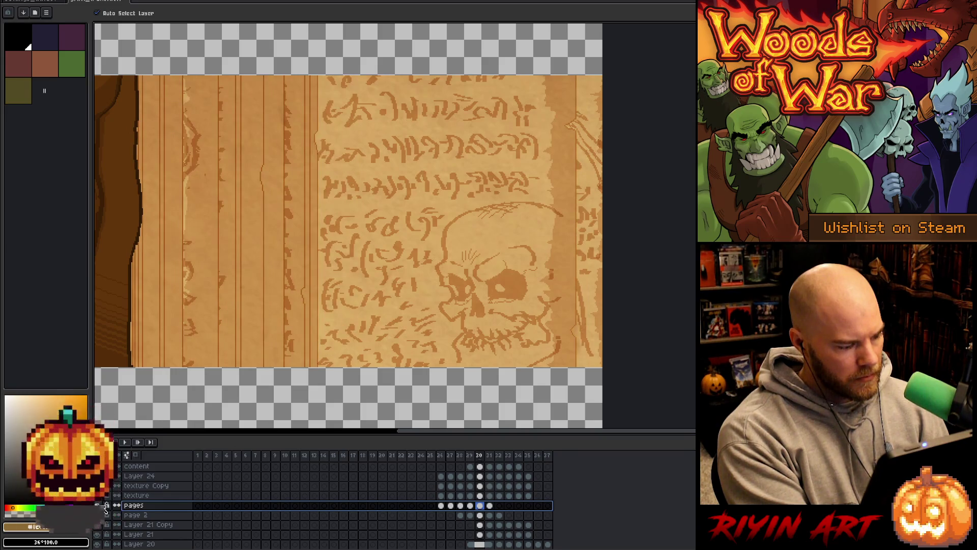
click(147, 496)
double_click(147, 497)
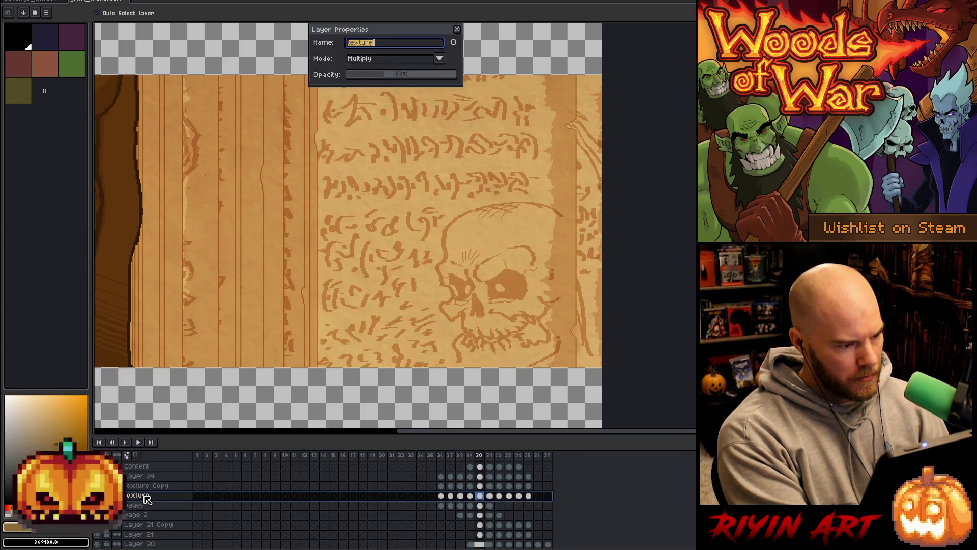
click(457, 31)
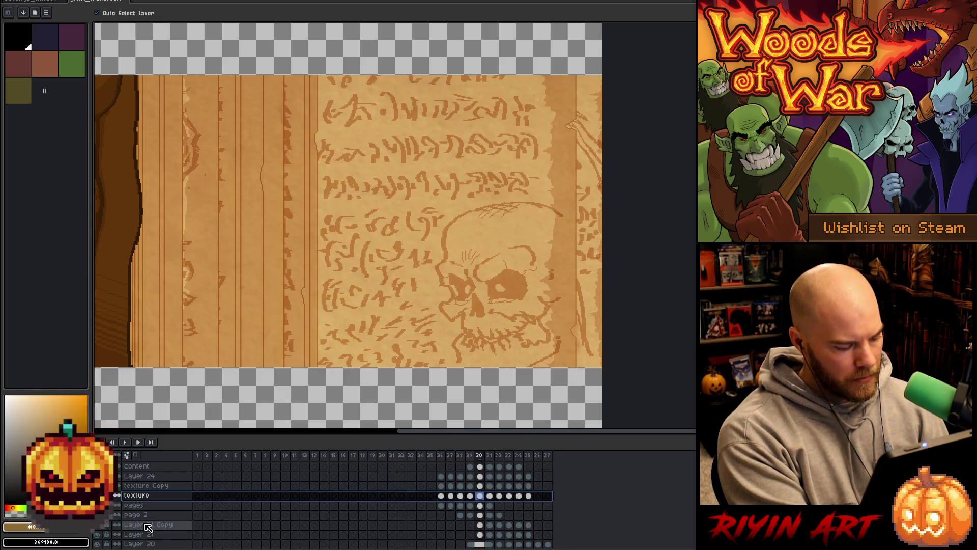
drag(147, 527, 146, 503)
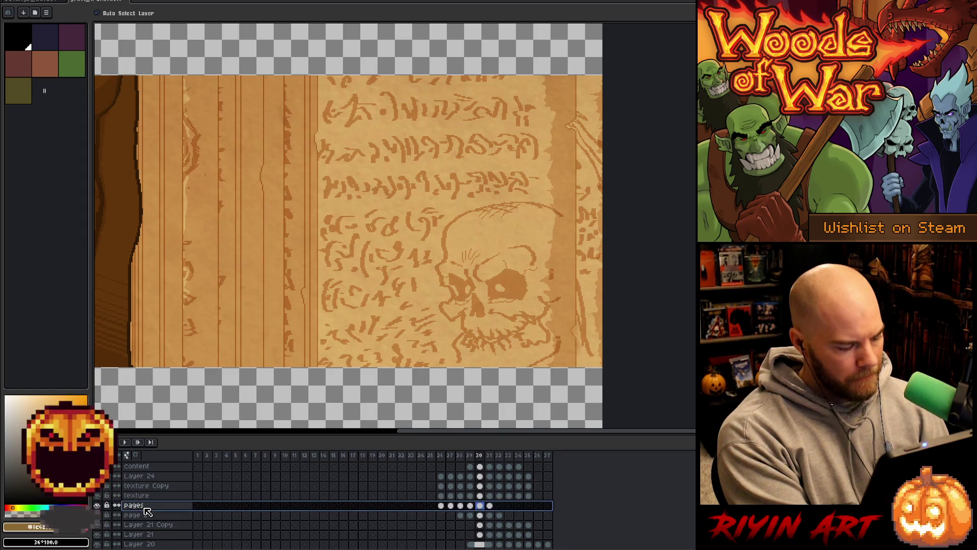
click(145, 498)
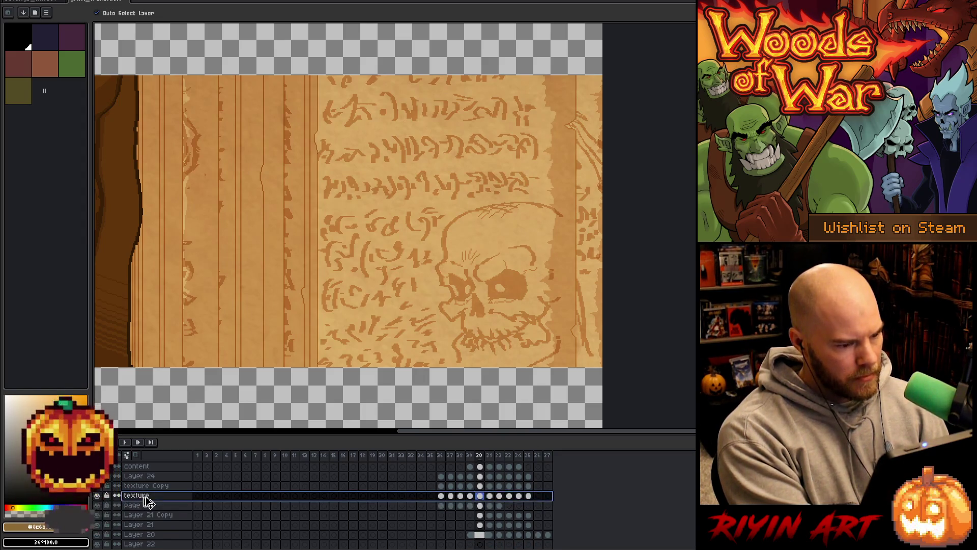
key(ctrl+z)
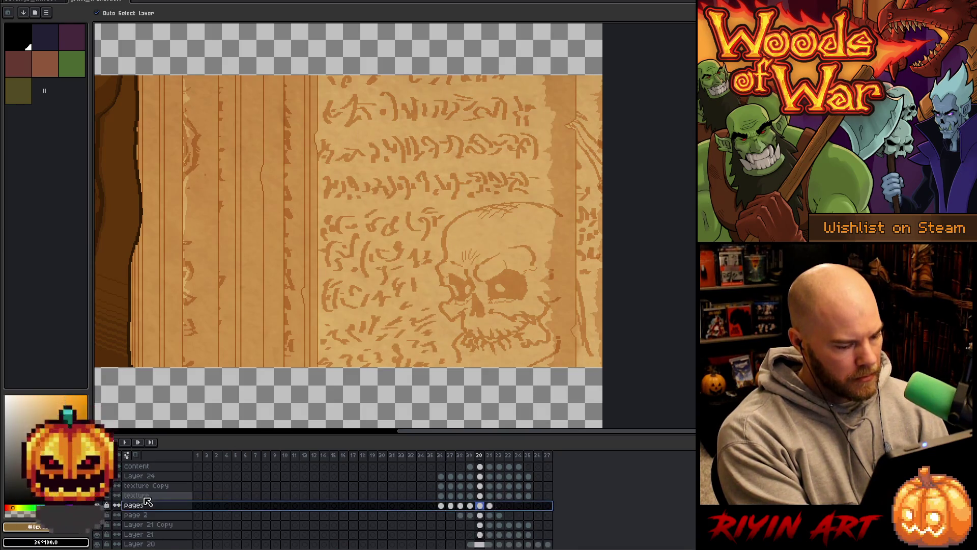
click(148, 523)
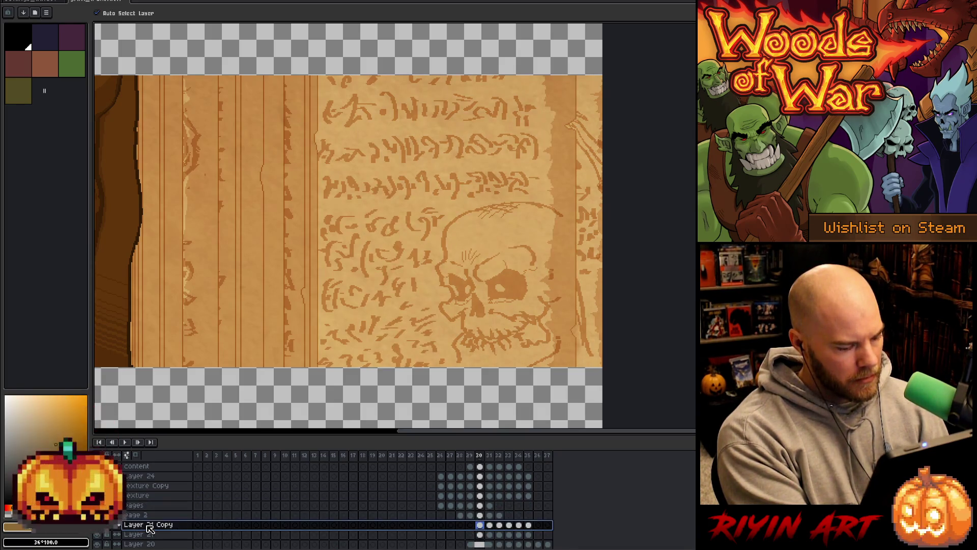
key(m)
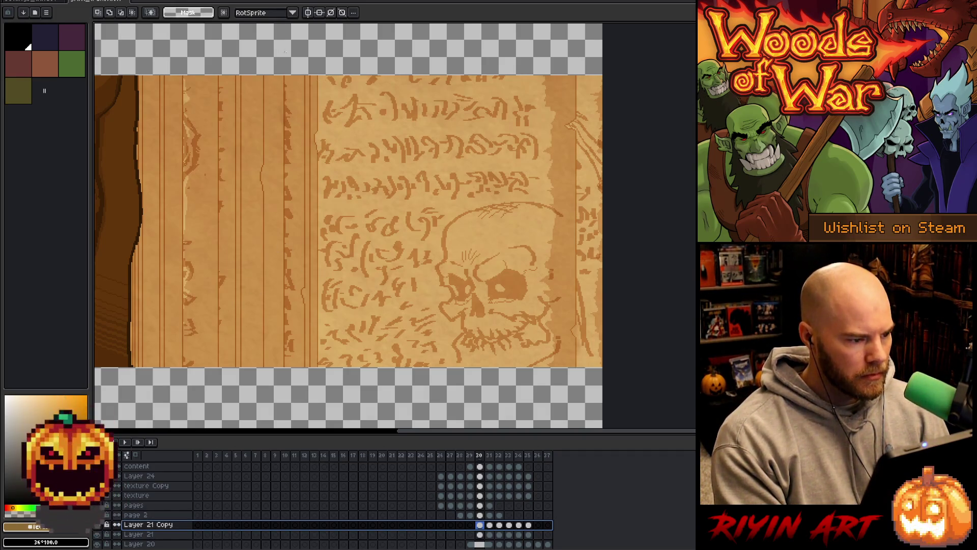
mouse_move(256, 51)
mouse_down()
mouse_move(449, 381)
mouse_move(577, 399)
mouse_up()
click(670, 279)
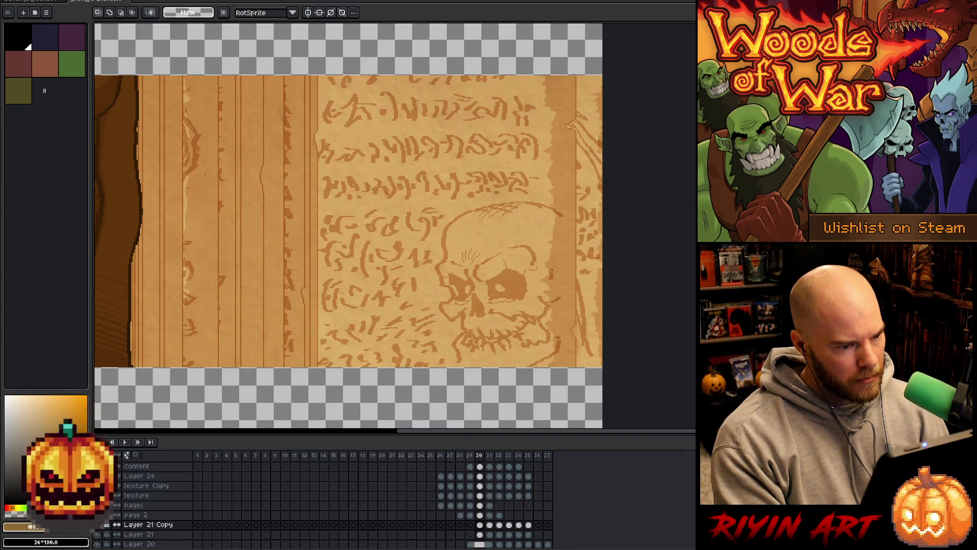
key(v)
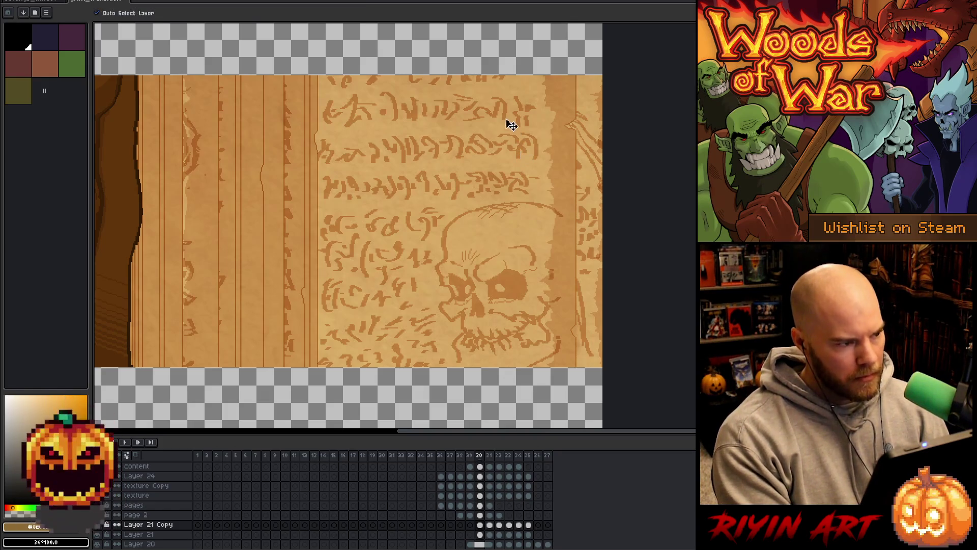
click(510, 124)
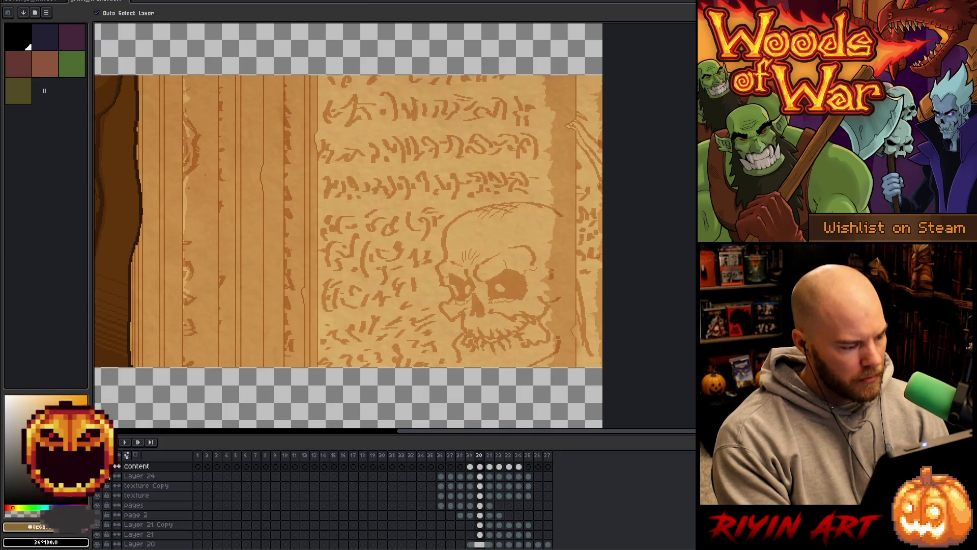
Toggle the skull and script drawing on and off to compare, leaving it visible.
click(96, 466)
click(96, 466)
click(97, 465)
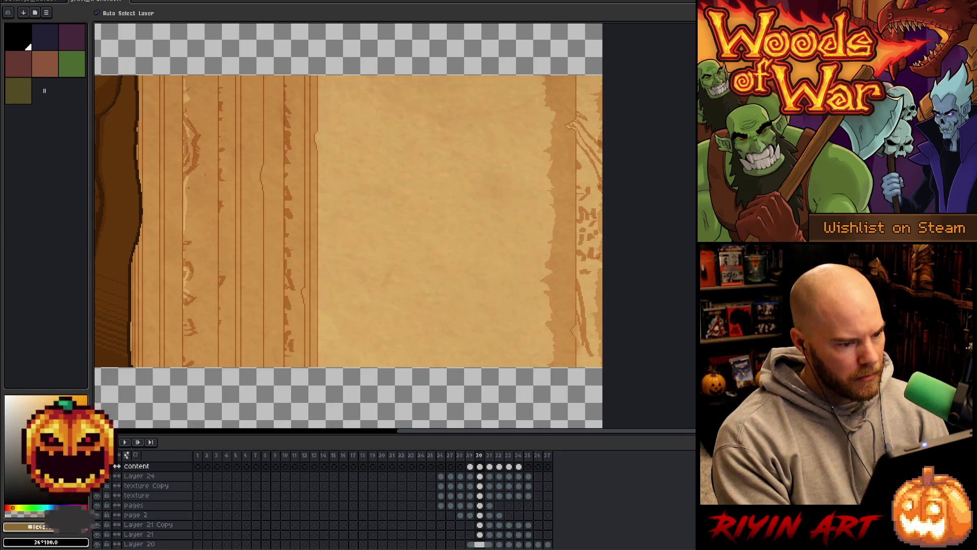
click(97, 466)
click(96, 465)
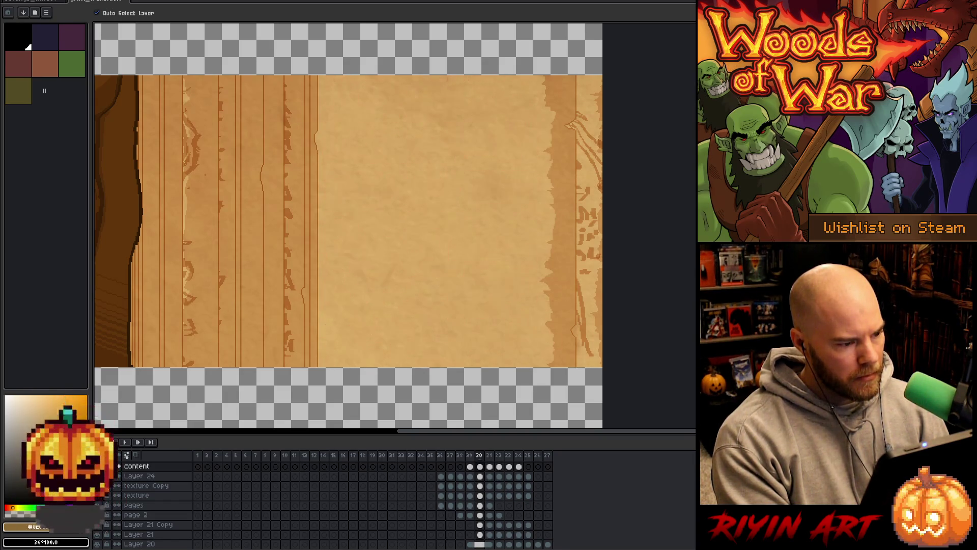
click(97, 466)
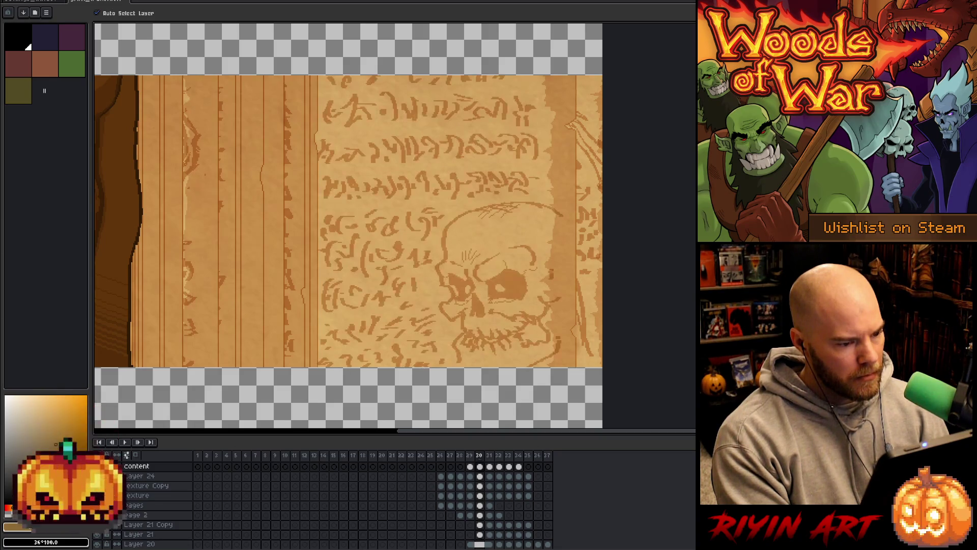
scroll(143, 503, up, 3)
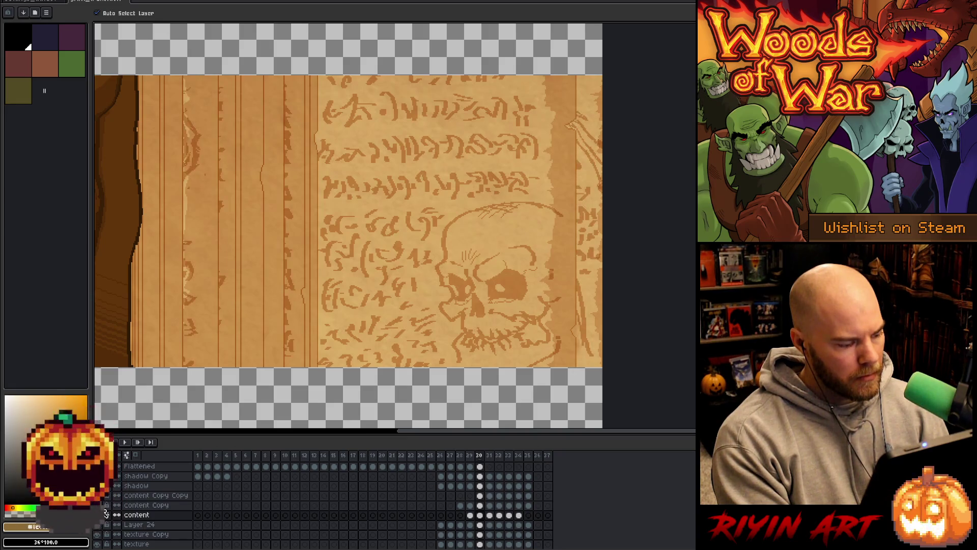
scroll(106, 513, up, 2)
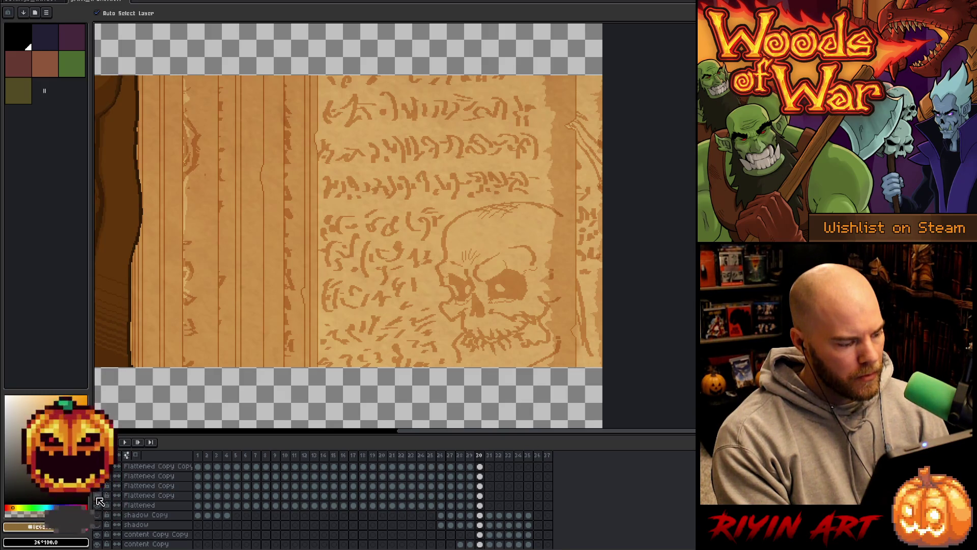
scroll(257, 530, down, 3)
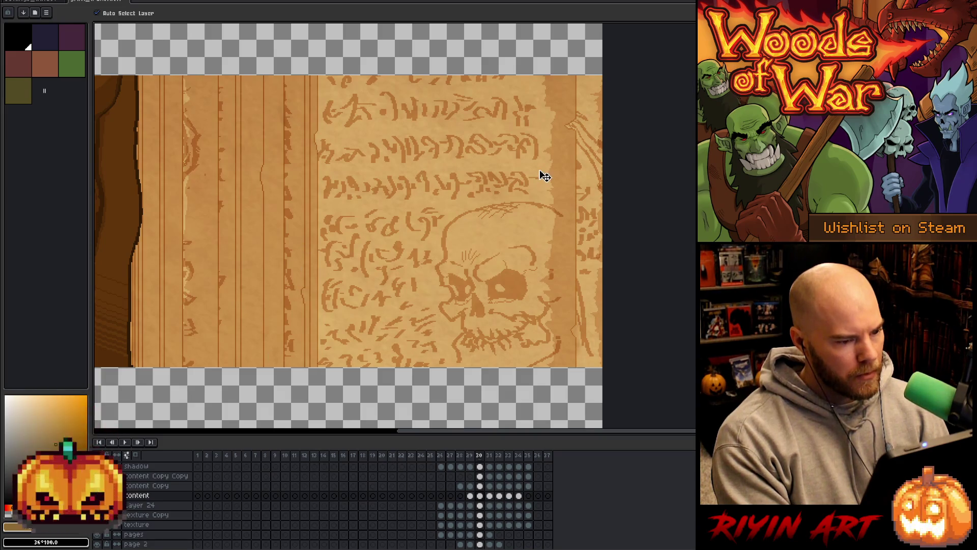
Sample the parchment's tan colour #c18846 with the Eyedropper.
key(i)
click(568, 82)
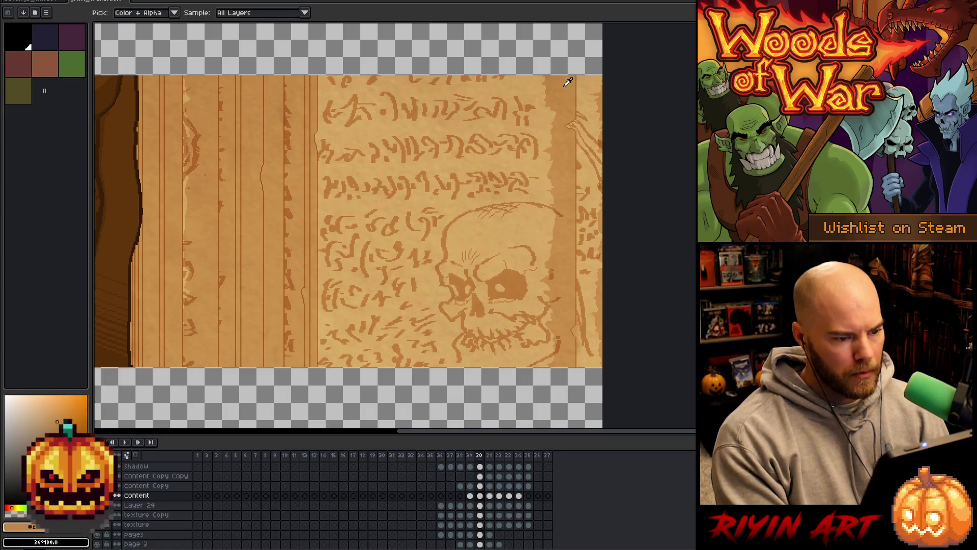
click(534, 84)
scroll(532, 82, down, 1)
scroll(533, 82, up, 1)
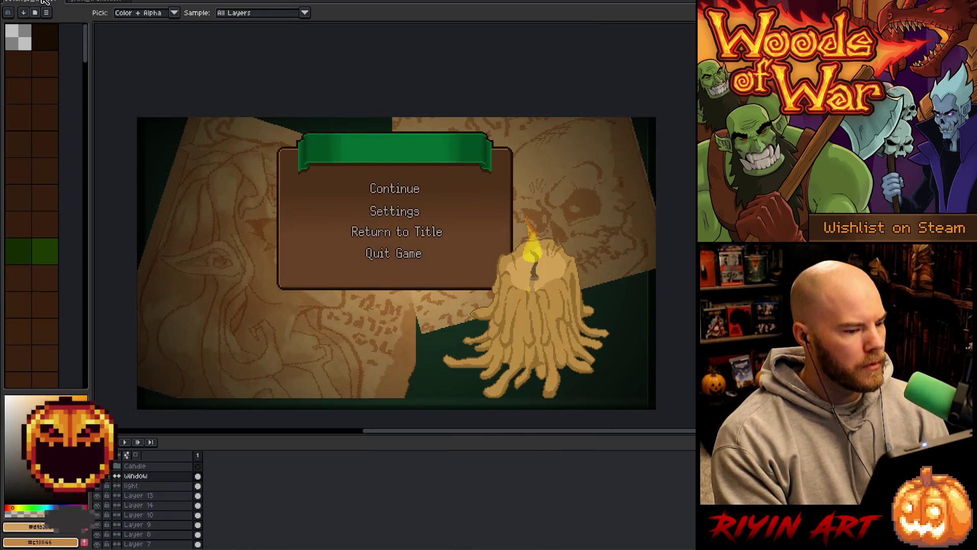
Back in the pause-menu document, hide the light layer and select Layer 13.
click(45, 1)
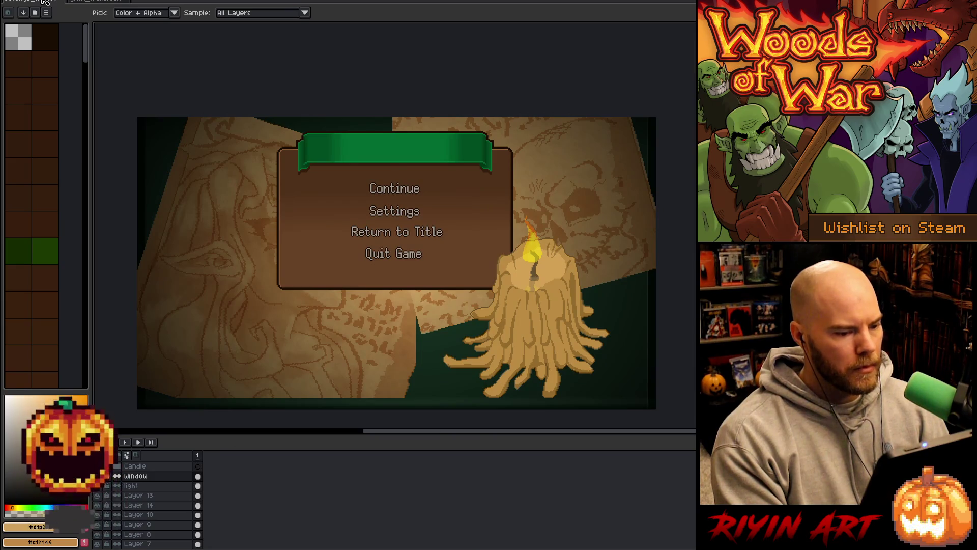
click(114, 3)
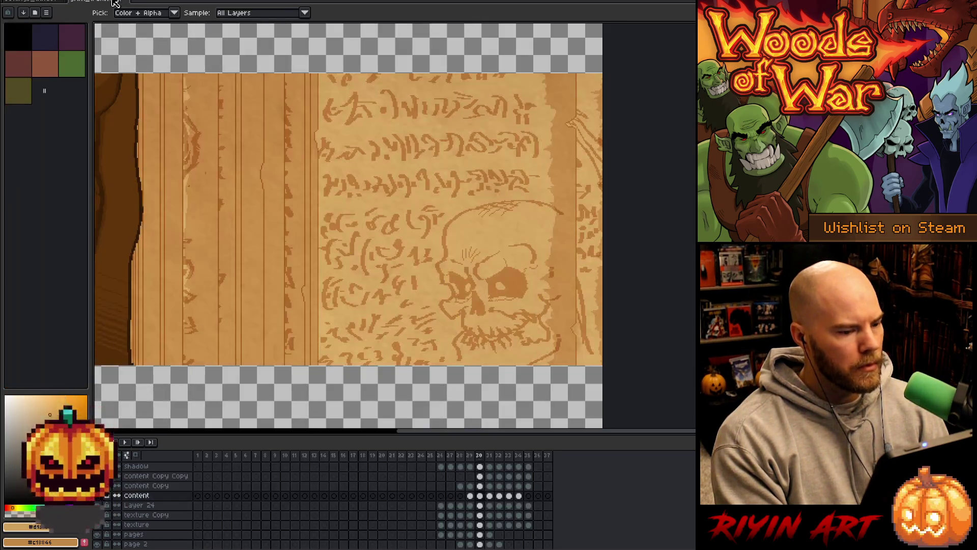
click(45, 2)
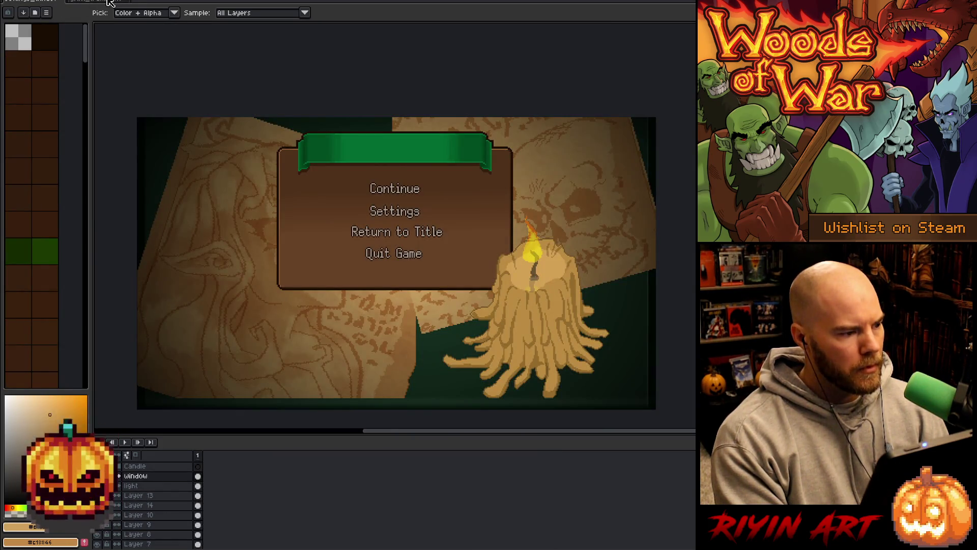
click(145, 488)
key(v)
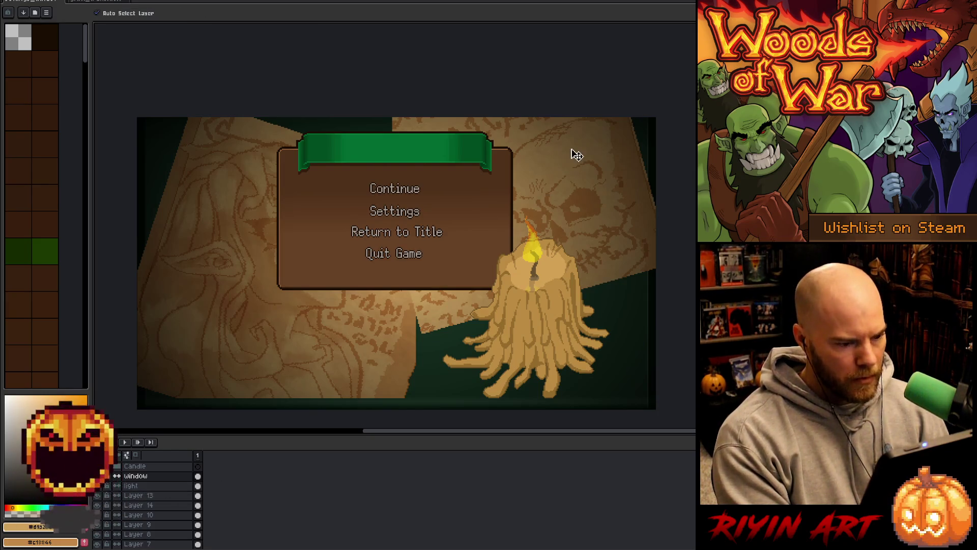
click(100, 486)
click(153, 495)
Add a new layer above Layer 13, lower Layer 13's opacity, and ready the pencil in tan #c18846.
click(100, 495)
click(99, 495)
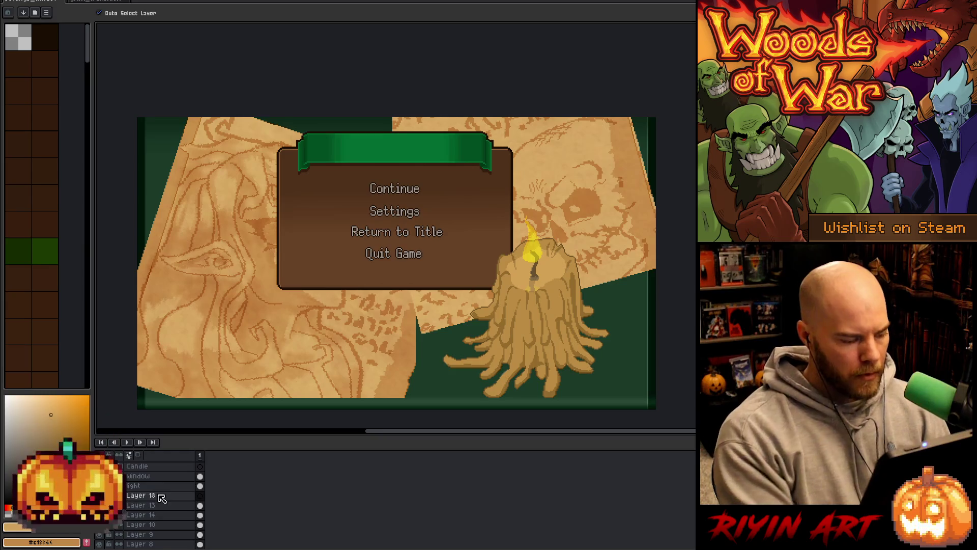
key(shift+n)
click(155, 505)
double_click(155, 505)
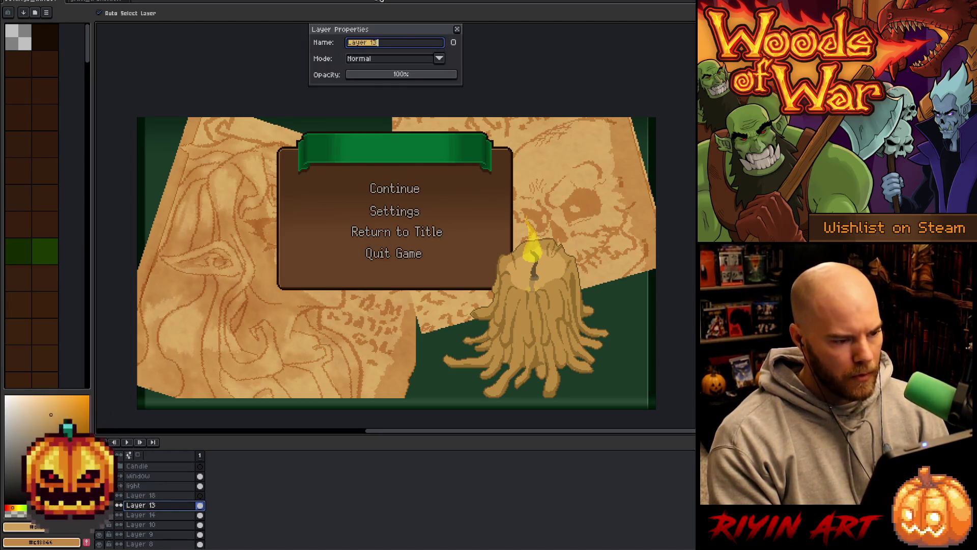
click(402, 75)
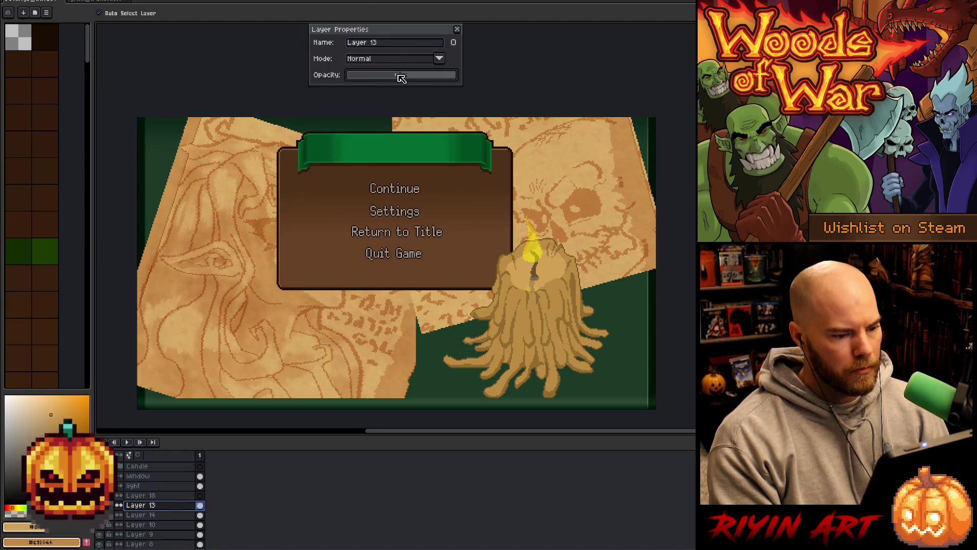
click(457, 29)
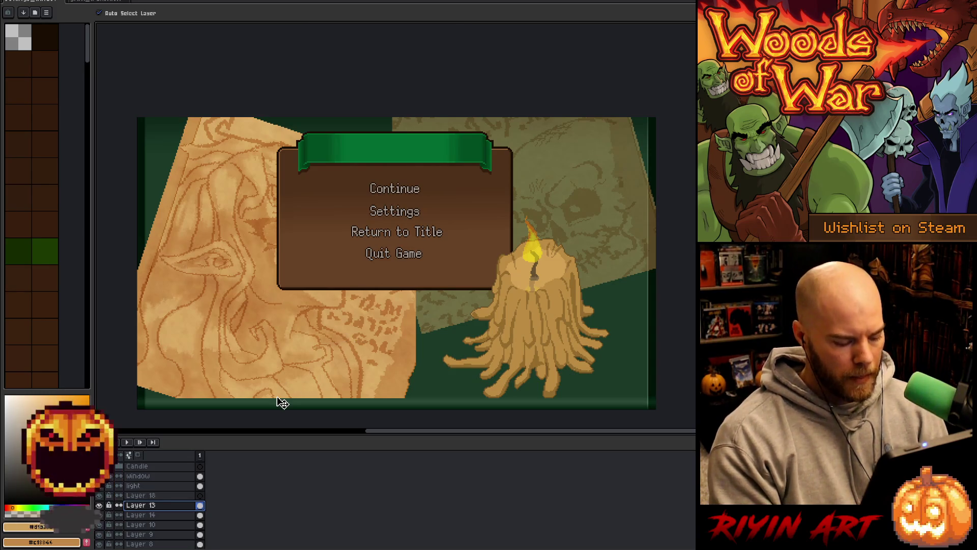
key(b)
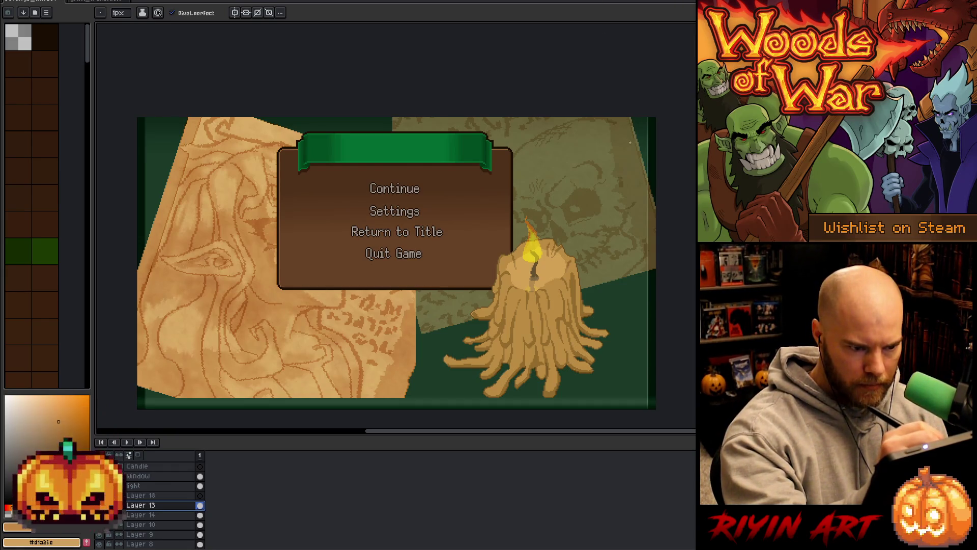
alt+click(631, 129)
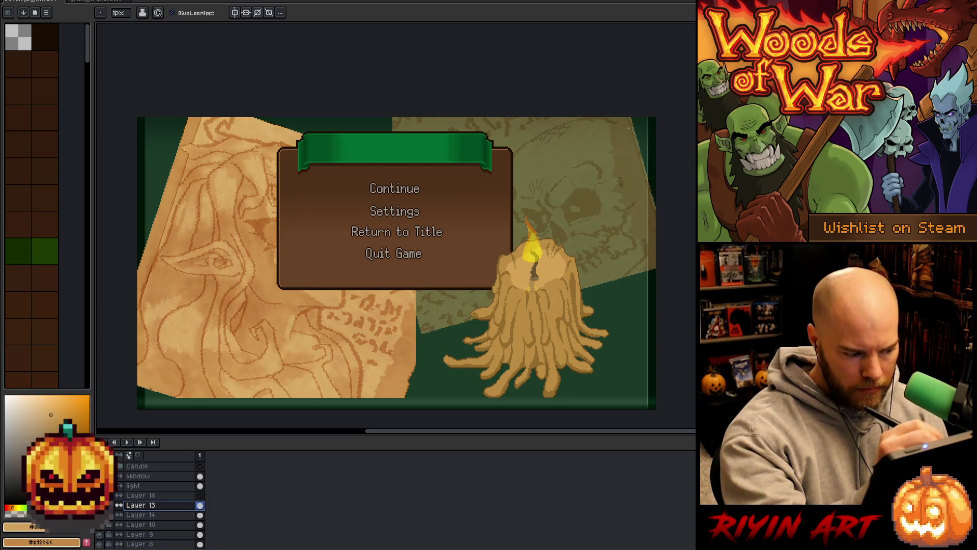
Lasso the right-hand parchment behind the candle and fill it flat tan on Layer 18.
key(m)
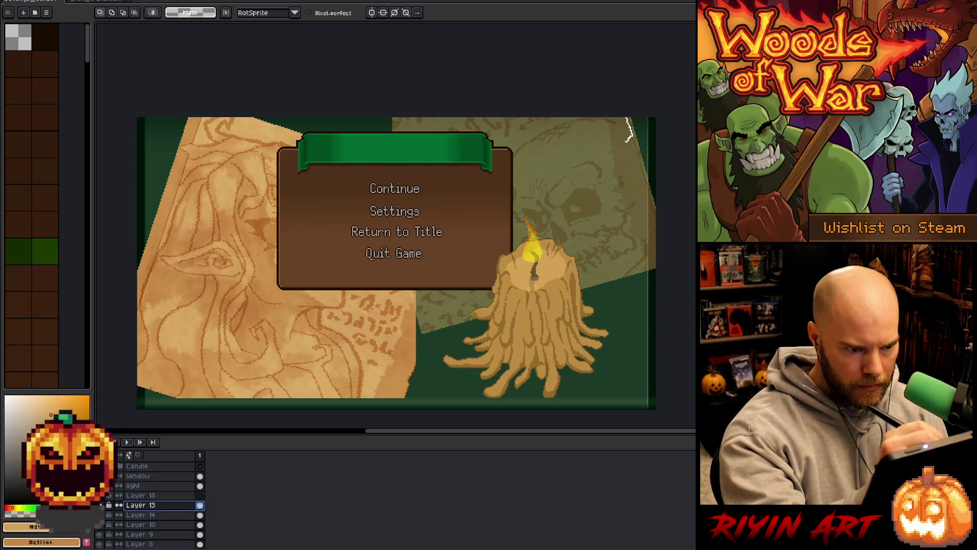
mouse_move(631, 142)
mouse_down()
mouse_move(665, 266)
mouse_move(631, 283)
mouse_move(564, 123)
mouse_up()
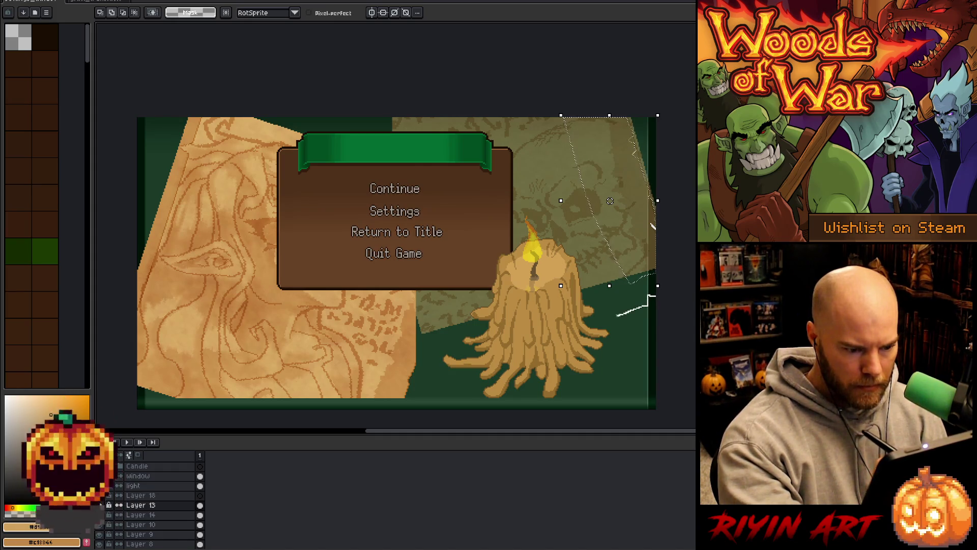
mouse_move(603, 319)
mouse_down()
mouse_move(515, 348)
mouse_move(414, 358)
mouse_move(340, 115)
mouse_up()
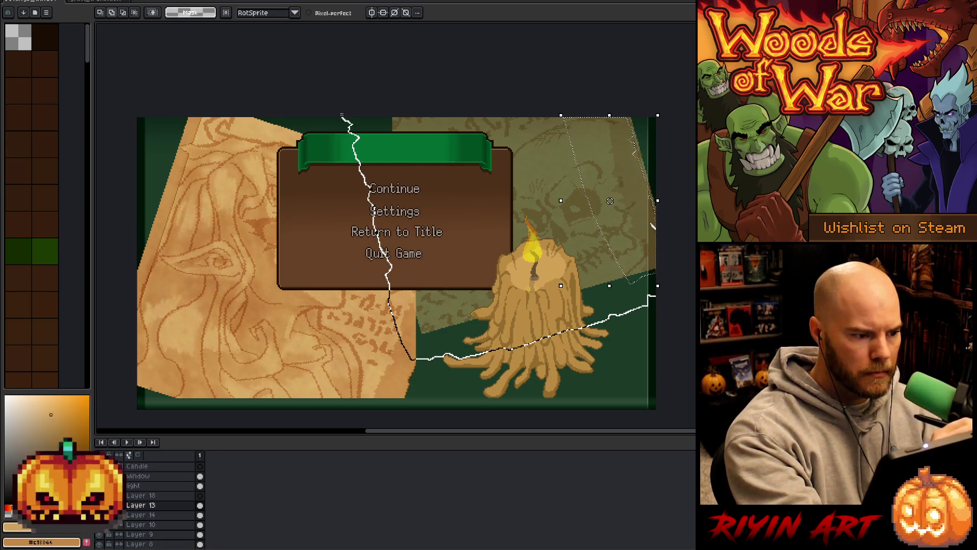
drag(543, 46, 549, 51)
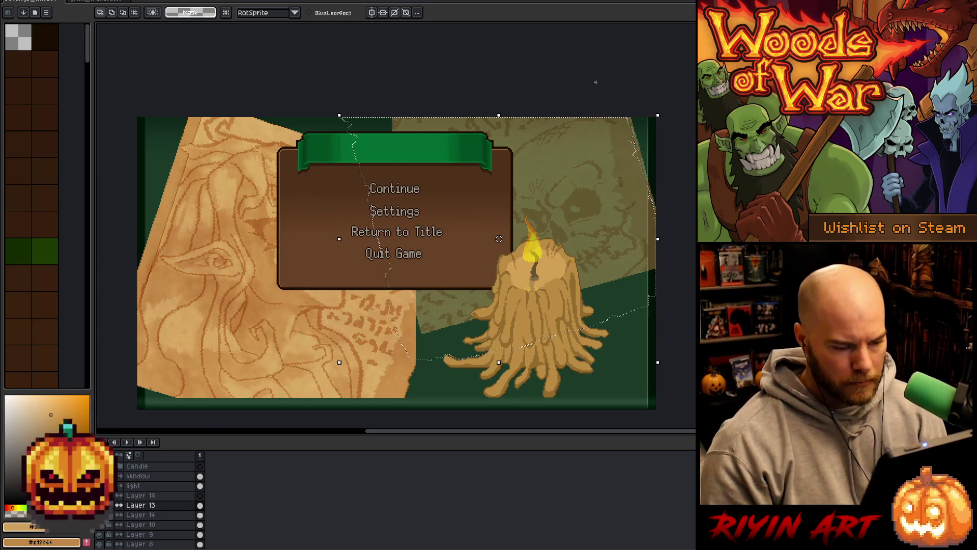
key(f)
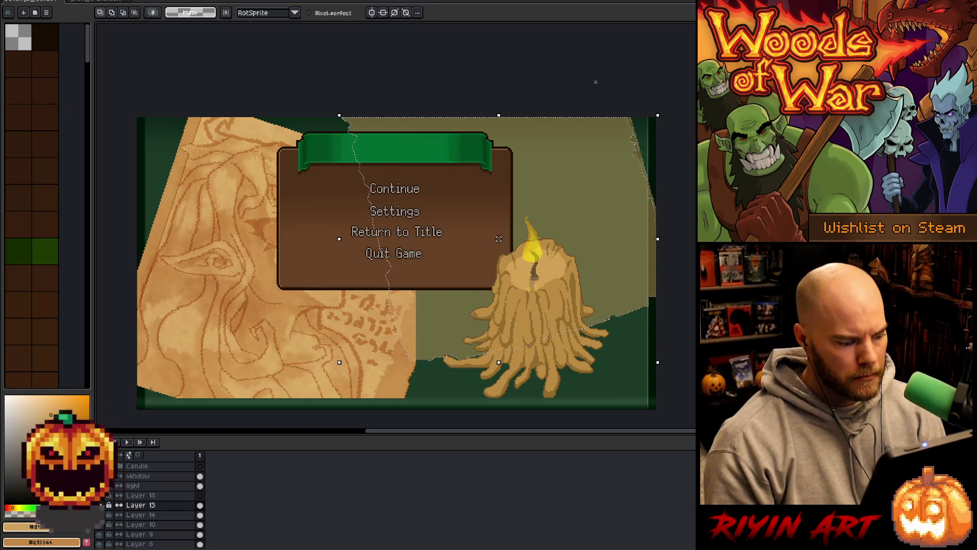
key(ctrl+z)
click(165, 496)
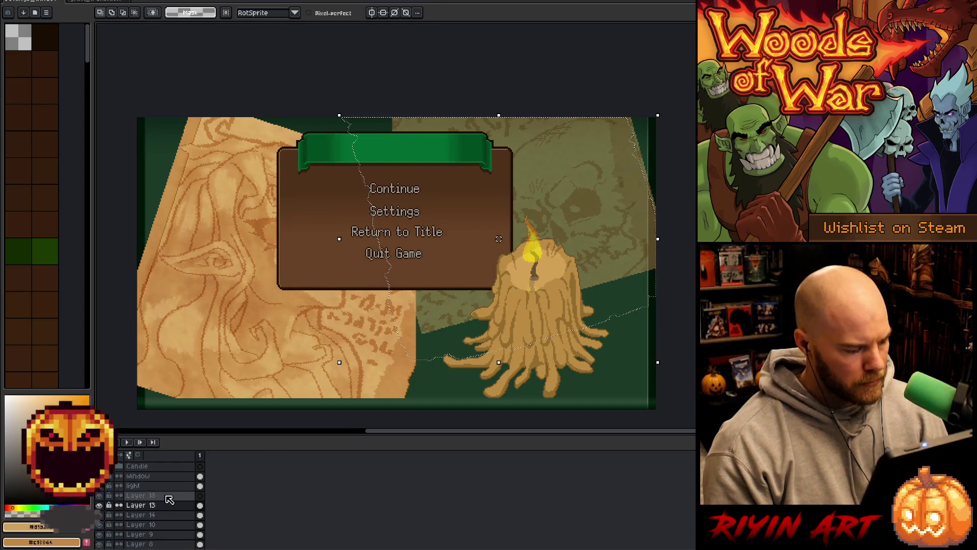
key(f)
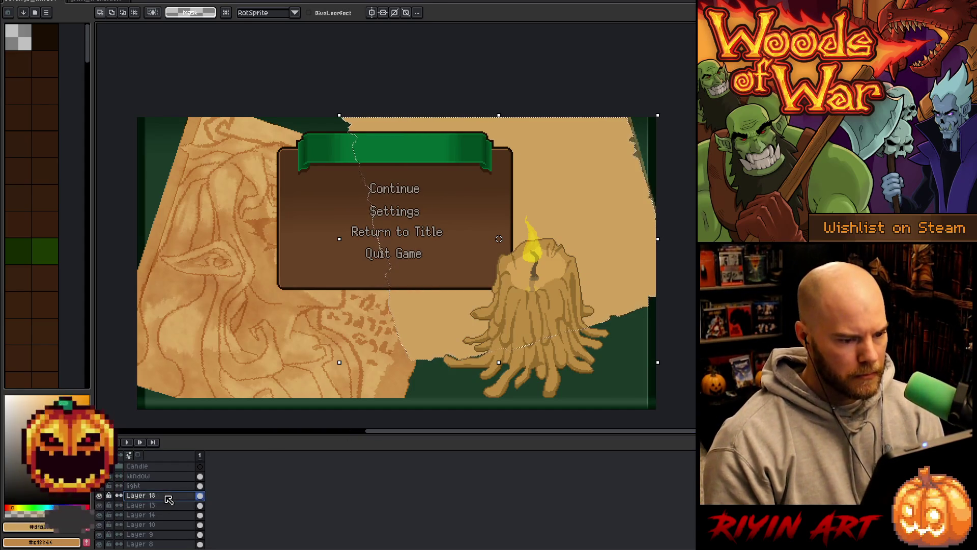
key(ctrl+d)
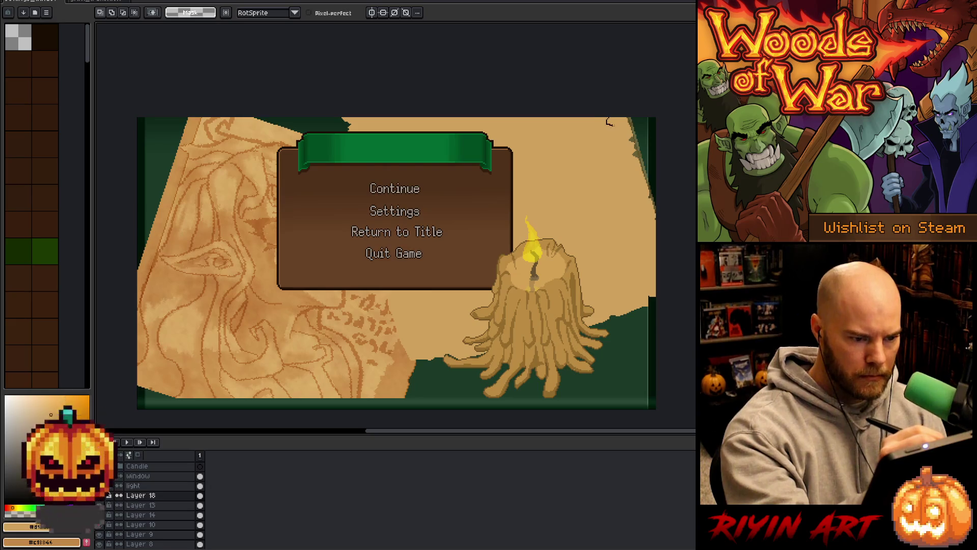
Lasso a ragged torn-edge shape across the right parchment and invert the selection.
mouse_move(630, 180)
mouse_down()
mouse_move(654, 257)
mouse_move(650, 275)
mouse_move(612, 295)
mouse_move(460, 341)
mouse_move(413, 325)
mouse_move(391, 271)
mouse_up()
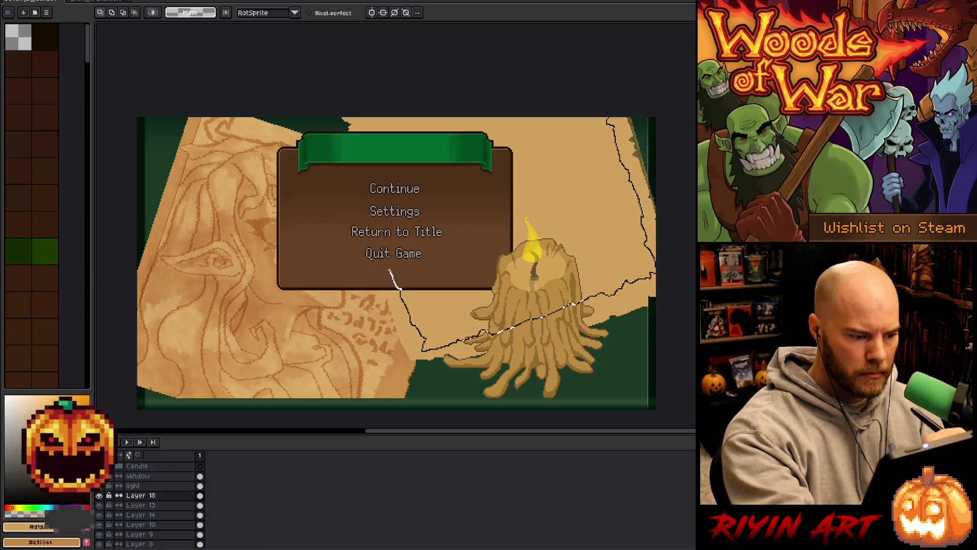
drag(373, 181, 361, 120)
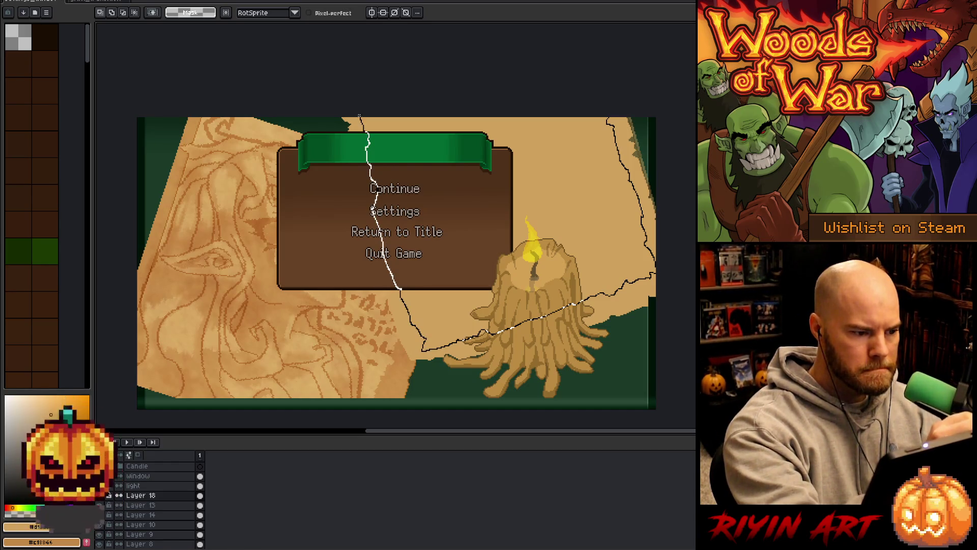
drag(541, 72, 602, 130)
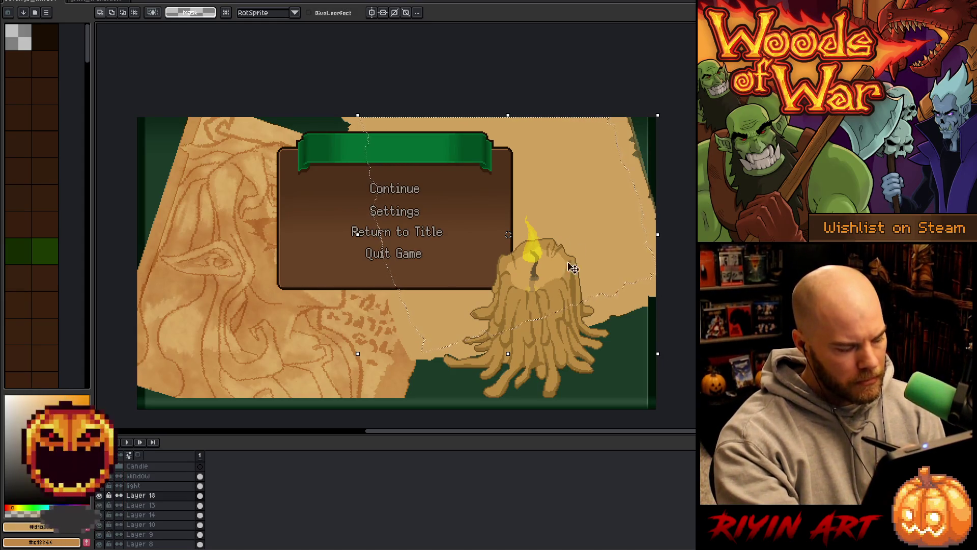
key(ctrl+shift+i)
key(g)
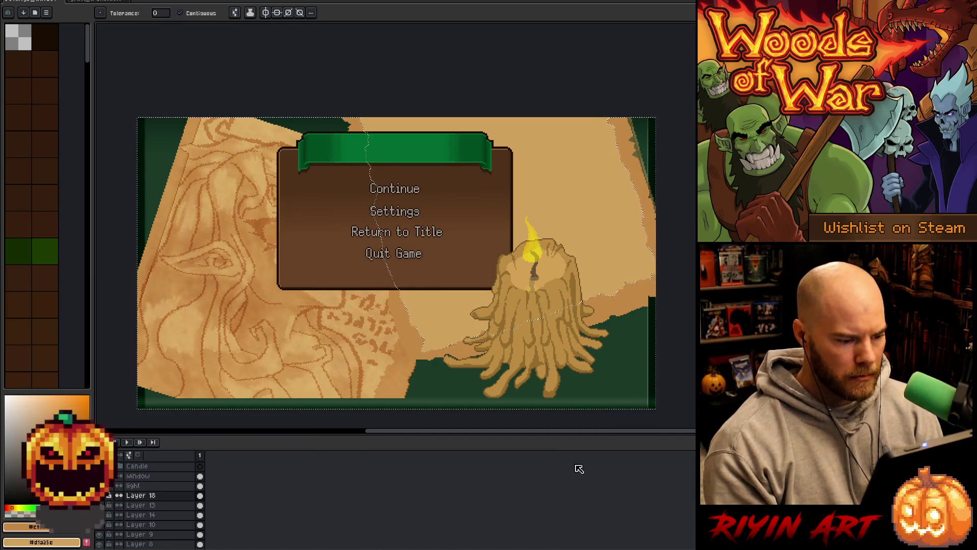
key(ctrl+d)
Extend the tan sheet with a selection around the candle base, under the wax drips.
key(m)
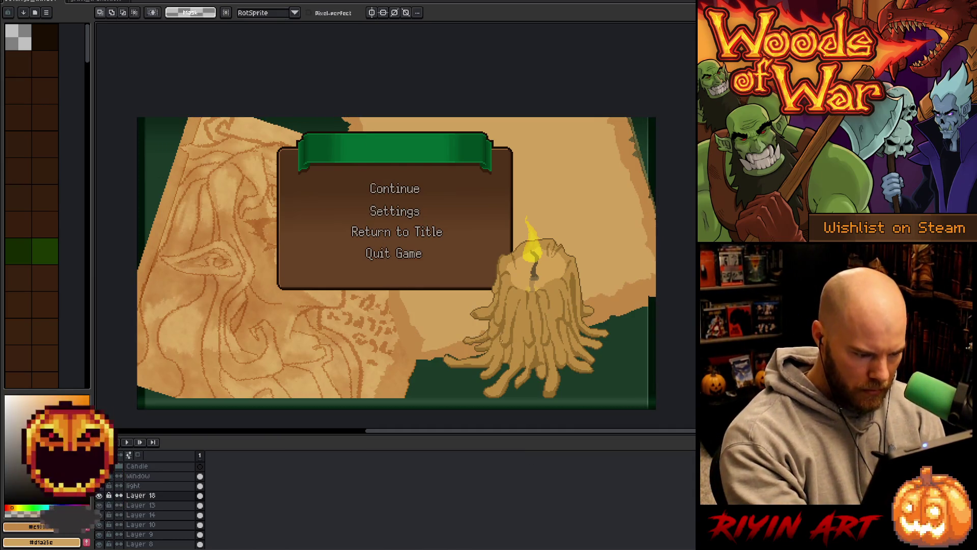
mouse_move(421, 373)
mouse_down()
mouse_move(410, 349)
mouse_move(517, 310)
mouse_up()
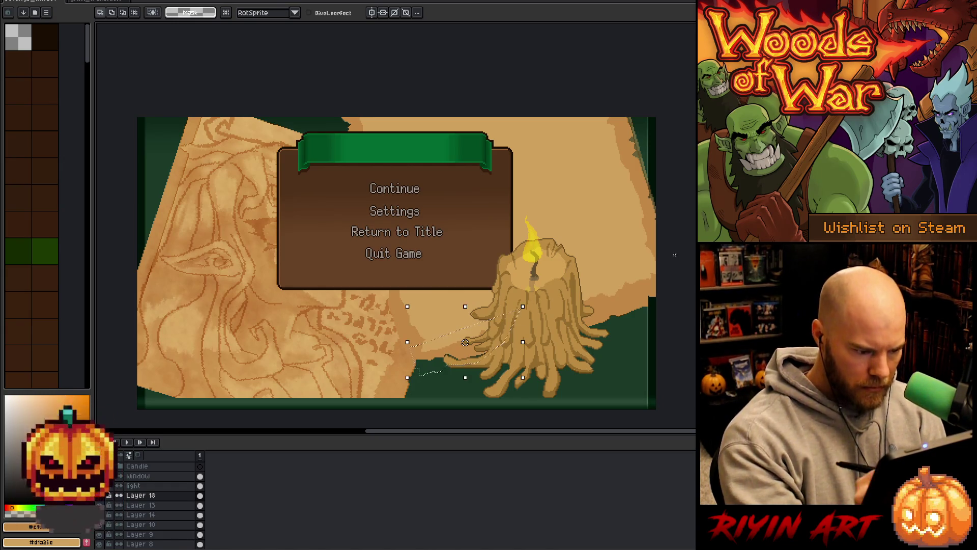
key(w)
click(675, 343)
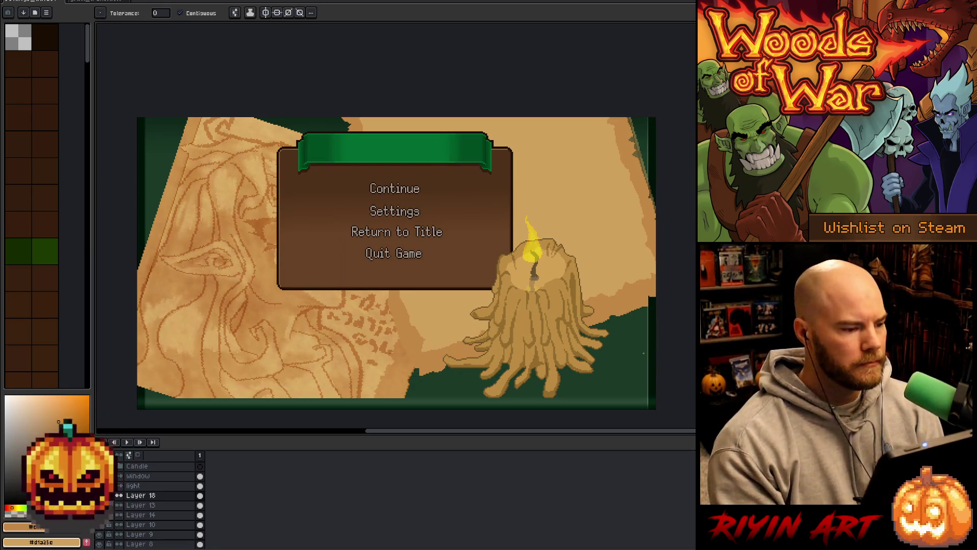
click(109, 2)
Sample a brown colour from the skull parchment document with the eyedropper.
key(i)
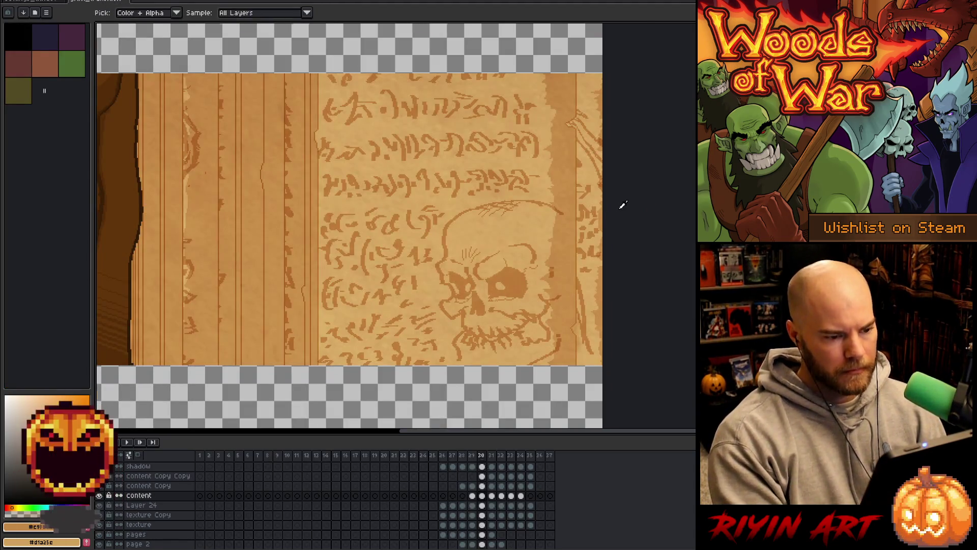
scroll(505, 231, up, 3)
scroll(429, 221, down, 3)
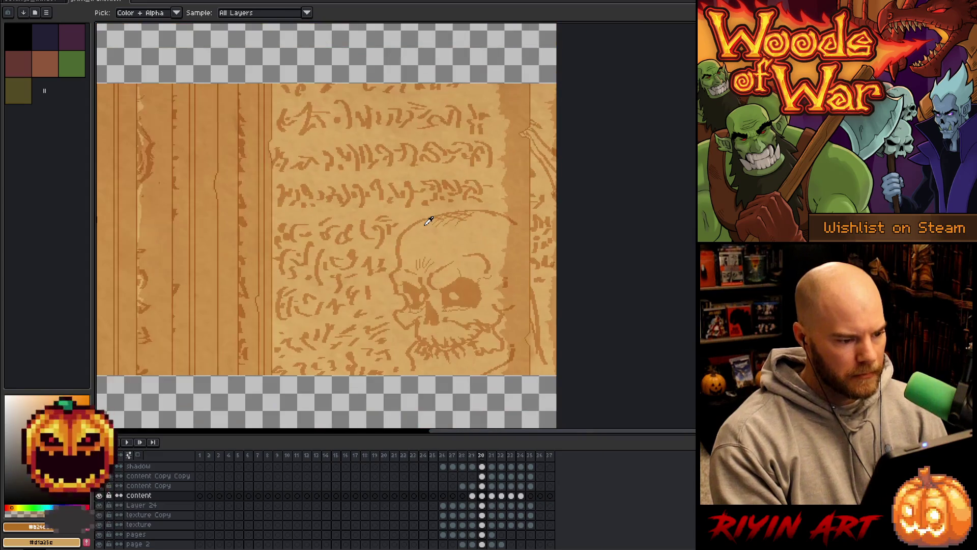
key(ctrl+Tab)
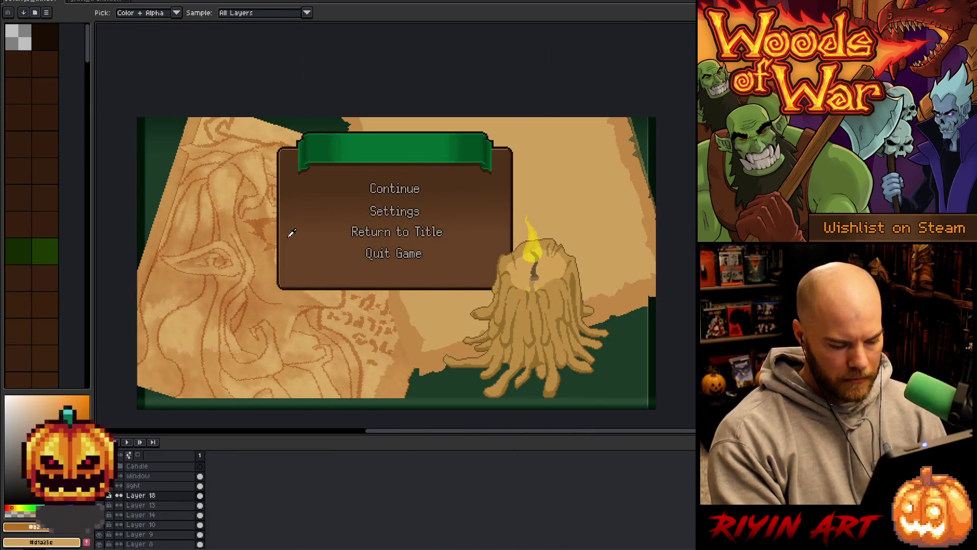
Give the tan parchment sheet on Layer 18 a brown outline along its torn edges.
key(shift+o)
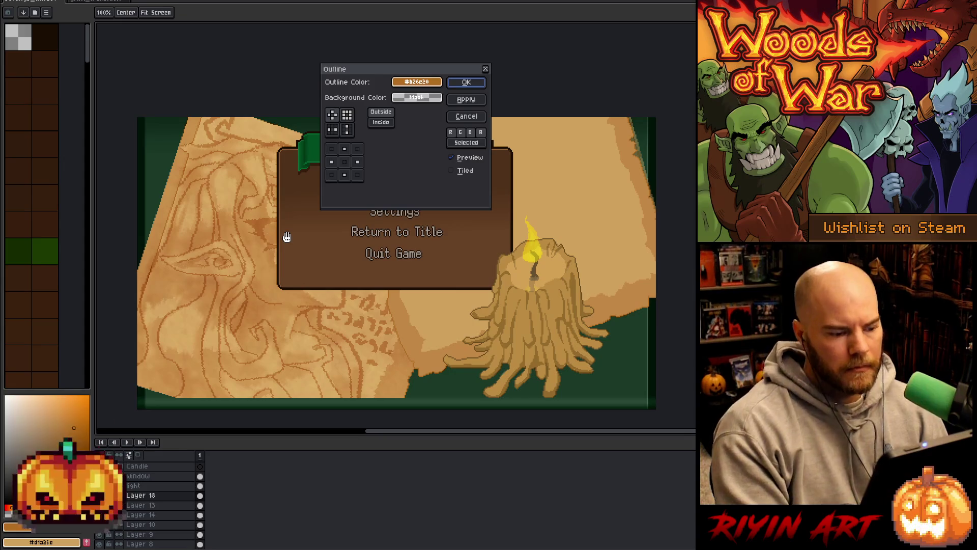
click(465, 84)
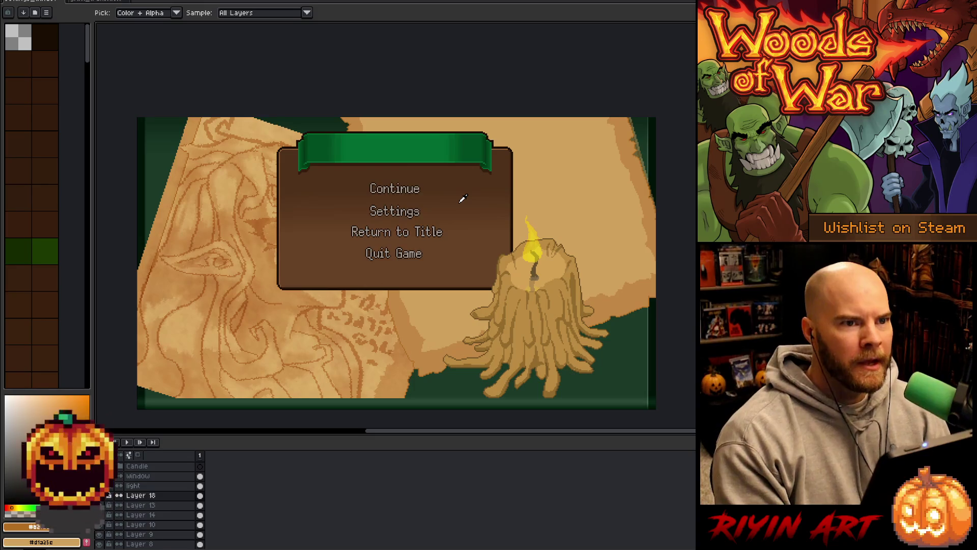
mouse_move(480, 342)
mouse_down()
mouse_move(394, 316)
mouse_move(395, 325)
mouse_up()
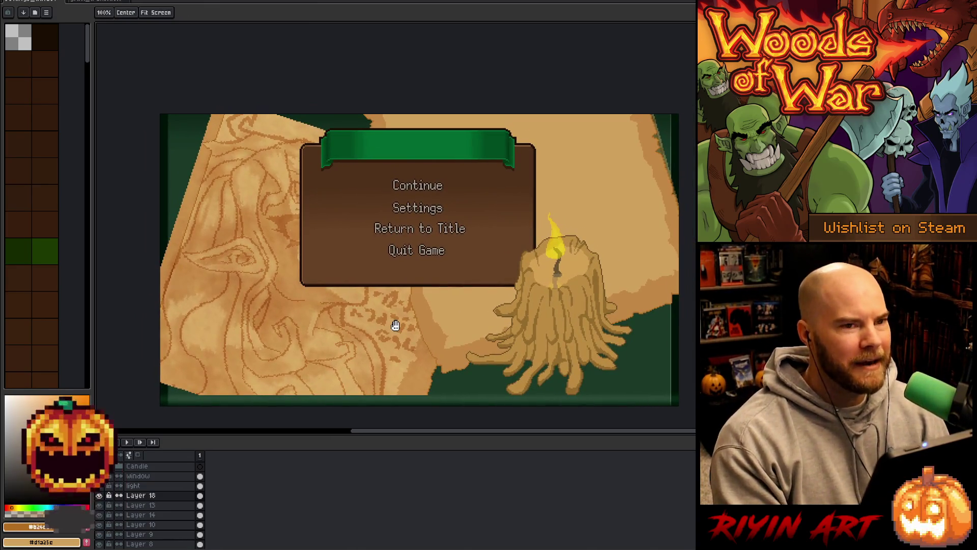
key(i)
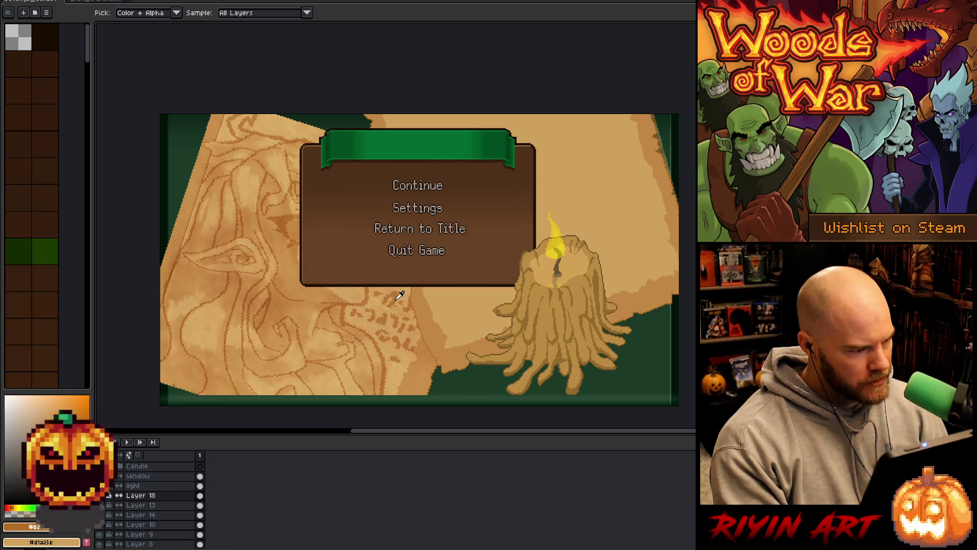
click(141, 505)
key(shift+n)
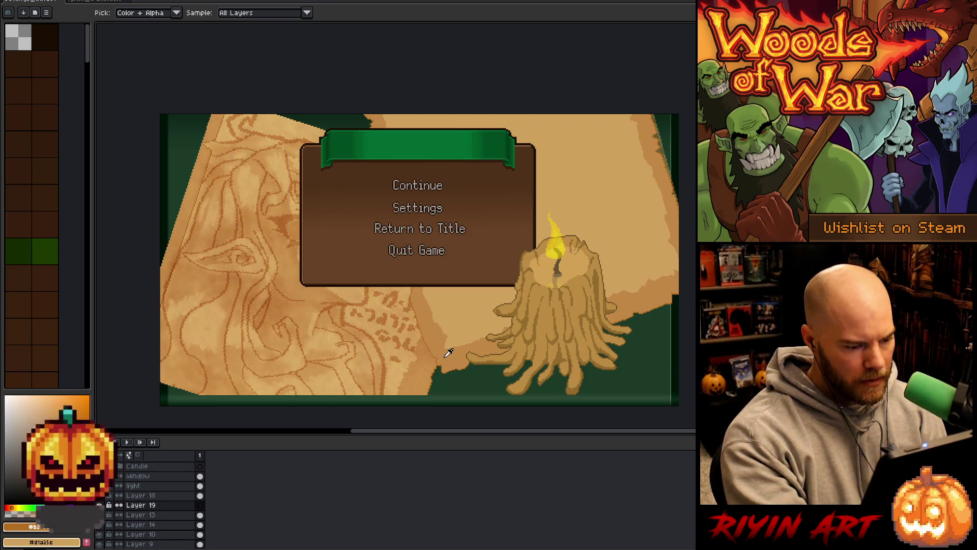
key(b)
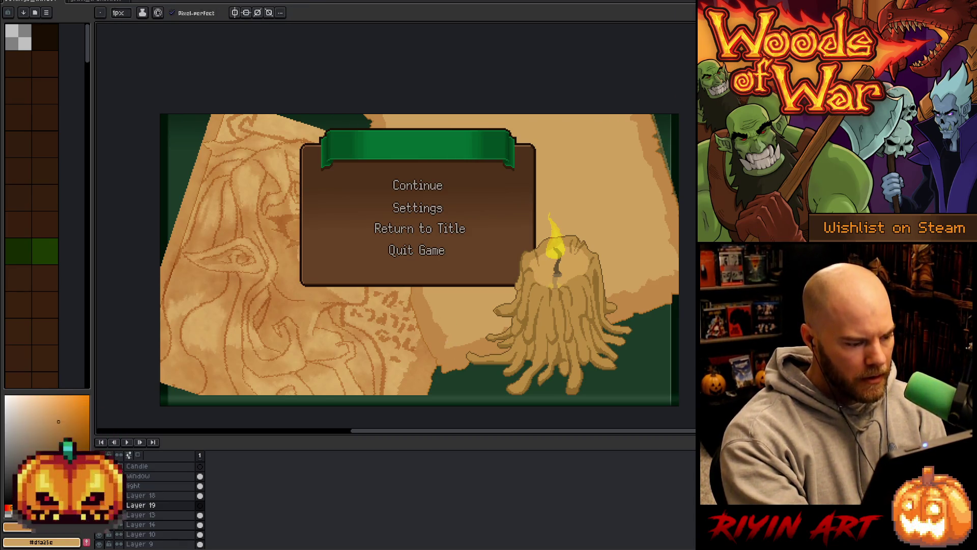
key(q)
mouse_move(161, 243)
mouse_down()
mouse_move(199, 118)
mouse_move(432, 129)
mouse_move(447, 144)
mouse_move(477, 258)
mouse_move(424, 398)
mouse_up()
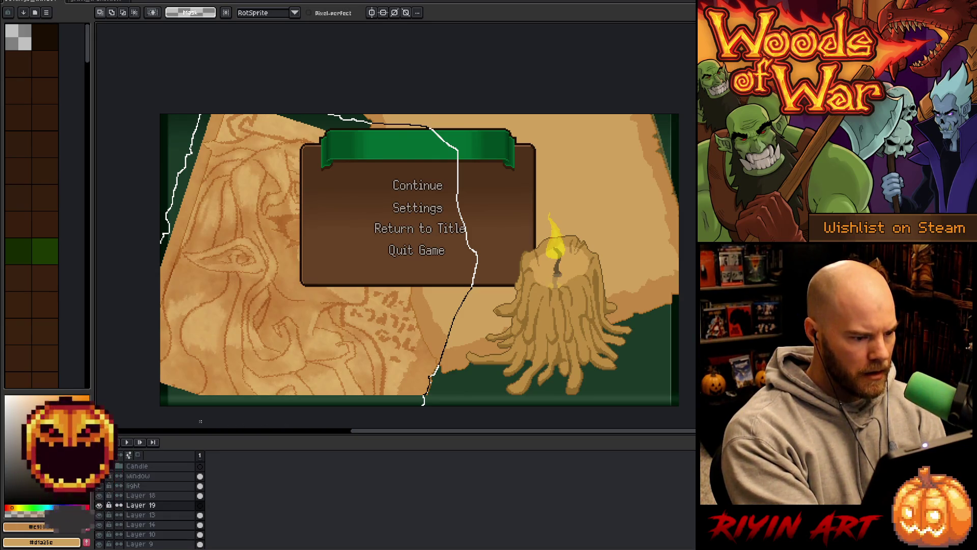
drag(195, 418, 167, 380)
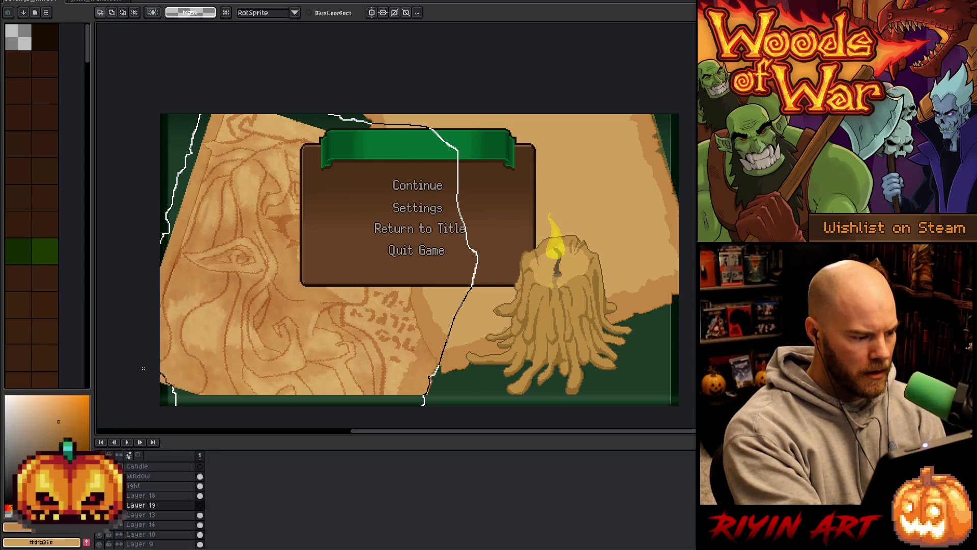
drag(120, 312, 122, 311)
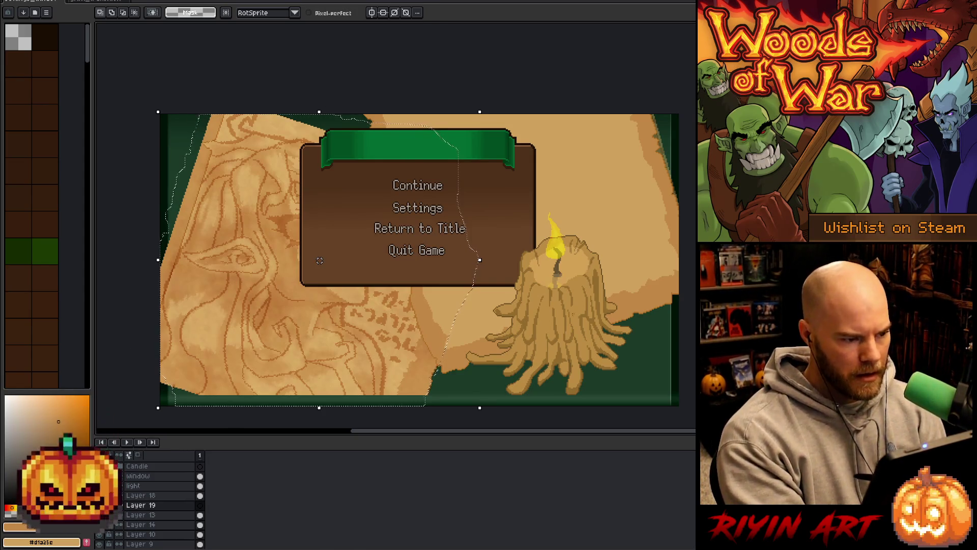
key(f)
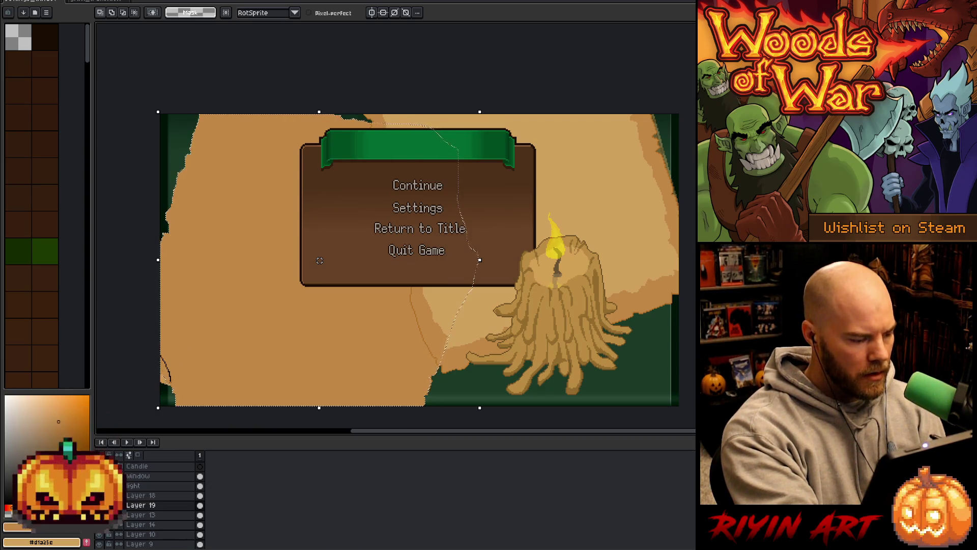
click(166, 368)
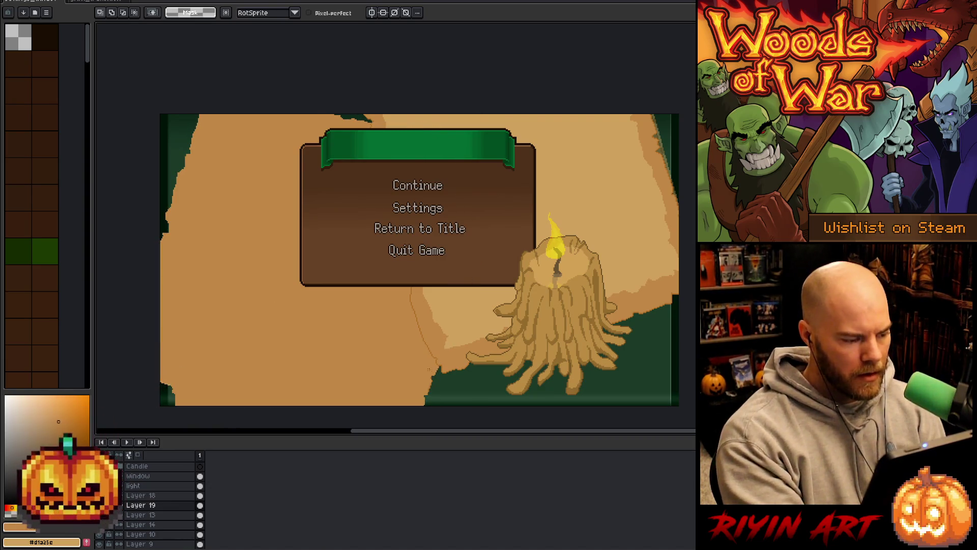
drag(230, 102, 152, 295)
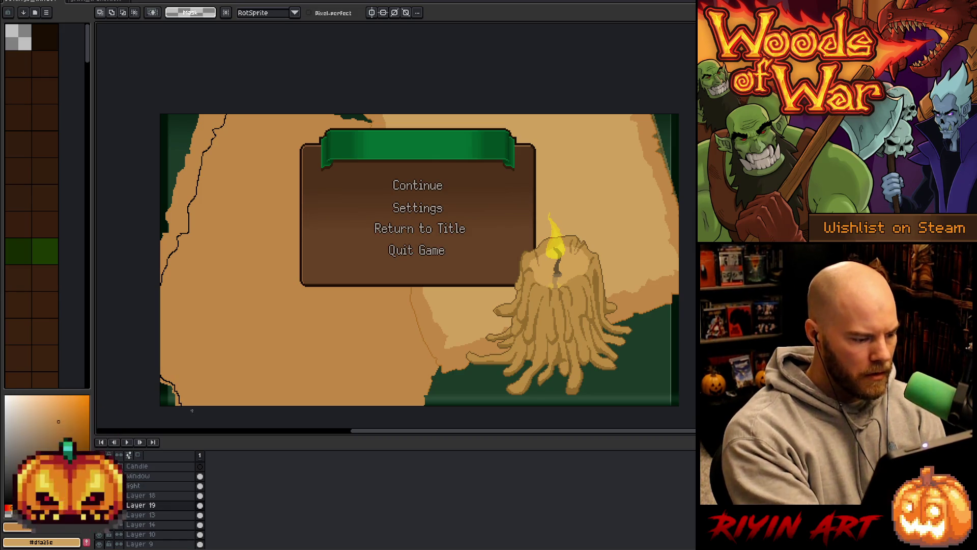
mouse_move(391, 409)
mouse_down()
mouse_move(436, 341)
mouse_move(479, 169)
mouse_move(288, 118)
mouse_move(221, 78)
mouse_up()
key(x)
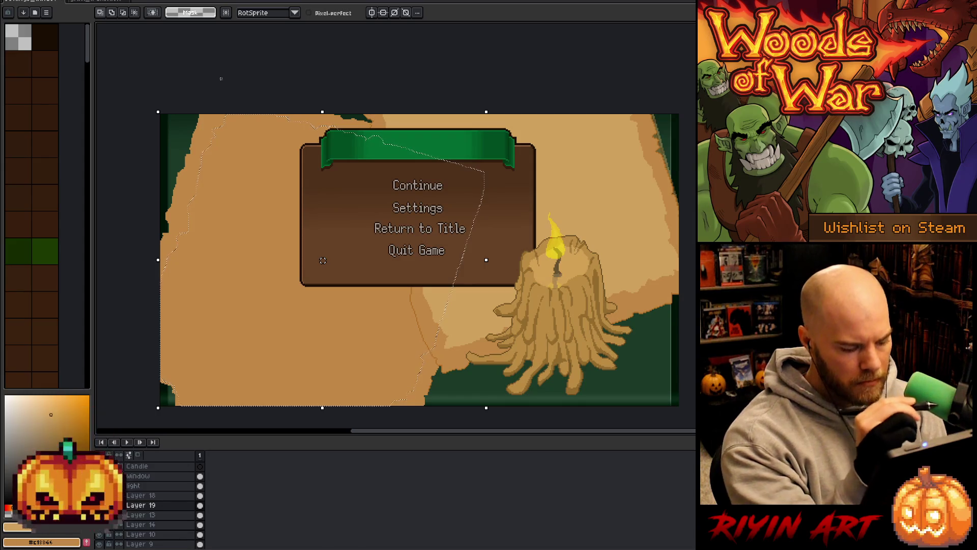
key(f)
key(ctrl+d)
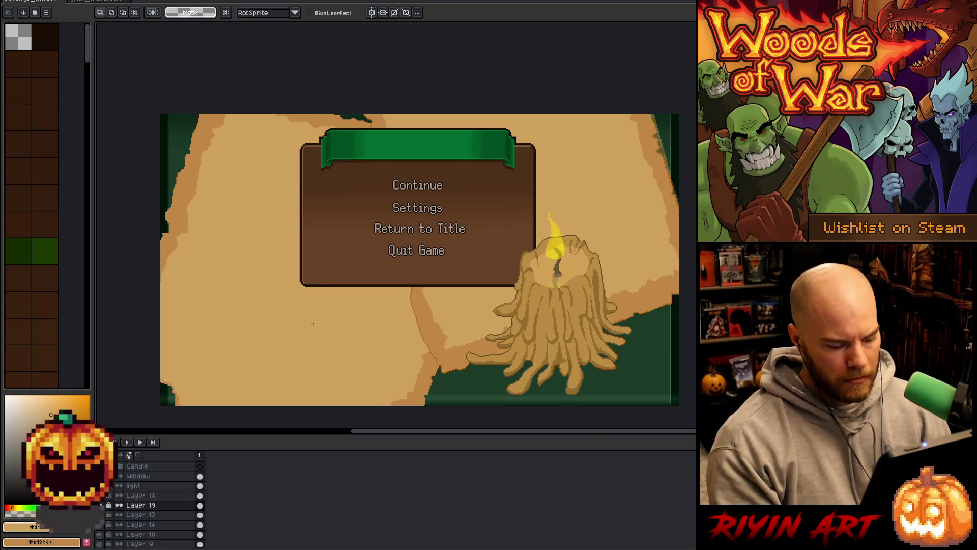
scroll(404, 299, up, 5)
key(i)
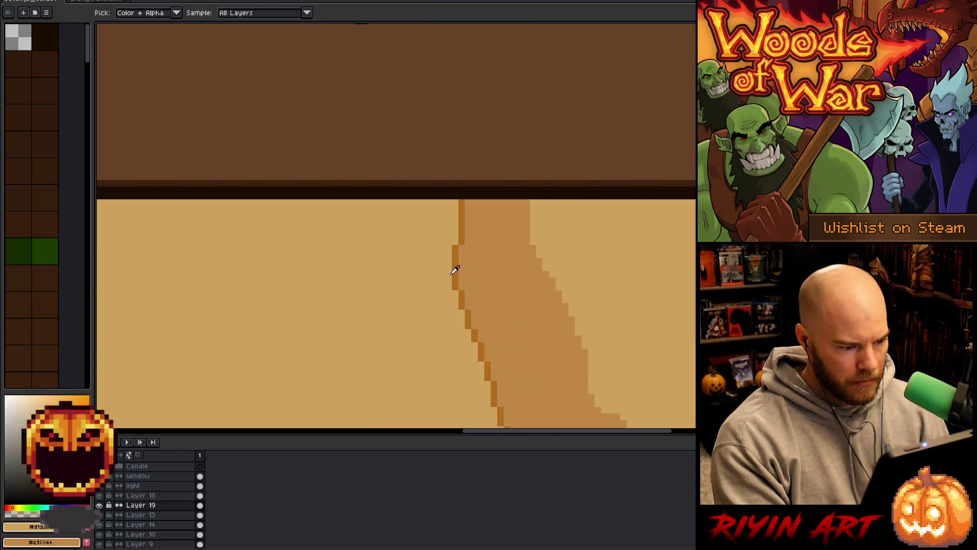
scroll(459, 268, down, 5)
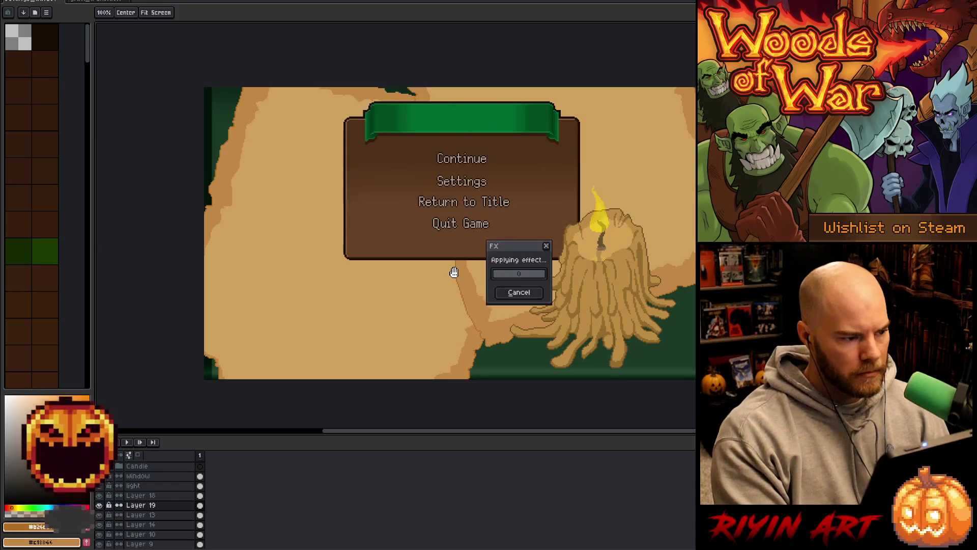
scroll(192, 360, up, 6)
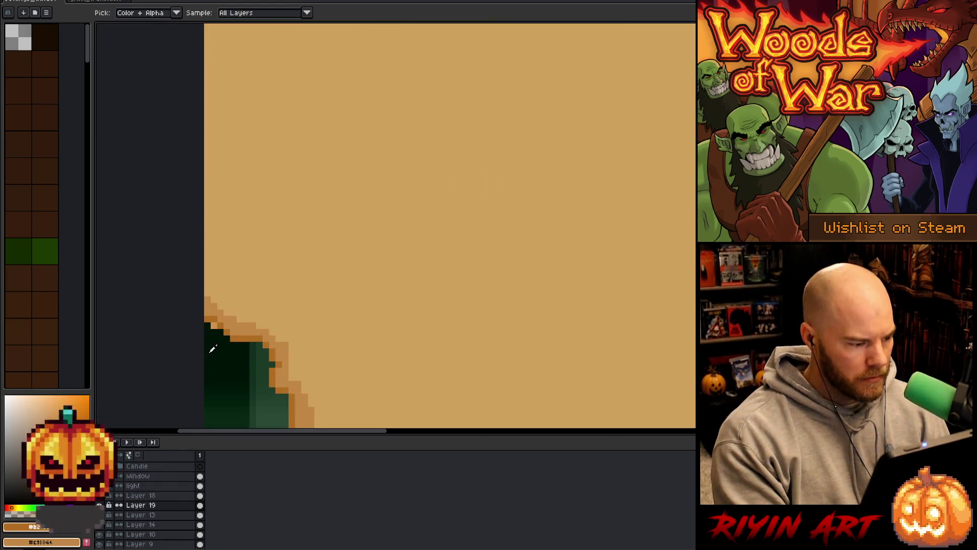
scroll(212, 348, down, 1)
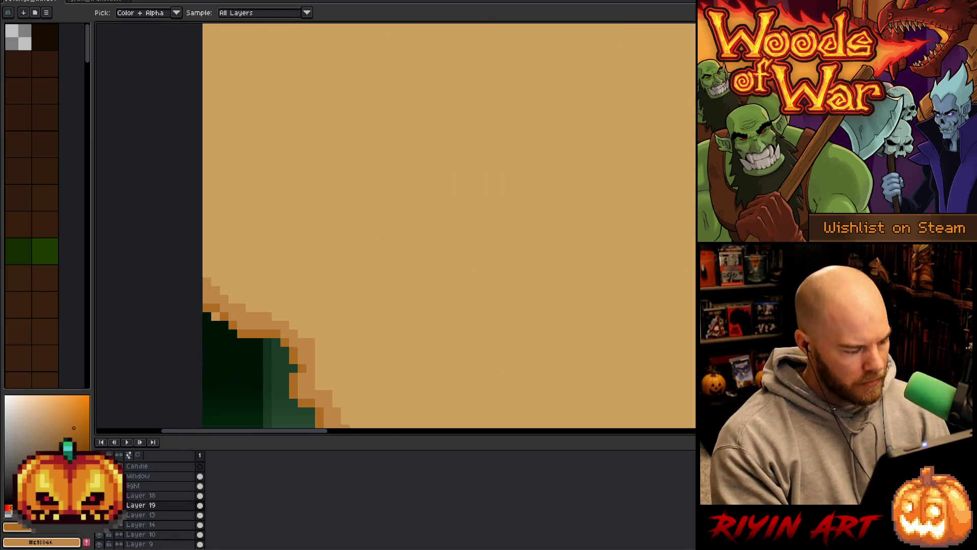
scroll(375, 279, down, 3)
drag(487, 253, 402, 301)
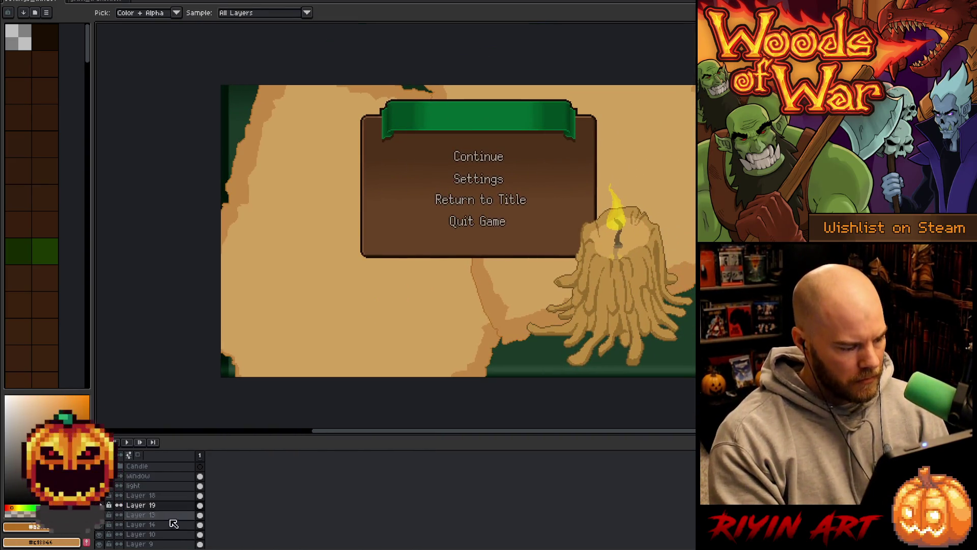
click(144, 497)
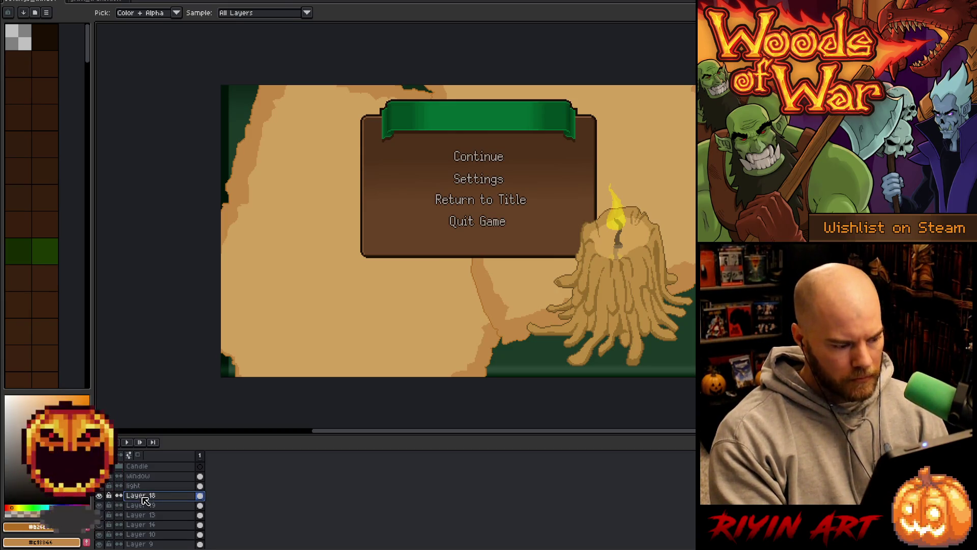
Duplicate Layer 18 and darken the copy to saturation -35 and lightness -55.
right_click(149, 498)
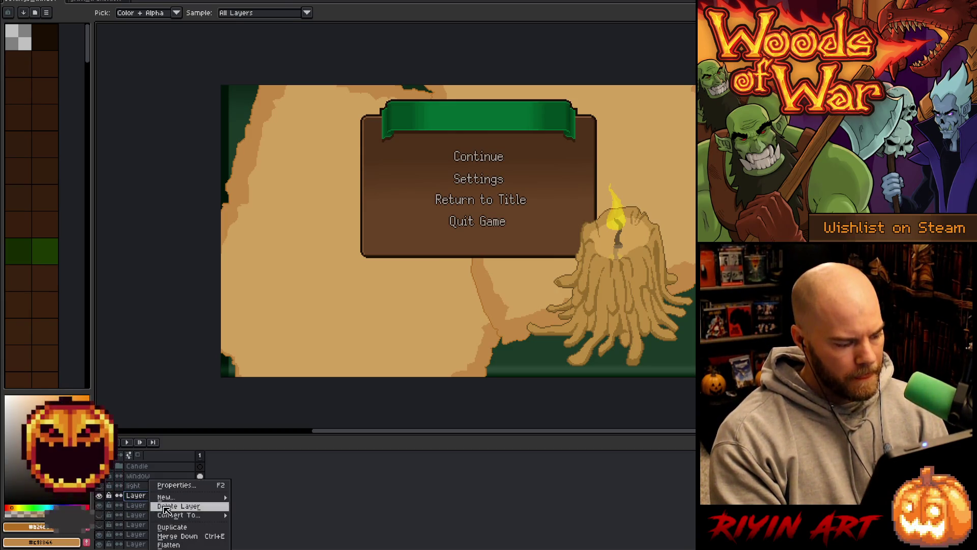
click(174, 528)
key(ctrl+u)
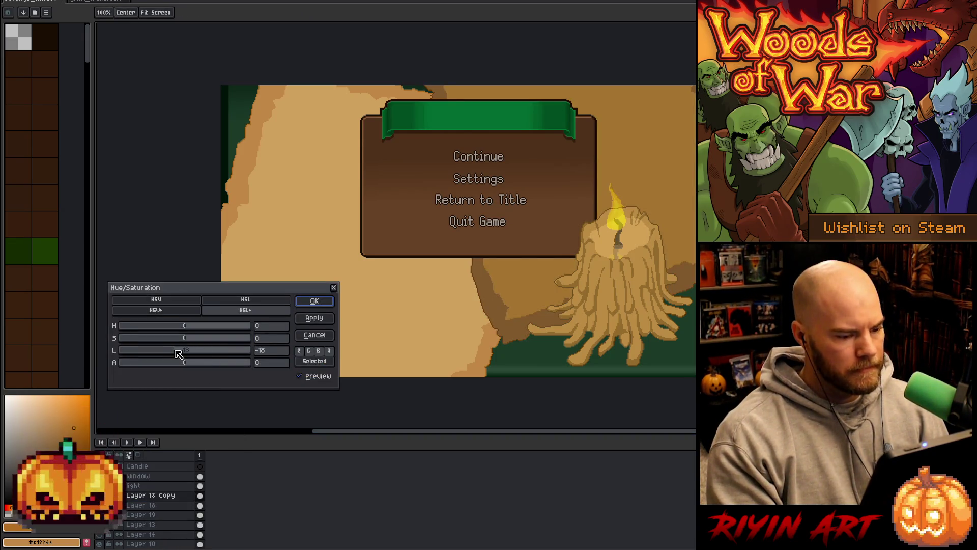
click(163, 339)
mouse_move(166, 343)
mouse_down()
mouse_move(183, 343)
mouse_move(158, 345)
mouse_up()
click(155, 356)
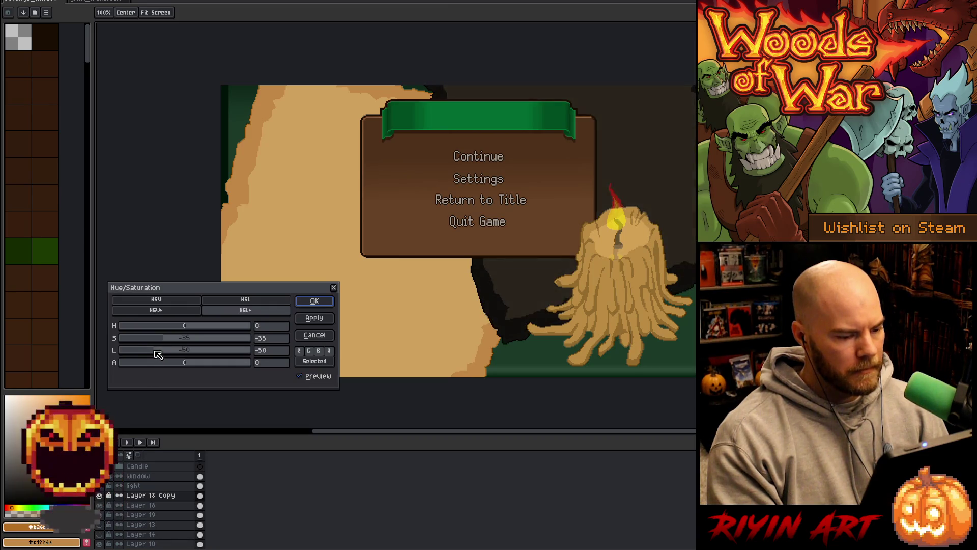
click(313, 300)
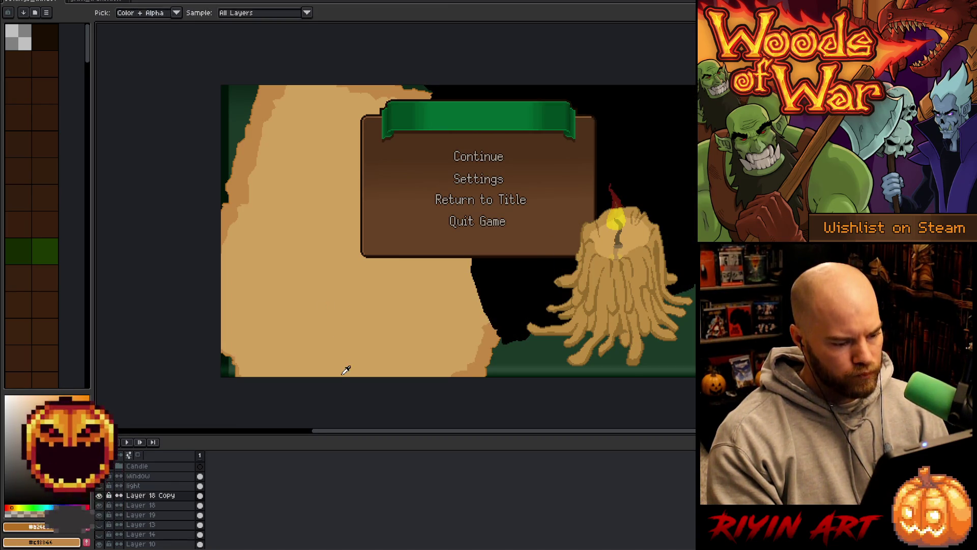
Move Layer 18 Copy beneath Layer 18 and offset it a couple of pixels down-left.
key(m)
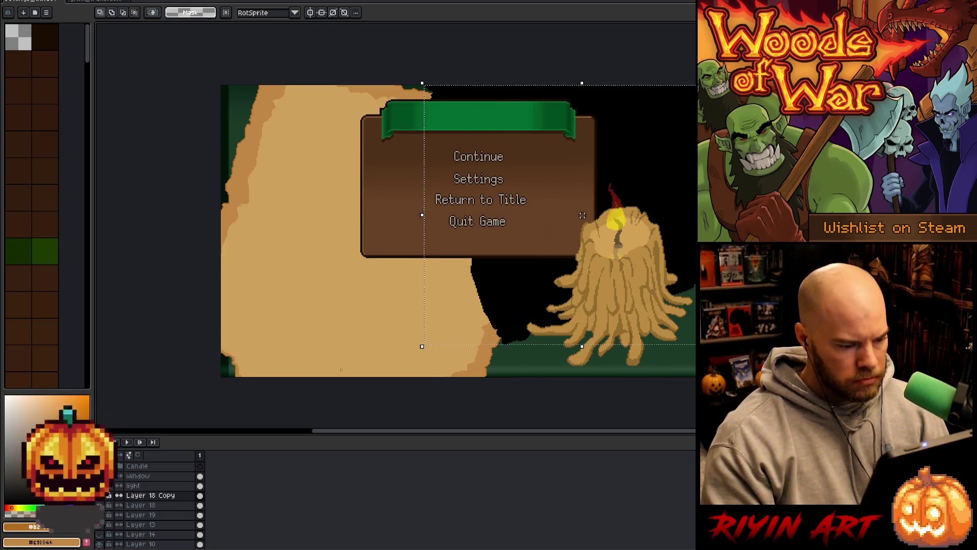
click(168, 496)
drag(169, 501, 167, 514)
key(ctrl+t)
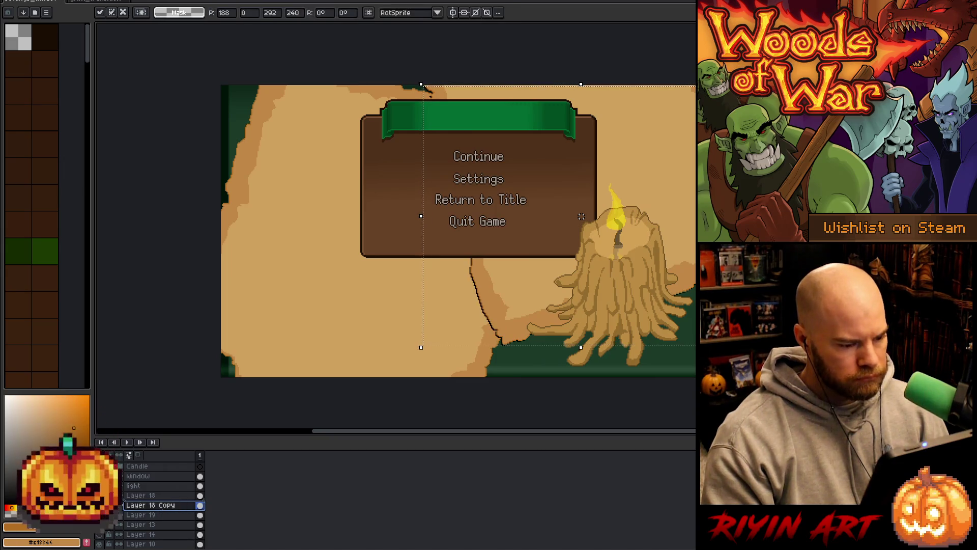
drag(581, 219, 579, 220)
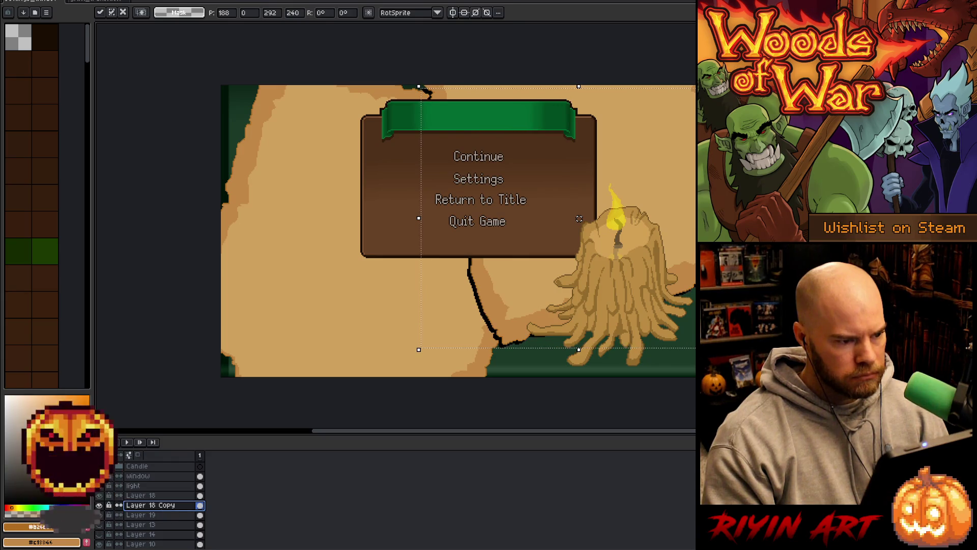
key(Up)
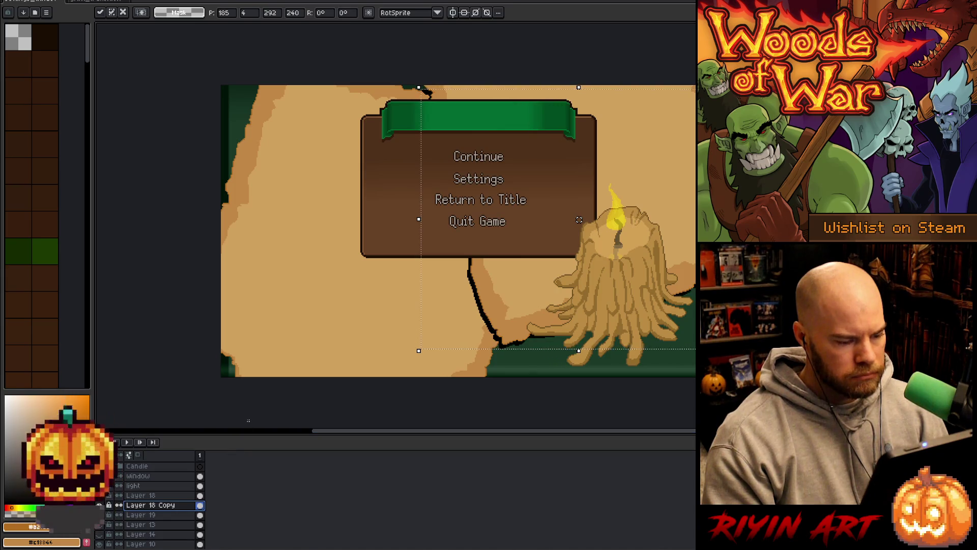
drag(579, 220, 578, 220)
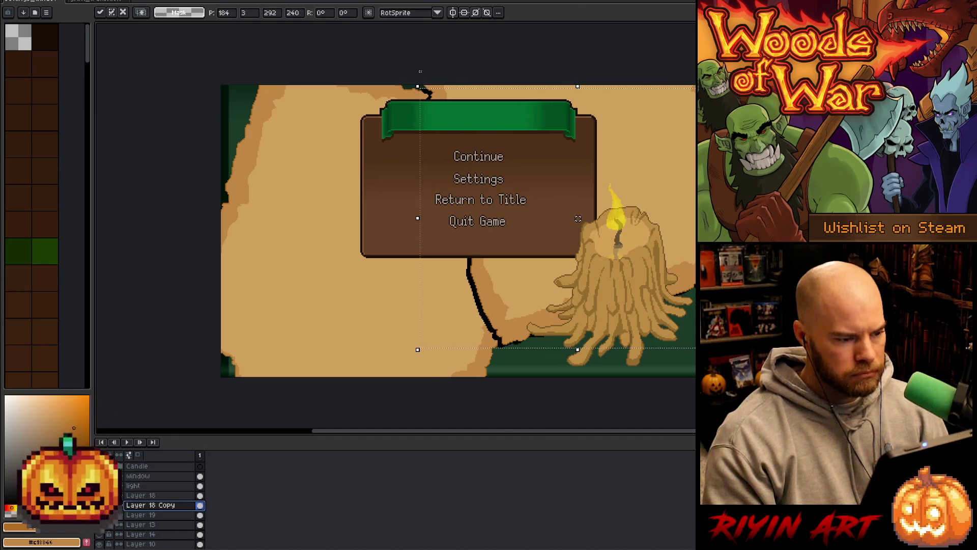
key(Return)
Bring the top of the menu banner into view and select Layer 19.
scroll(415, 88, up, 3)
drag(491, 190, 476, 334)
key(b)
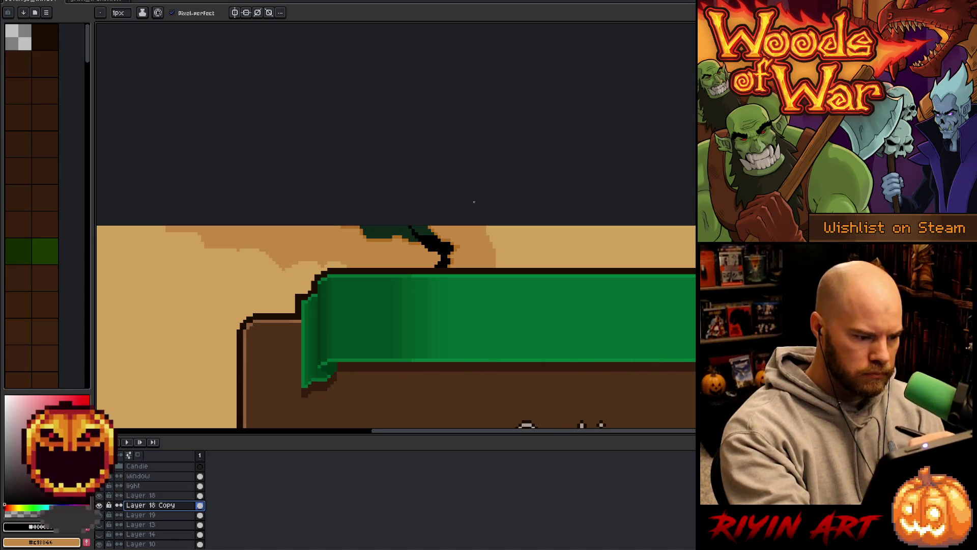
key(g)
scroll(517, 207, down, 4)
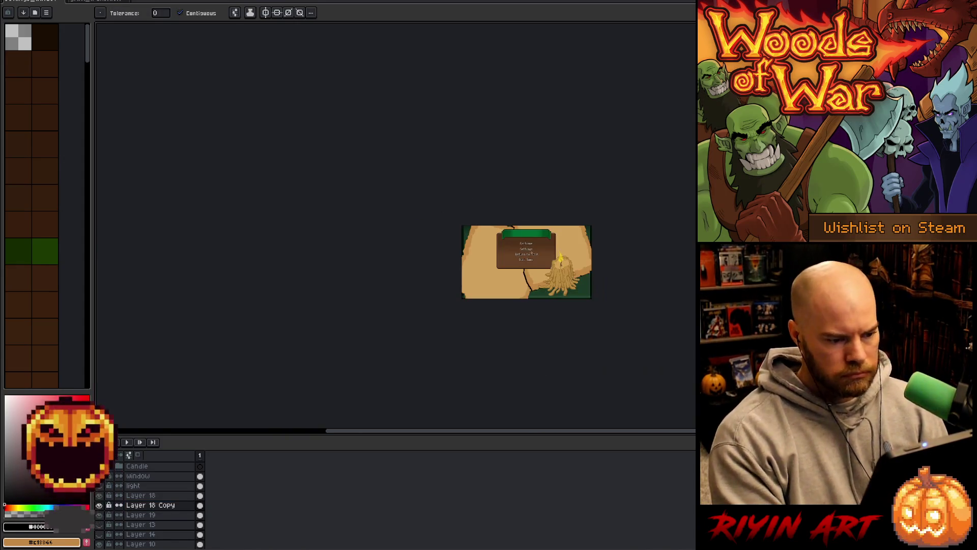
scroll(540, 269, up, 4)
scroll(539, 270, down, 1)
click(170, 515)
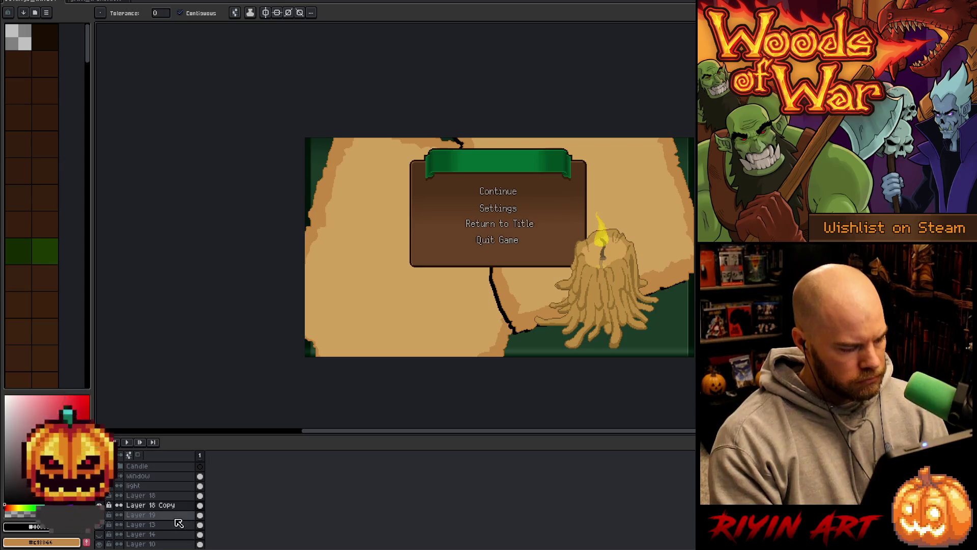
right_click(168, 522)
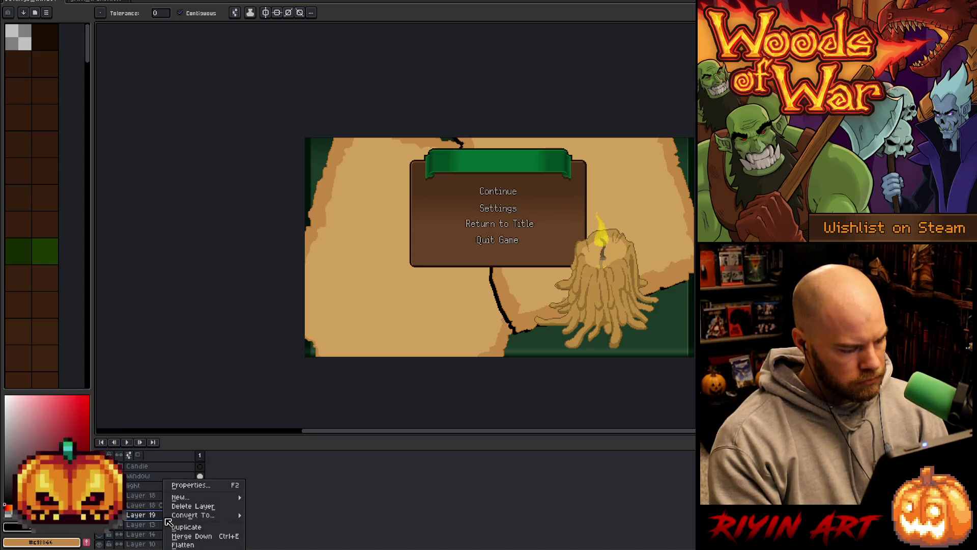
Duplicate Layer 19, darken and desaturate the copy, and place it beneath Layer 19.
click(186, 529)
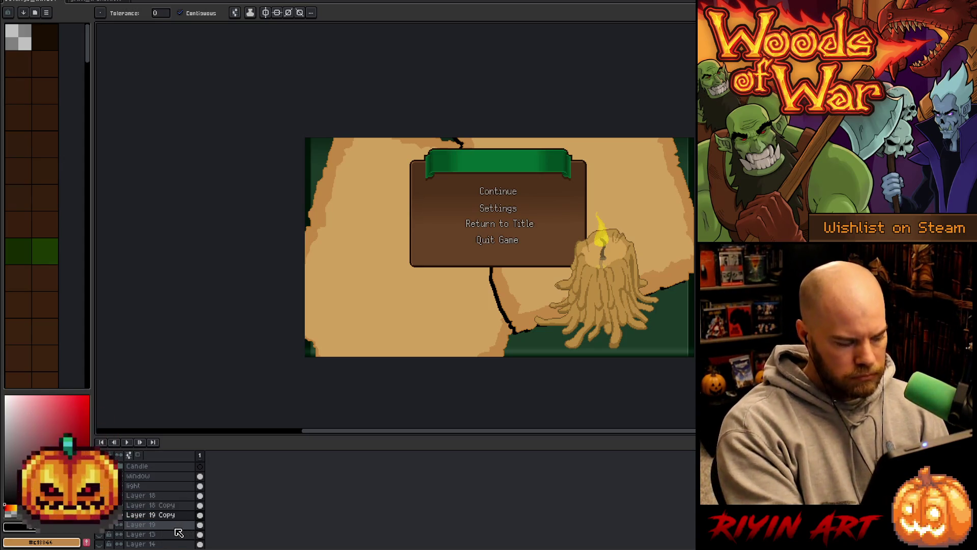
key(ctrl+u)
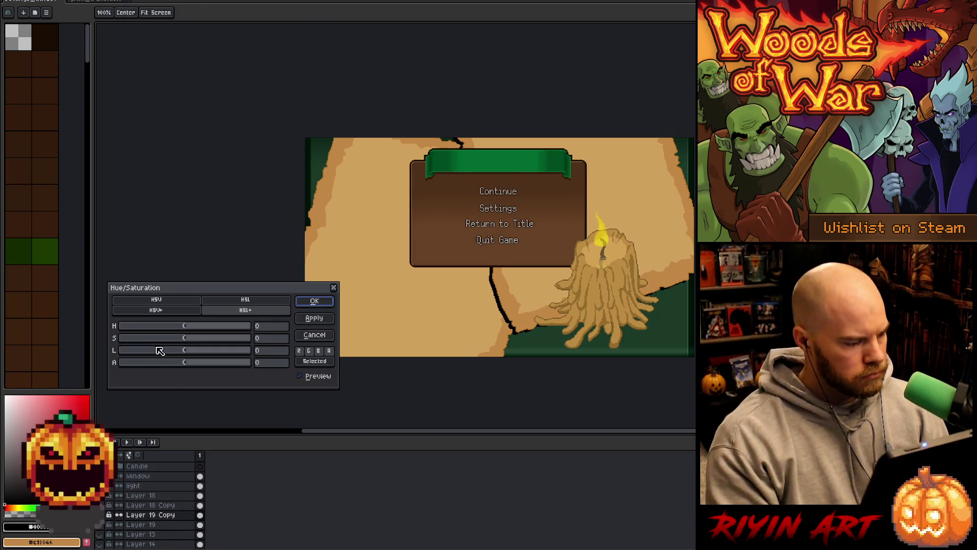
mouse_move(149, 339)
mouse_down()
mouse_move(135, 338)
mouse_move(136, 351)
mouse_up()
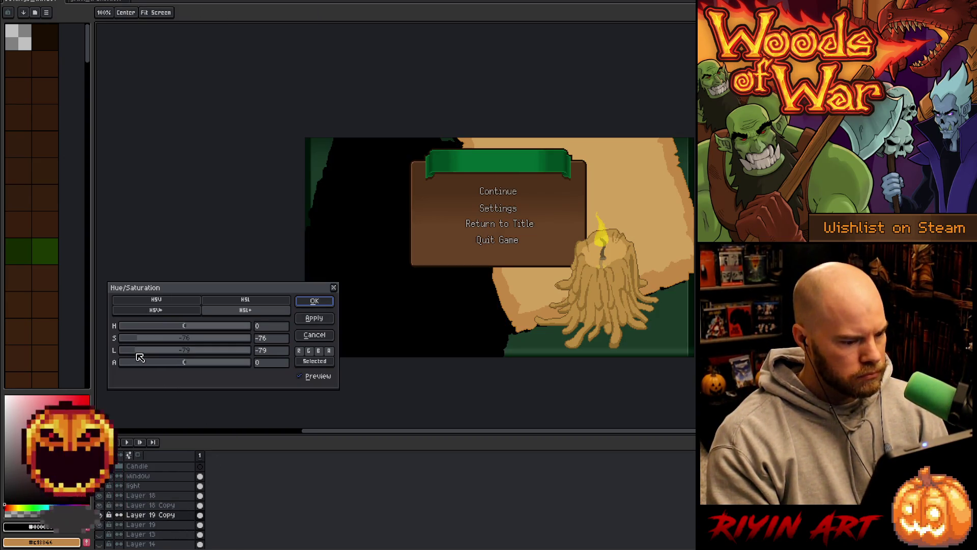
key(Return)
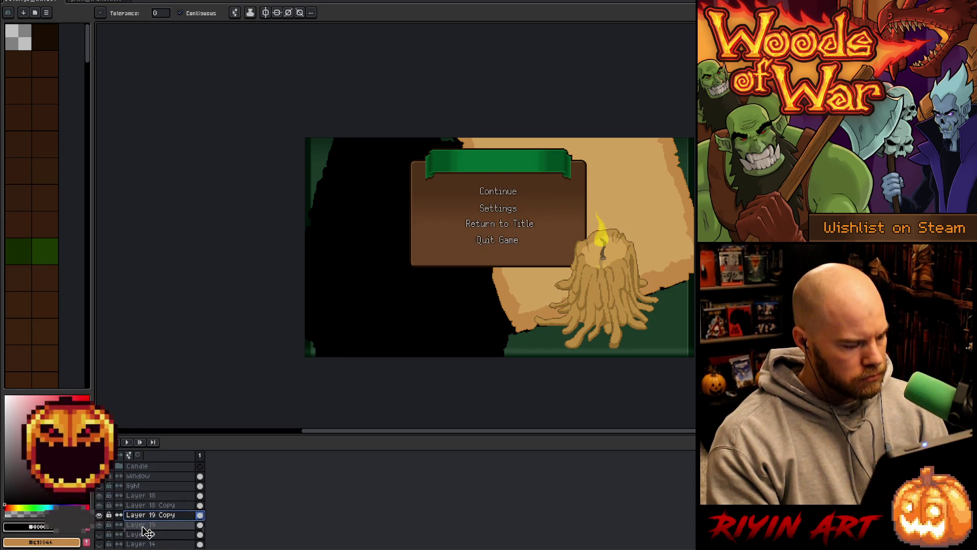
drag(147, 531, 146, 530)
key(ctrl+t)
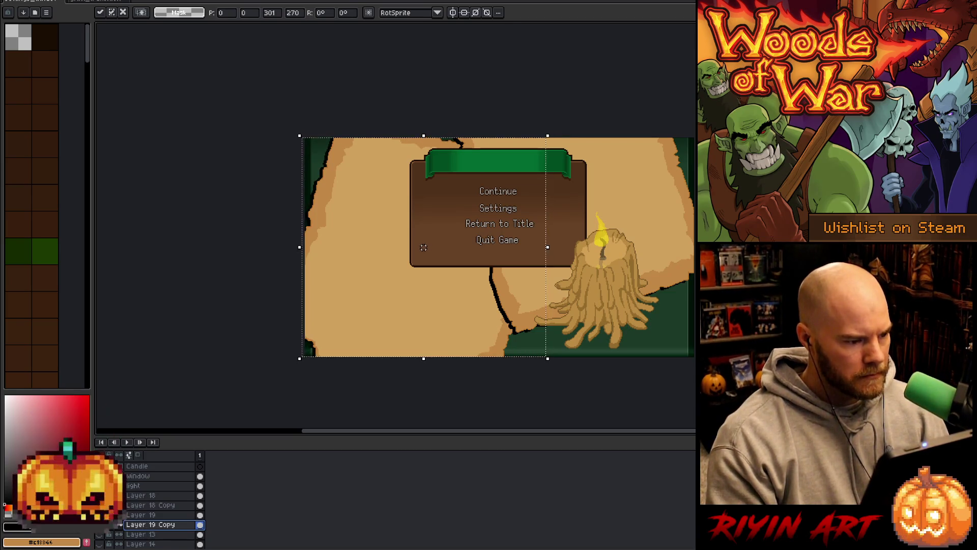
key(Return)
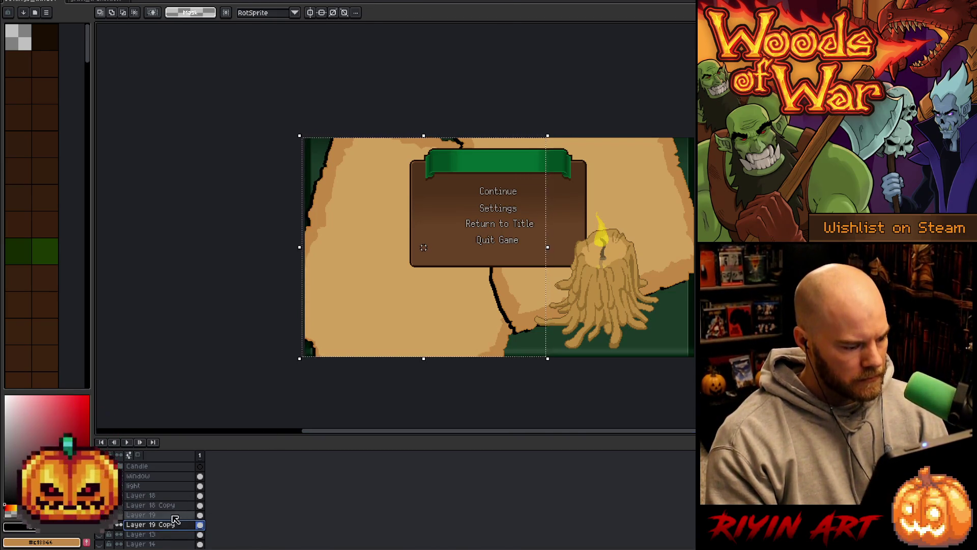
Lower Layer 19 Copy's opacity and set Layer 18 Copy's opacity to 56%.
double_click(160, 524)
click(400, 75)
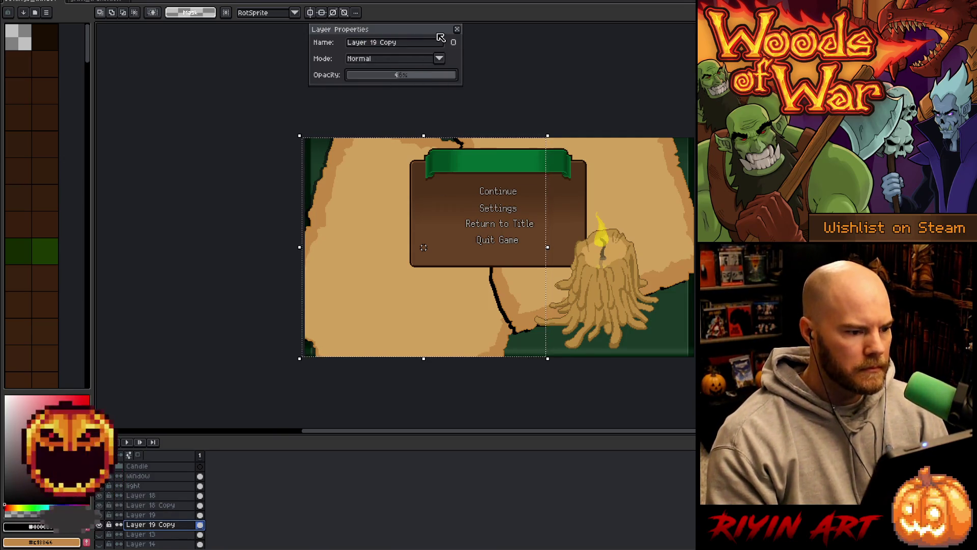
click(457, 32)
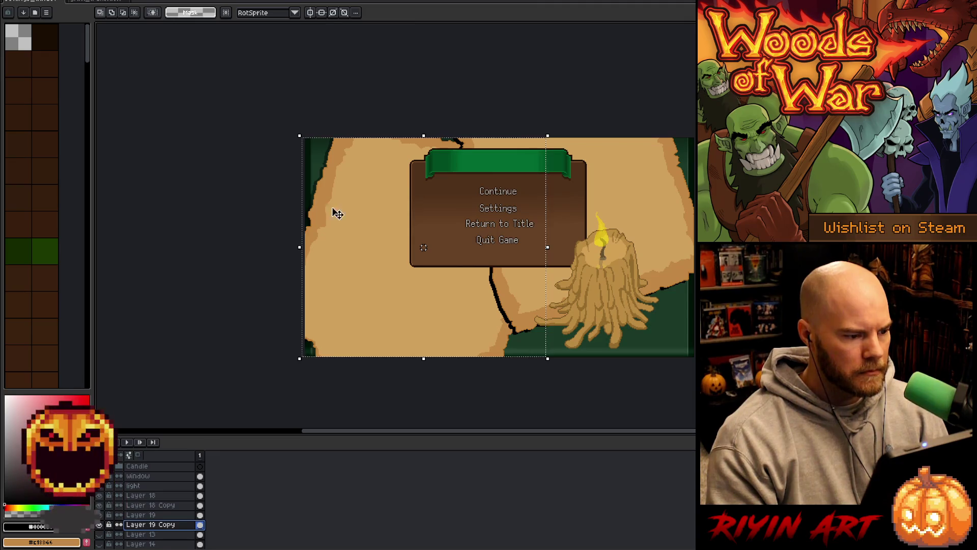
double_click(151, 505)
click(397, 76)
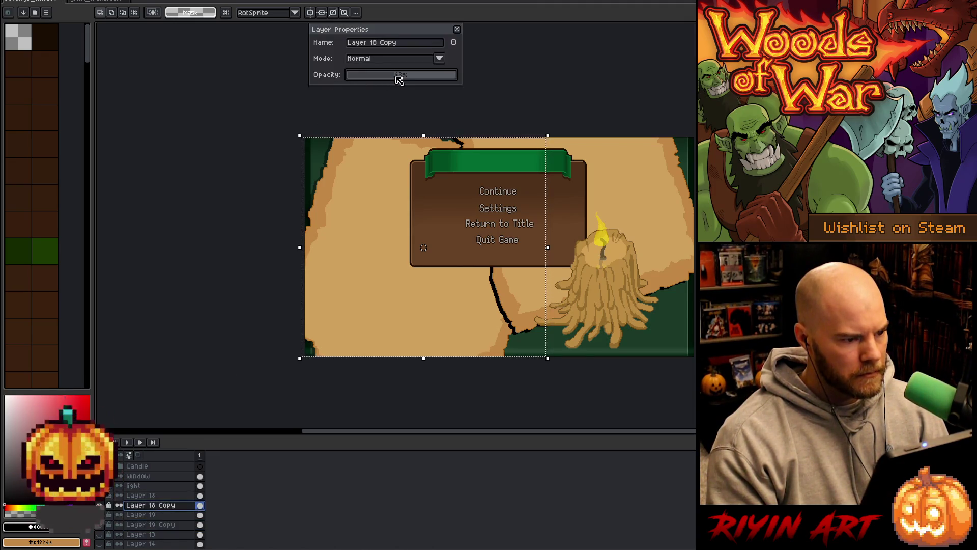
drag(397, 77, 409, 76)
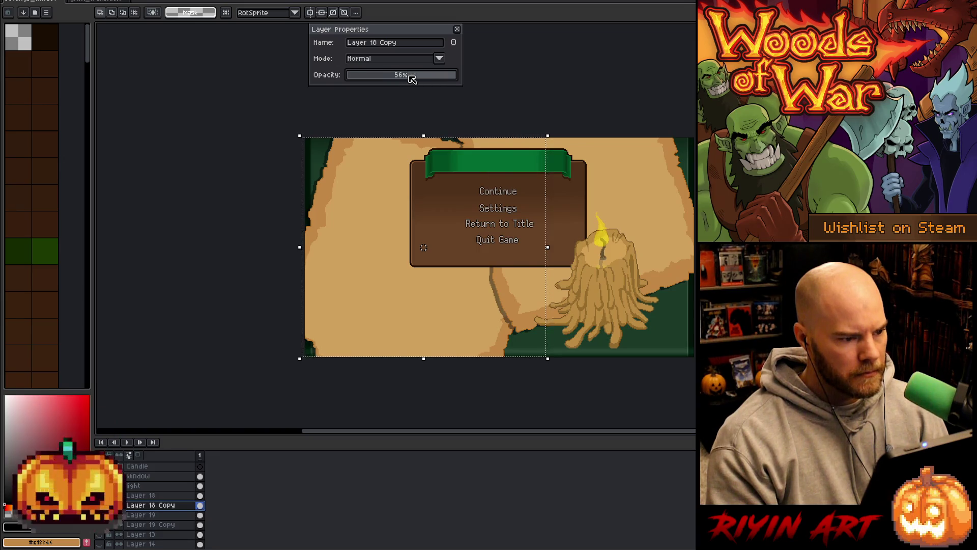
click(456, 30)
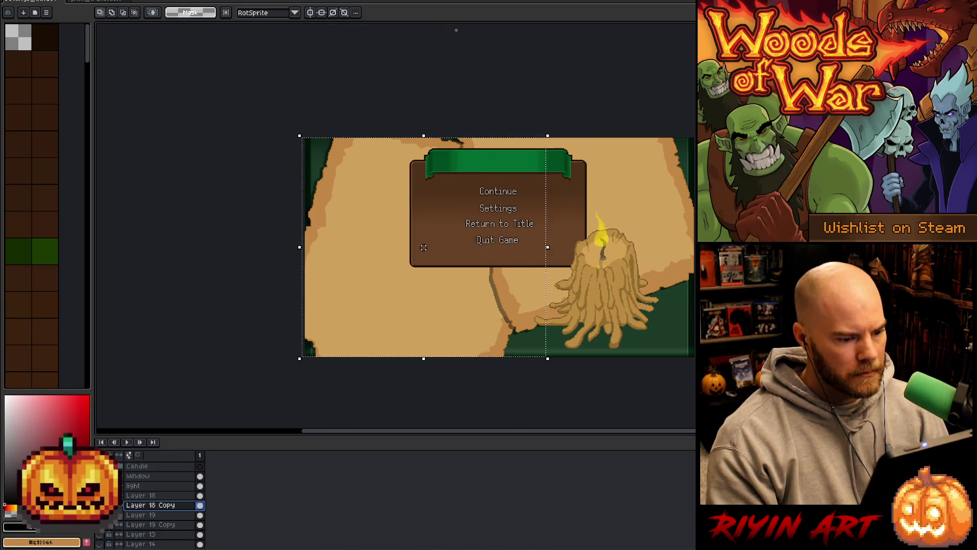
Deselect and zoom to review the pause-menu scene.
key(ctrl+d)
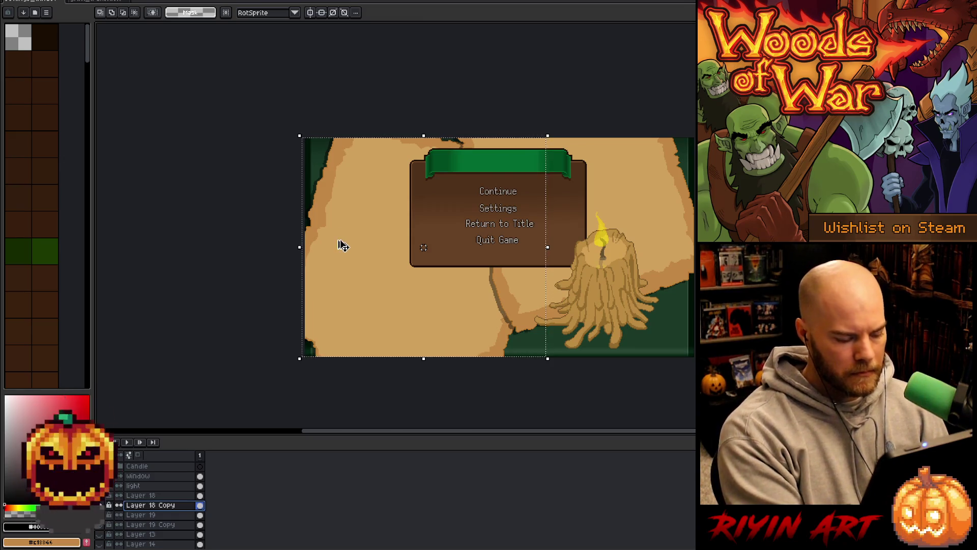
scroll(487, 294, up, 1)
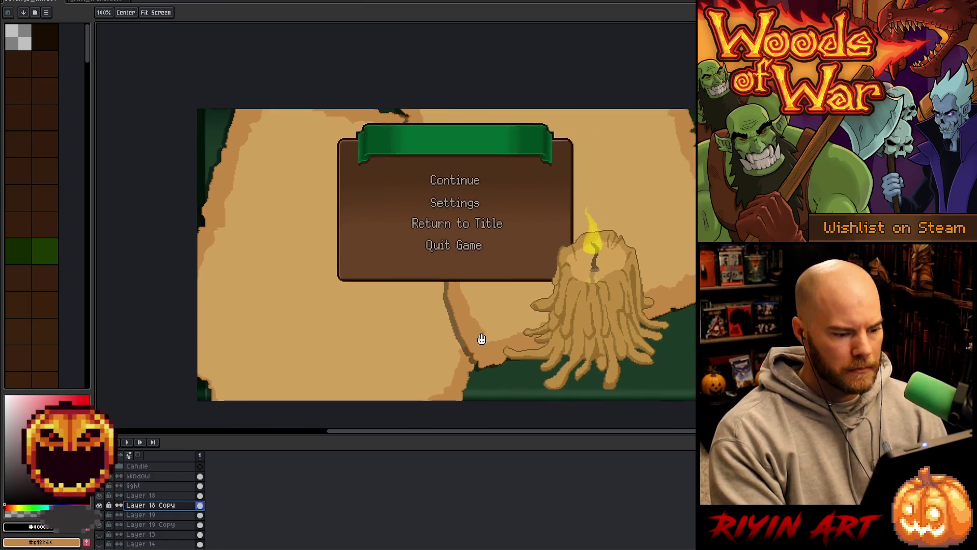
scroll(396, 309, down, 1)
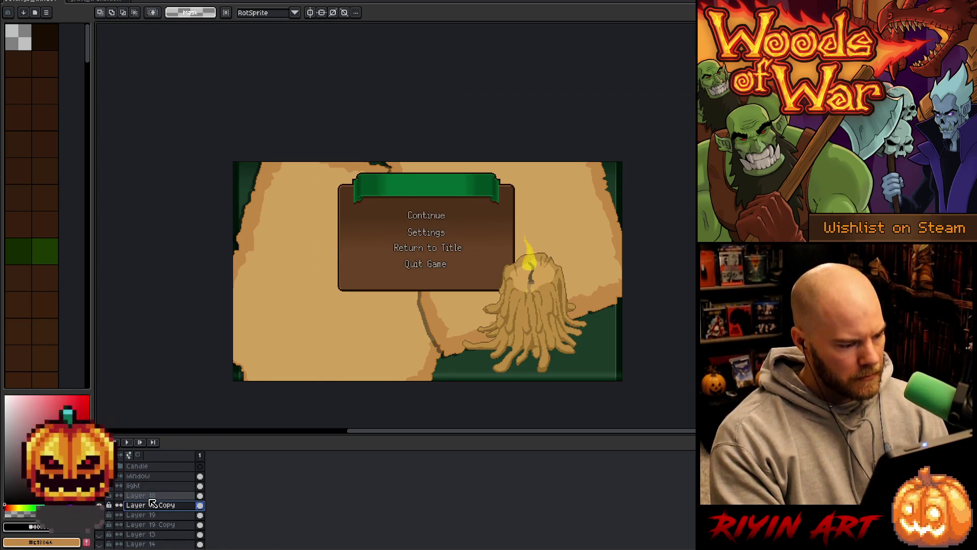
Open parchment.aseprite from the file browser.
click(102, 1)
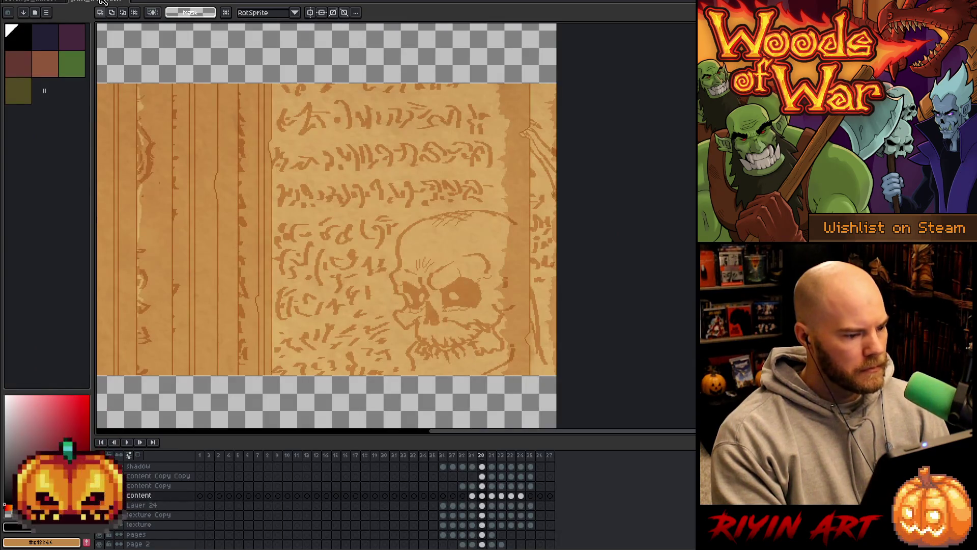
click(49, 1)
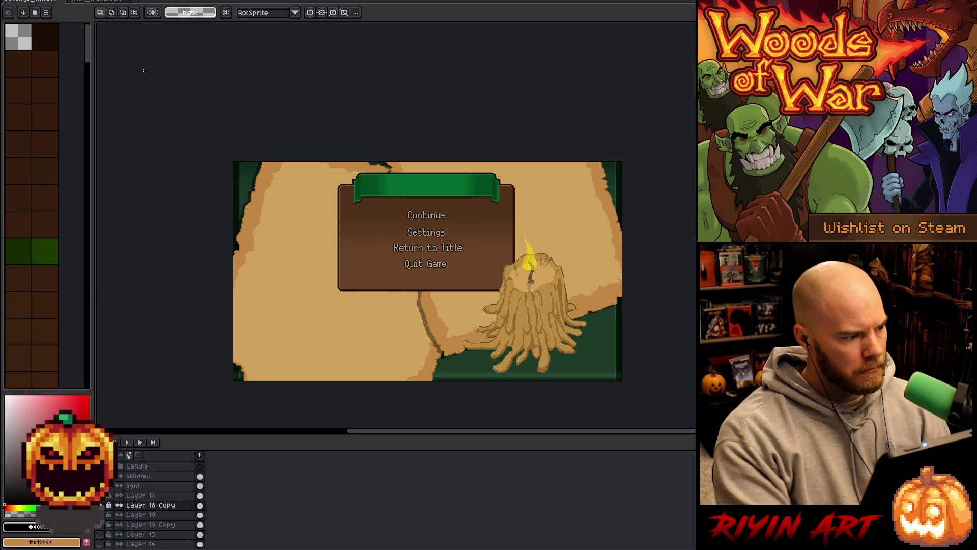
click(11, 1)
click(18, 12)
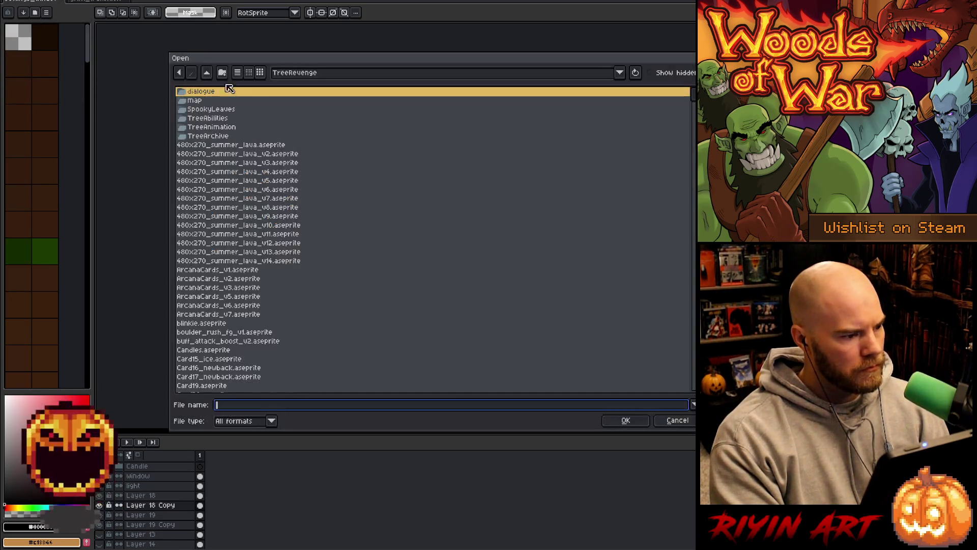
click(266, 148)
key(p)
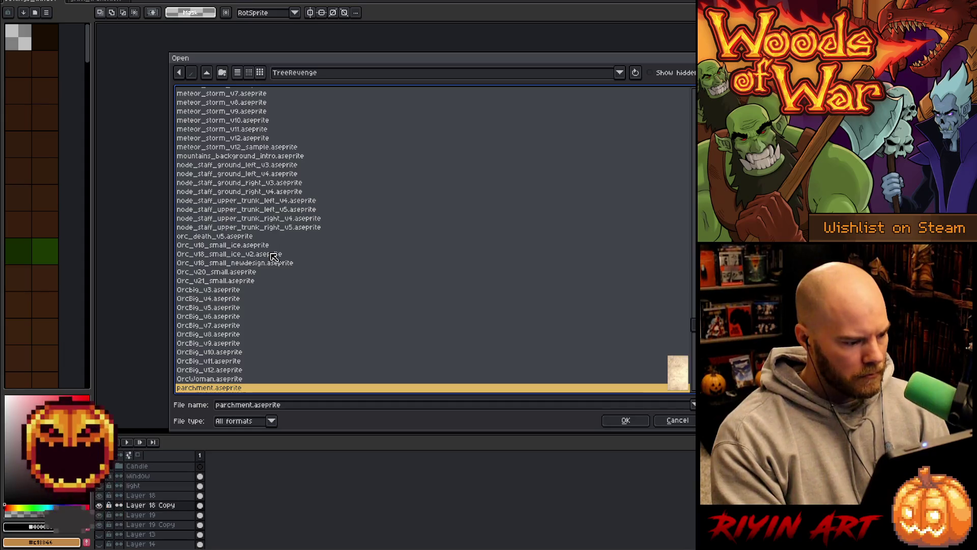
double_click(251, 386)
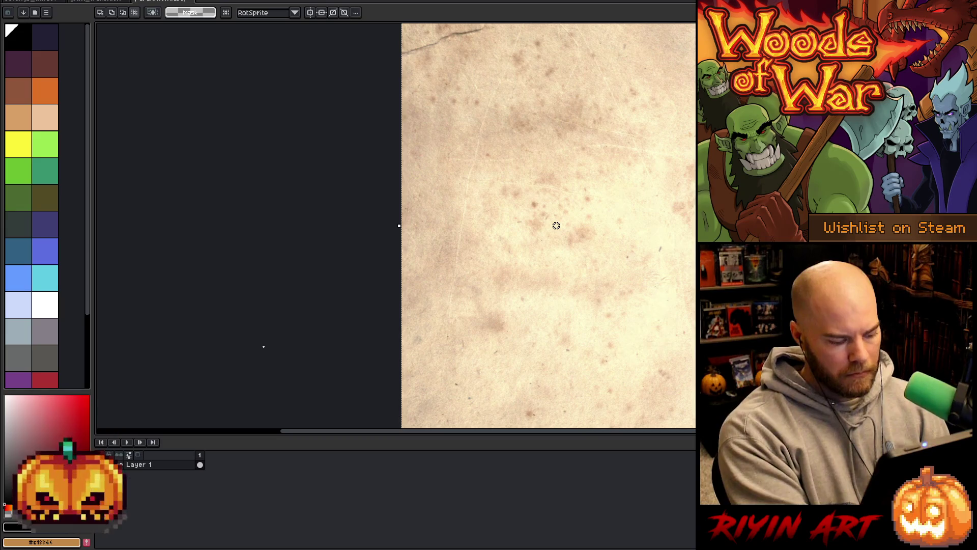
Paste the parchment texture onto a new layer above Layer 18 in the scene.
key(ctrl+Tab)
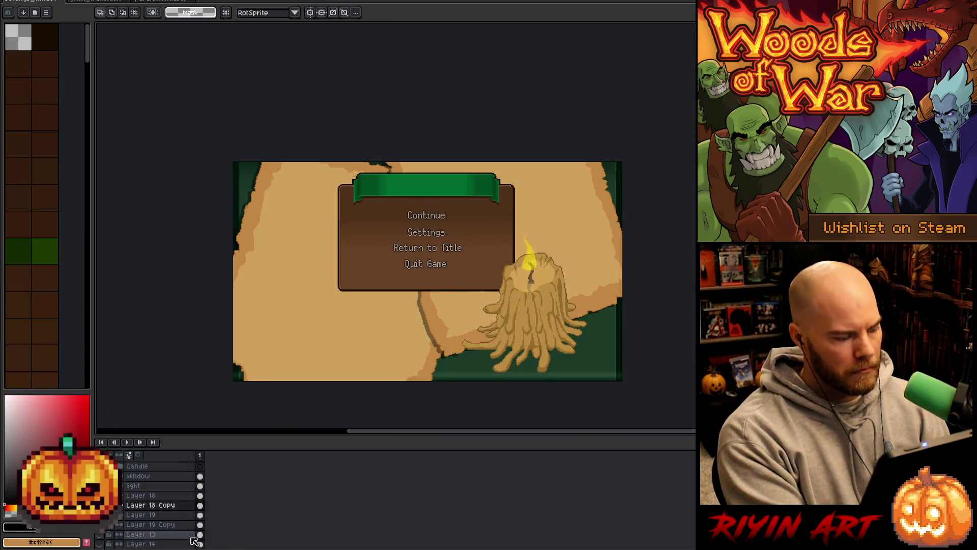
click(162, 496)
key(shift+n)
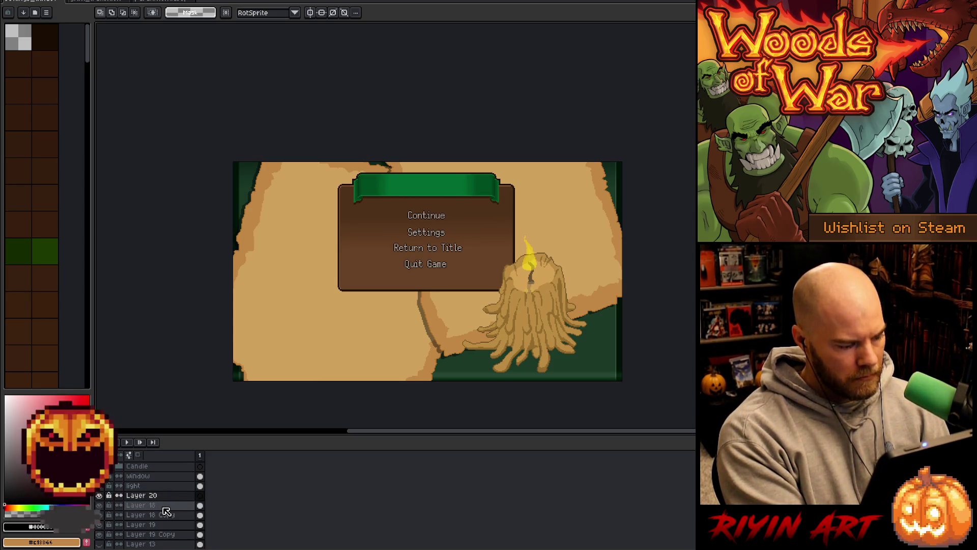
key(ctrl+v)
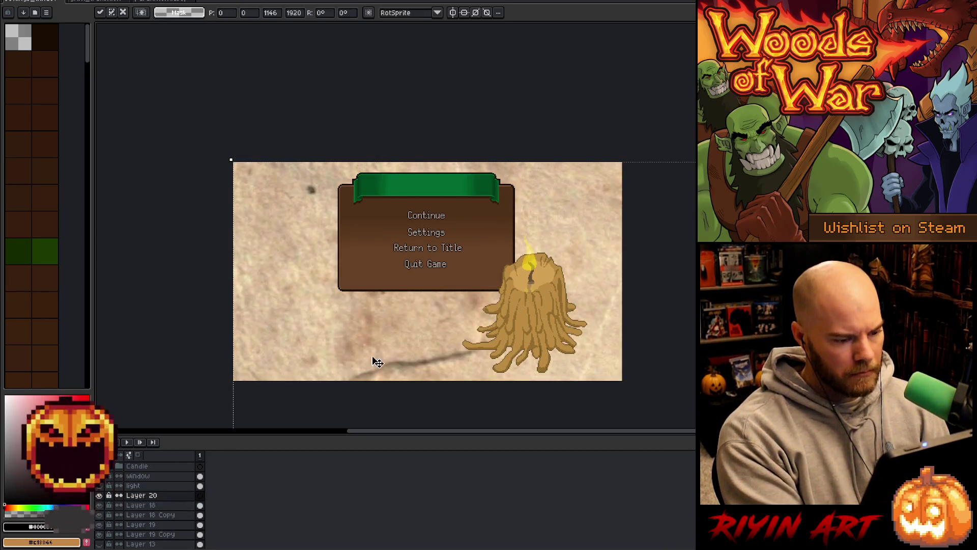
Shrink and reposition the pasted parchment so it covers the scene.
scroll(412, 331, down, 5)
mouse_move(447, 425)
mouse_down()
mouse_move(397, 340)
mouse_move(410, 359)
mouse_up()
scroll(409, 337, up, 4)
mouse_move(443, 396)
mouse_down()
mouse_move(495, 321)
mouse_move(526, 221)
mouse_move(521, 155)
mouse_move(514, 196)
mouse_move(522, 193)
mouse_up()
scroll(600, 330, down, 3)
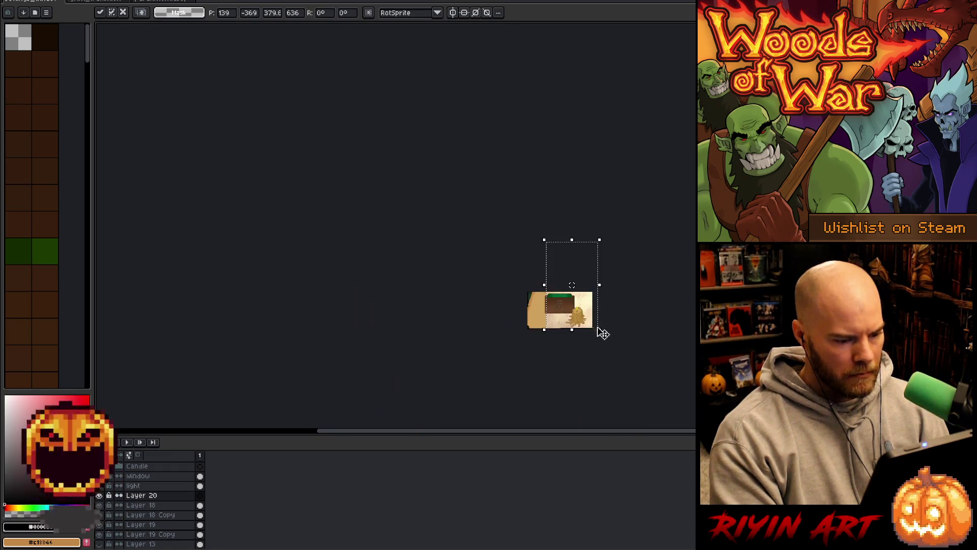
scroll(595, 330, up, 3)
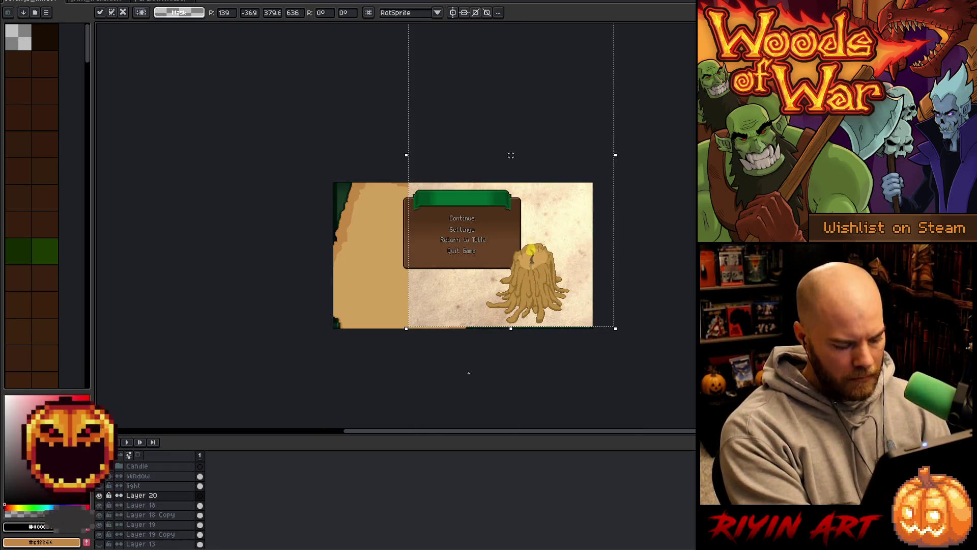
key(Return)
mouse_move(442, 366)
mouse_down()
mouse_move(424, 394)
mouse_move(405, 320)
mouse_move(421, 118)
mouse_move(476, 88)
mouse_move(484, 70)
mouse_move(482, 92)
mouse_move(499, 100)
mouse_move(479, 103)
mouse_move(487, 86)
mouse_move(471, 83)
mouse_move(461, 168)
mouse_up()
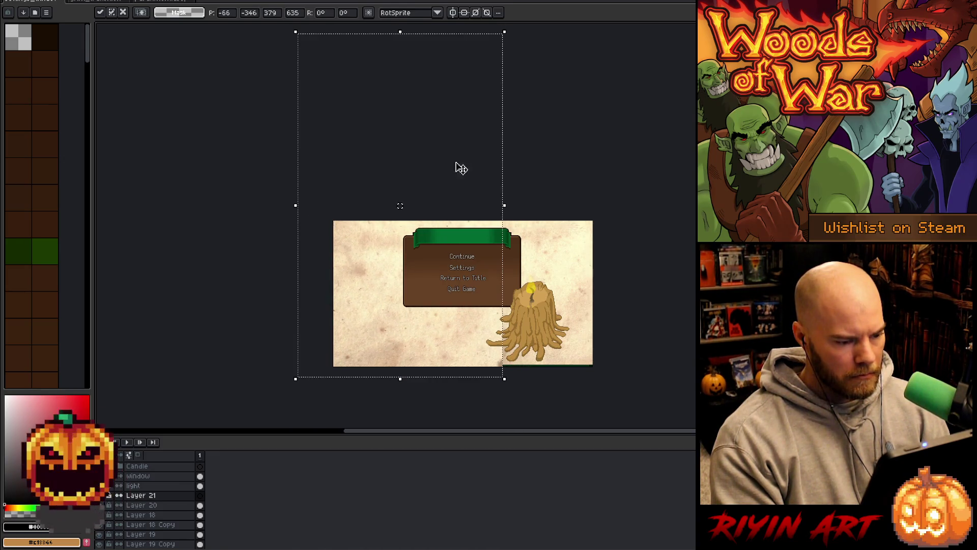
click(157, 499)
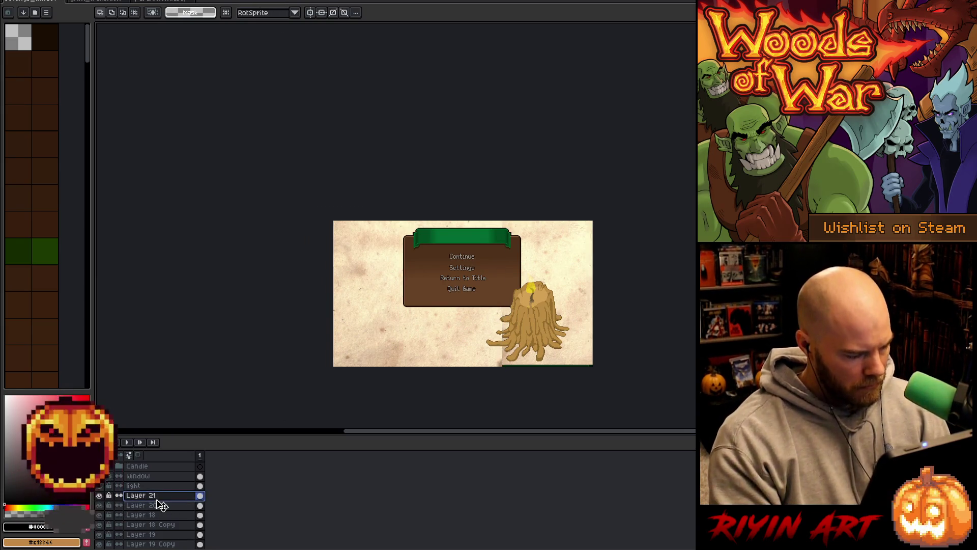
Move Layer 21 below Layer 18 Copy and magic-wand select the tan map shape on Layer 18.
drag(162, 533, 162, 530)
click(168, 509)
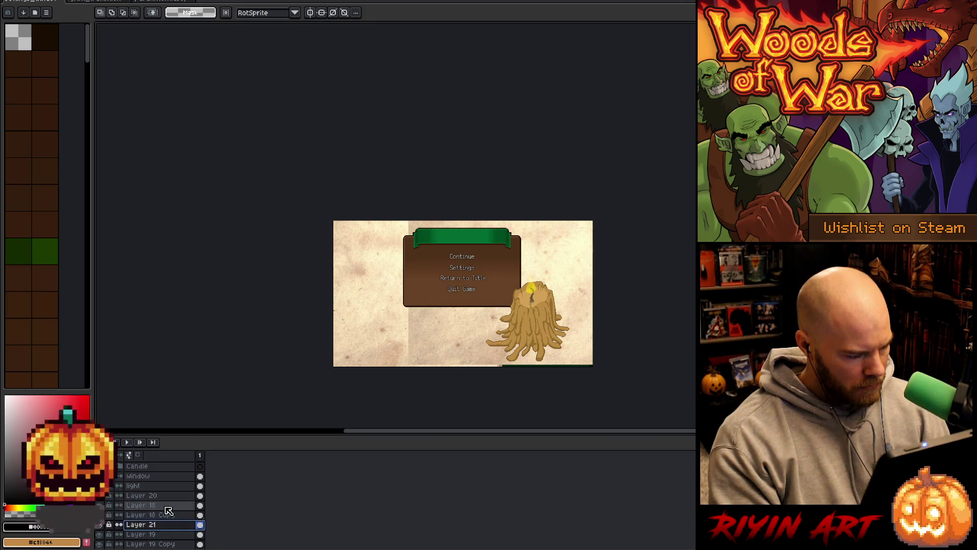
key(w)
click(482, 328)
shift+click(488, 334)
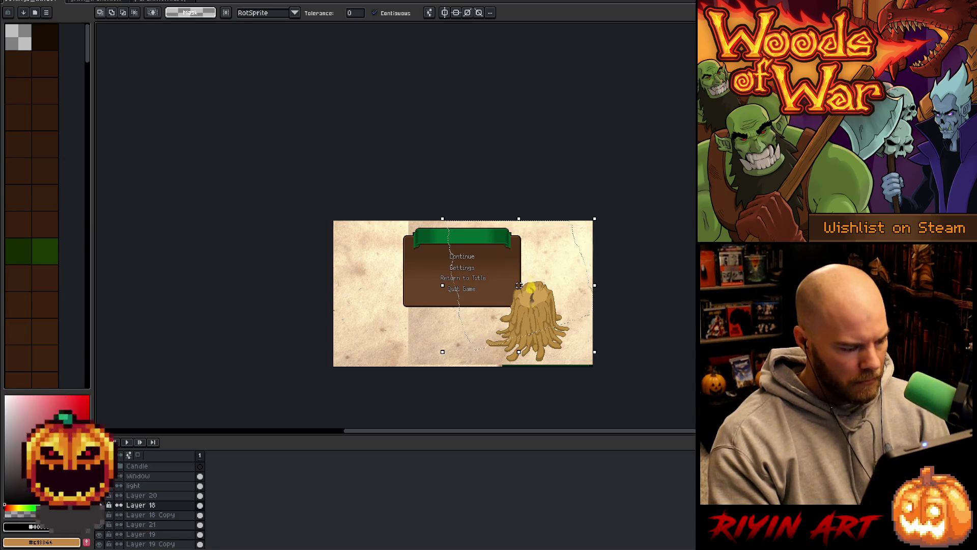
alt+click(119, 504)
scroll(457, 264, up, 2)
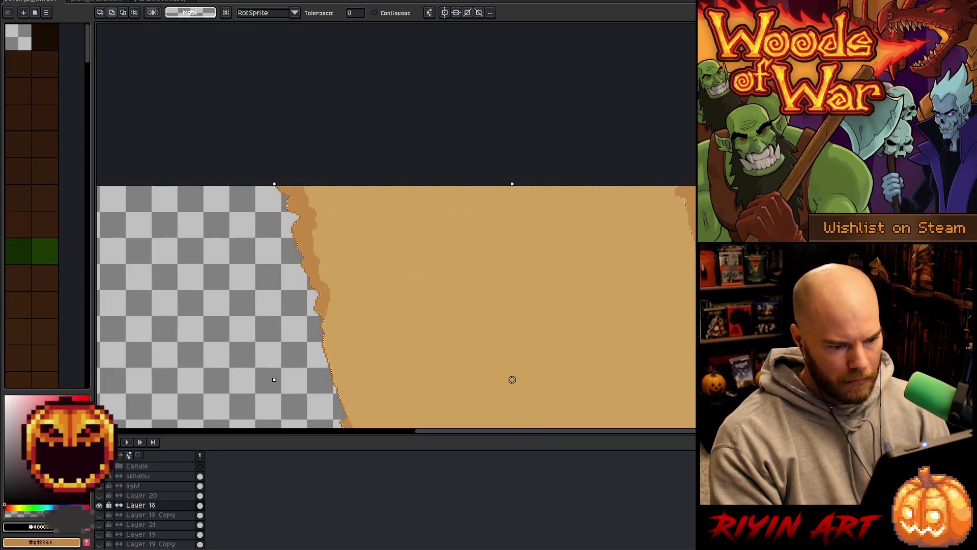
scroll(696, 266, down, 1)
scroll(524, 396, down, 1)
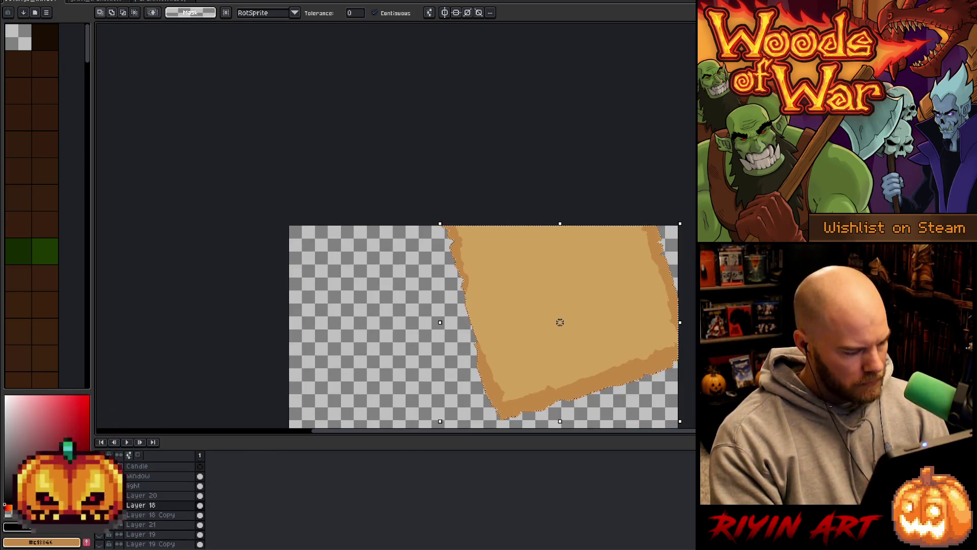
click(152, 496)
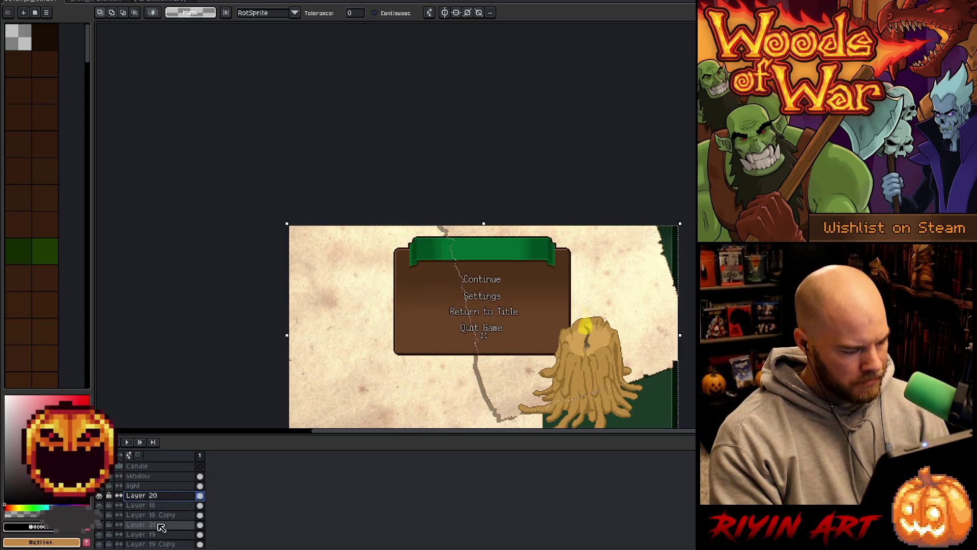
Select the tan map shape on Layer 19, viewing it in isolation.
alt+click(99, 534)
click(147, 533)
click(490, 265)
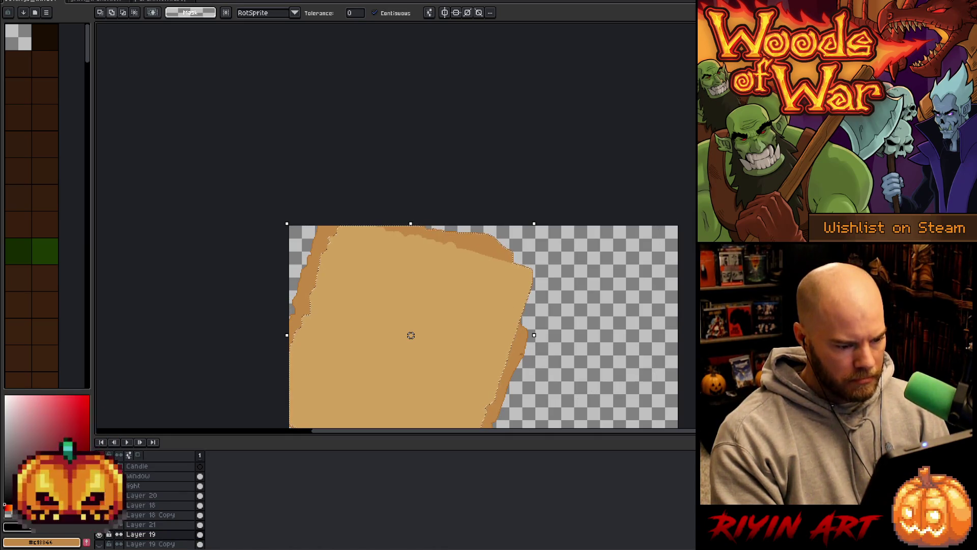
drag(355, 305, 379, 200)
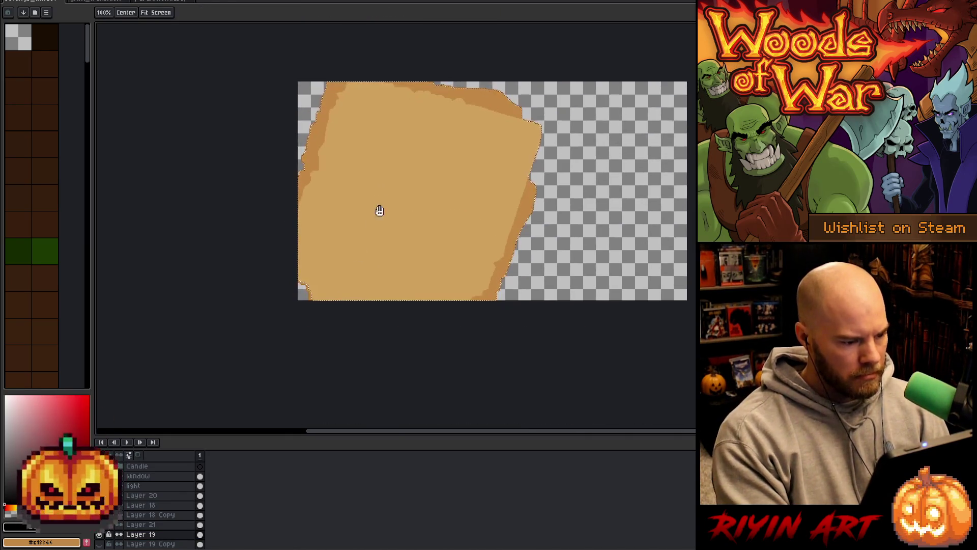
scroll(330, 275, up, 3)
scroll(458, 256, down, 2)
drag(458, 255, 489, 307)
scroll(489, 308, down, 3)
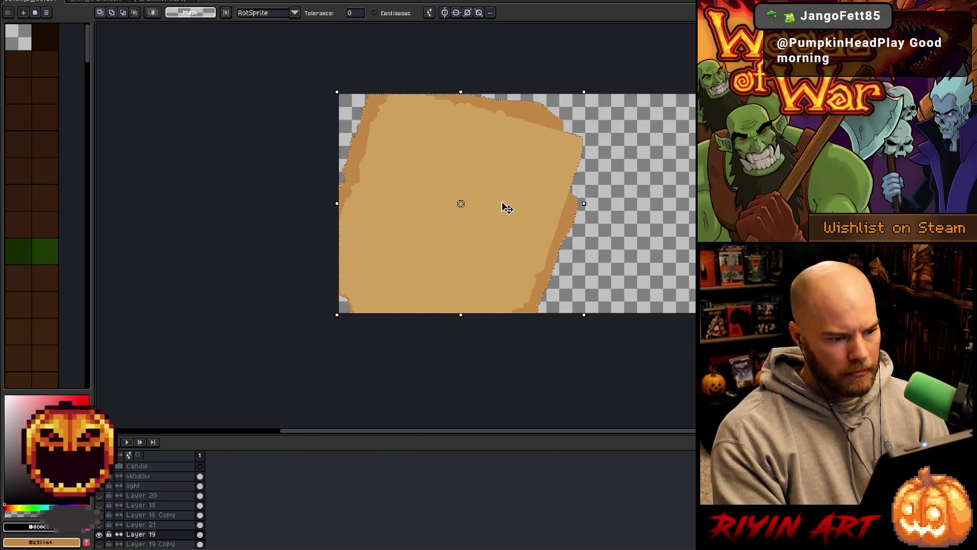
Delete Layer 21's parchment outside the selected map shape, then deselect.
alt+click(100, 534)
click(143, 525)
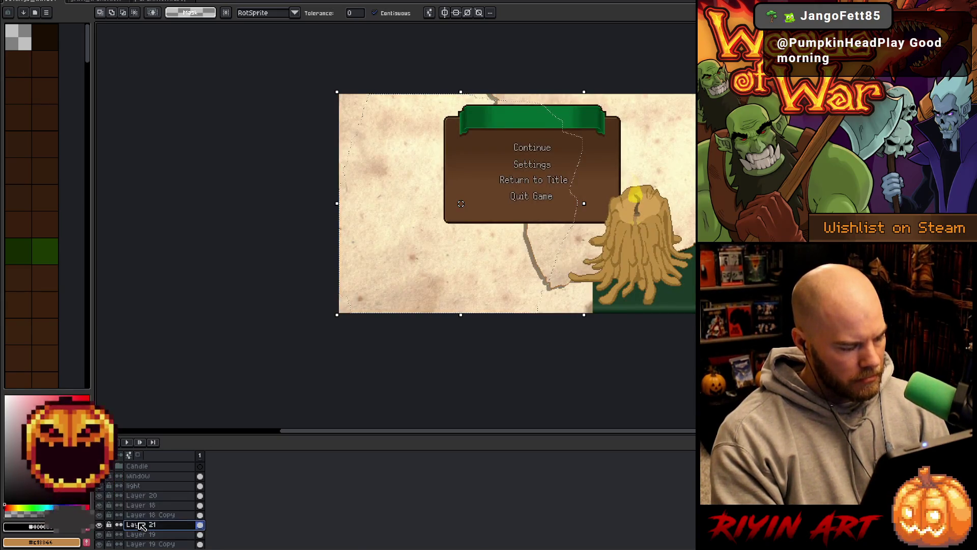
key(Delete)
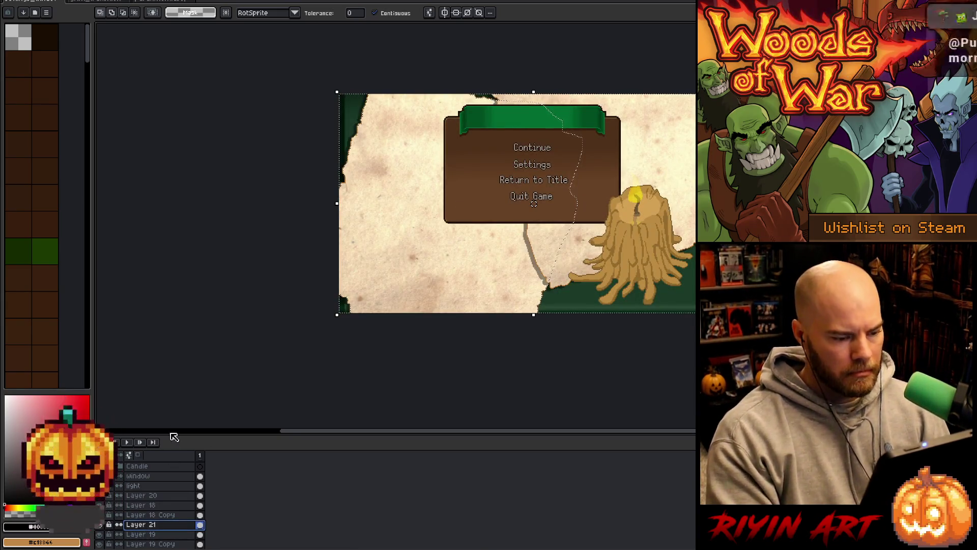
key(ctrl+d)
drag(373, 329, 301, 385)
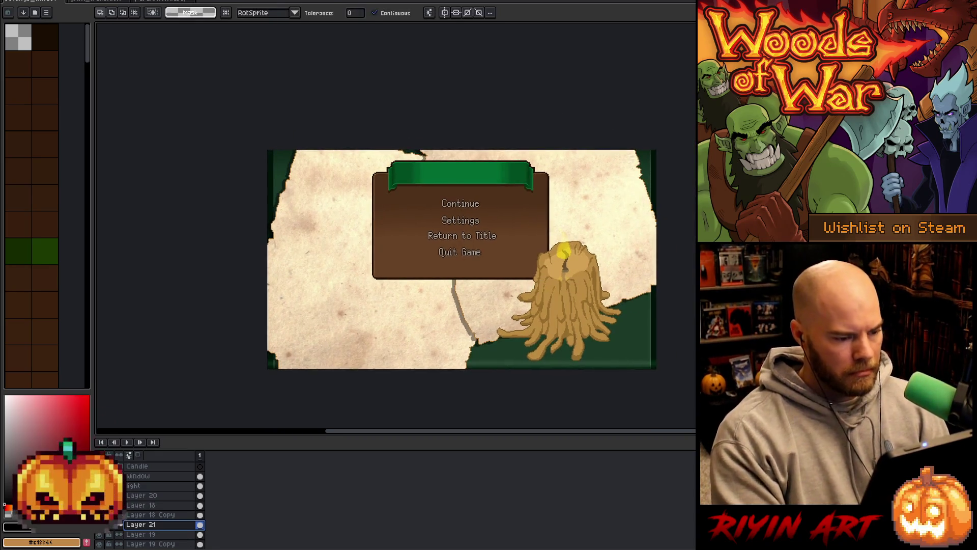
Set Layer 20 to Multiply blending at 64% opacity.
double_click(152, 496)
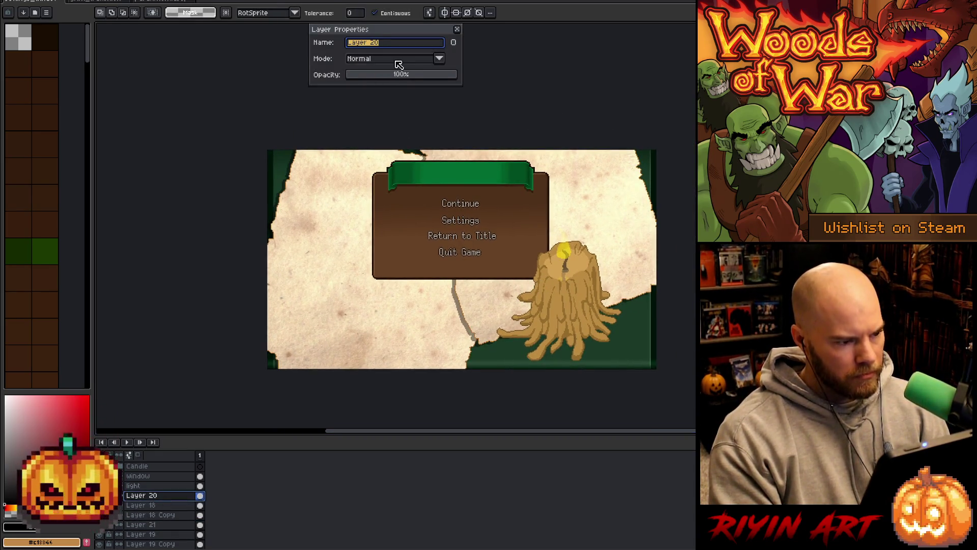
click(398, 60)
click(363, 149)
click(370, 76)
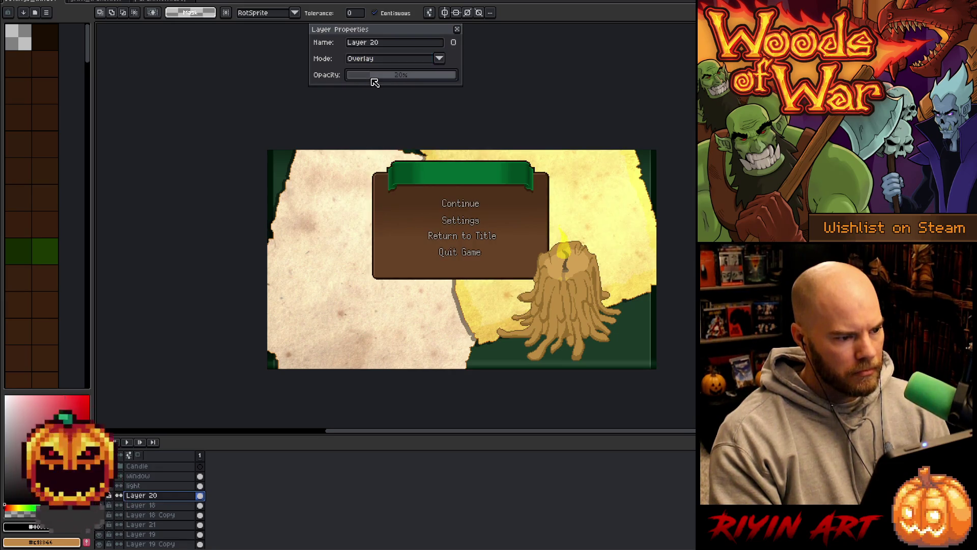
drag(374, 79, 398, 75)
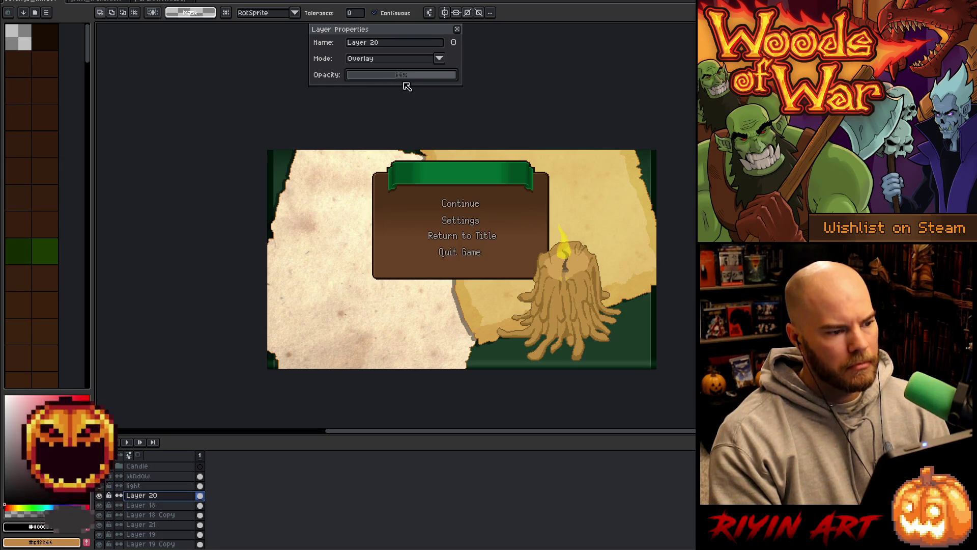
click(408, 76)
click(382, 58)
click(369, 94)
drag(421, 74, 467, 77)
click(387, 76)
drag(393, 78, 418, 75)
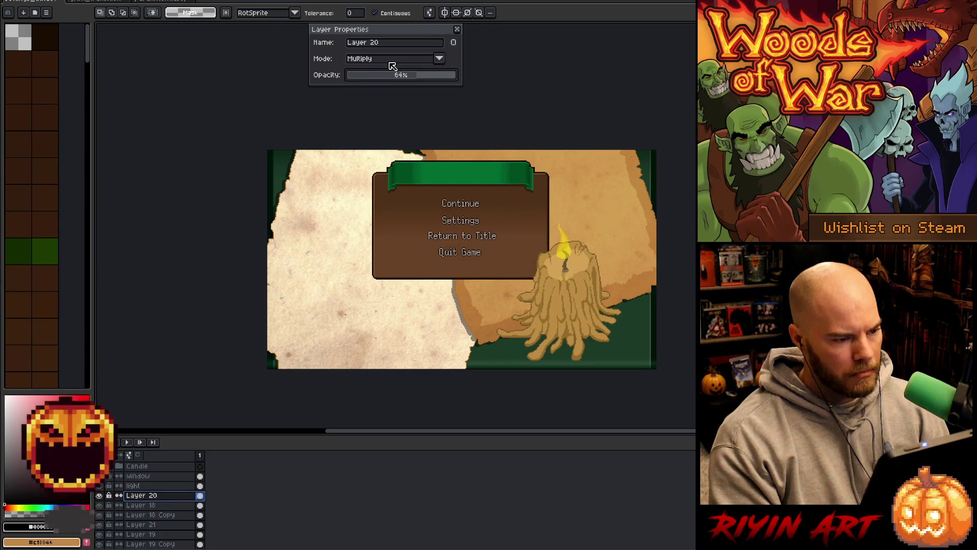
Duplicate Layer 20 and set the copy to Overlay at 19% opacity.
right_click(153, 495)
click(183, 526)
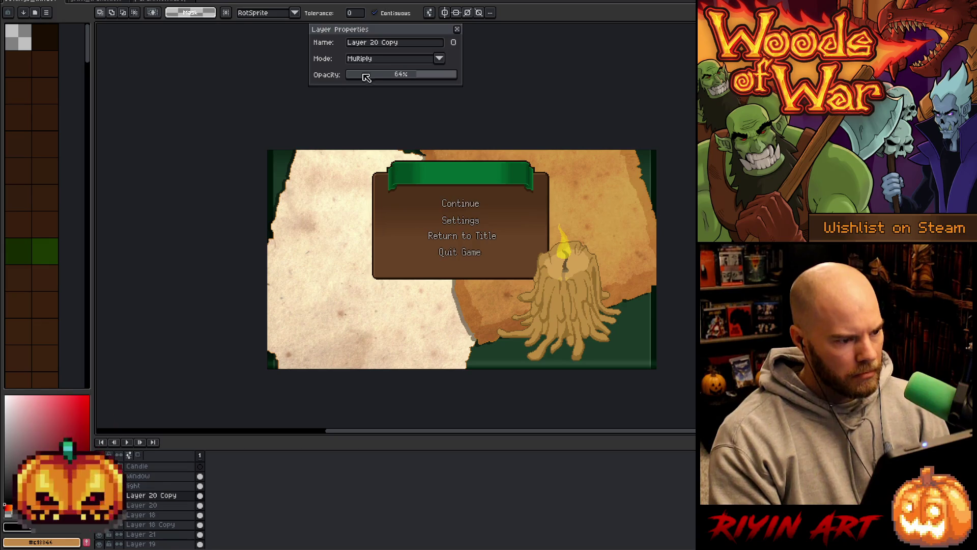
click(370, 60)
click(376, 149)
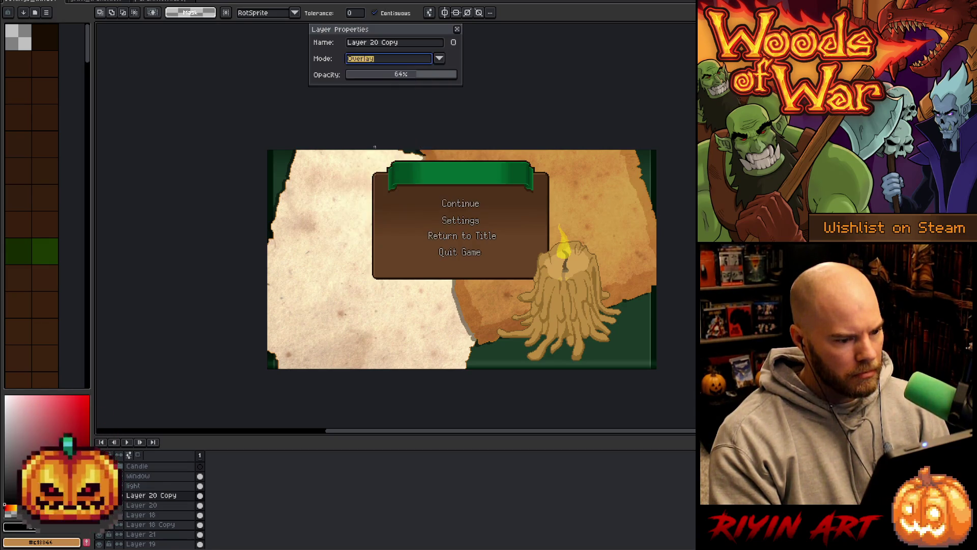
drag(396, 79, 370, 79)
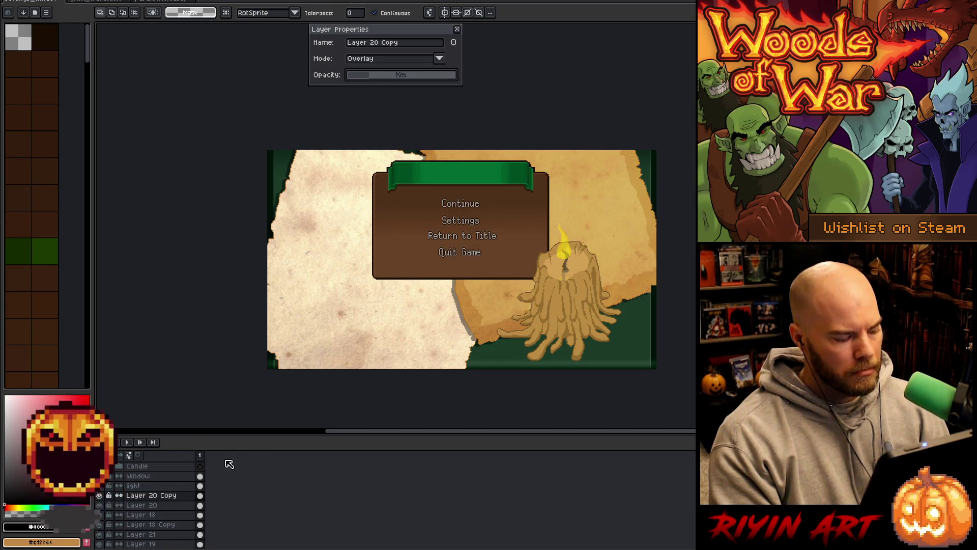
click(179, 505)
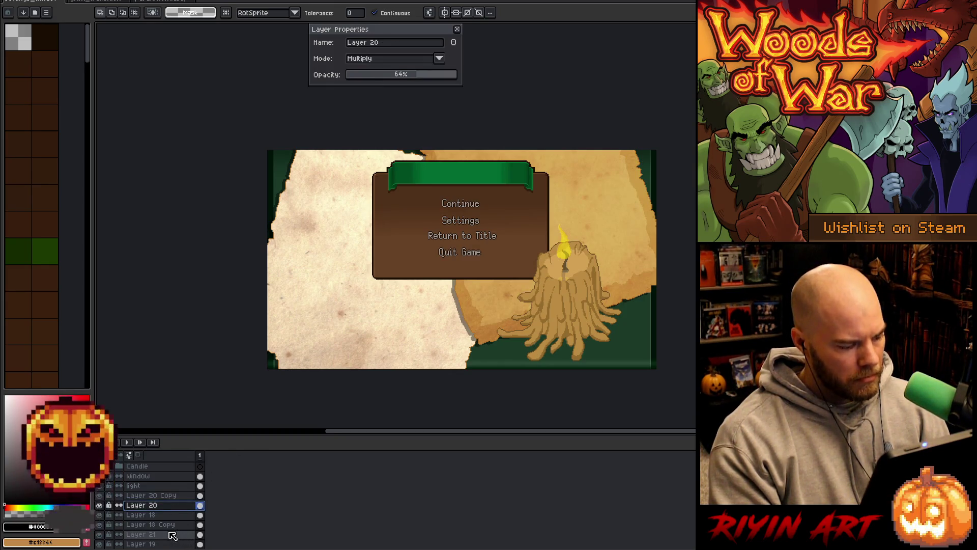
Set Layer 21 to Multiply blending at about 64% opacity.
click(172, 534)
click(356, 59)
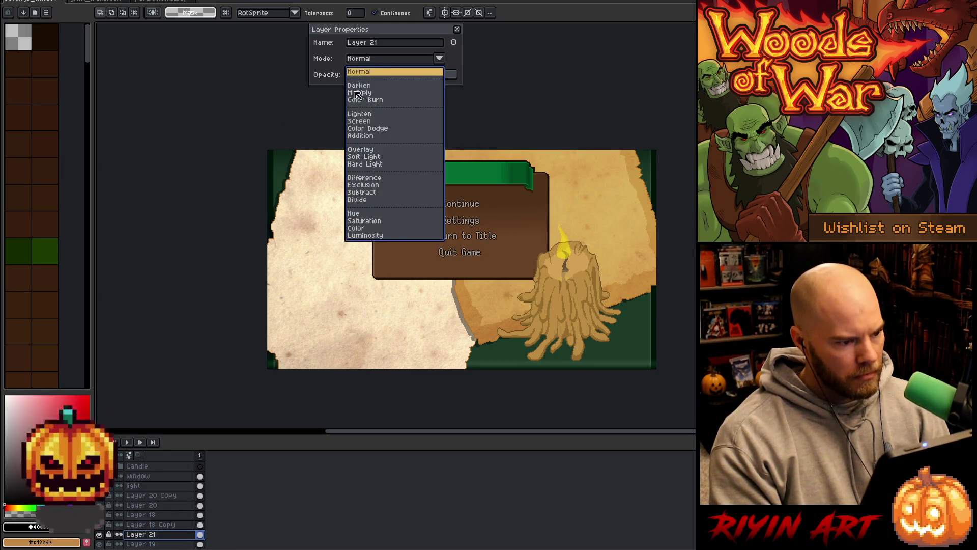
click(358, 93)
click(405, 75)
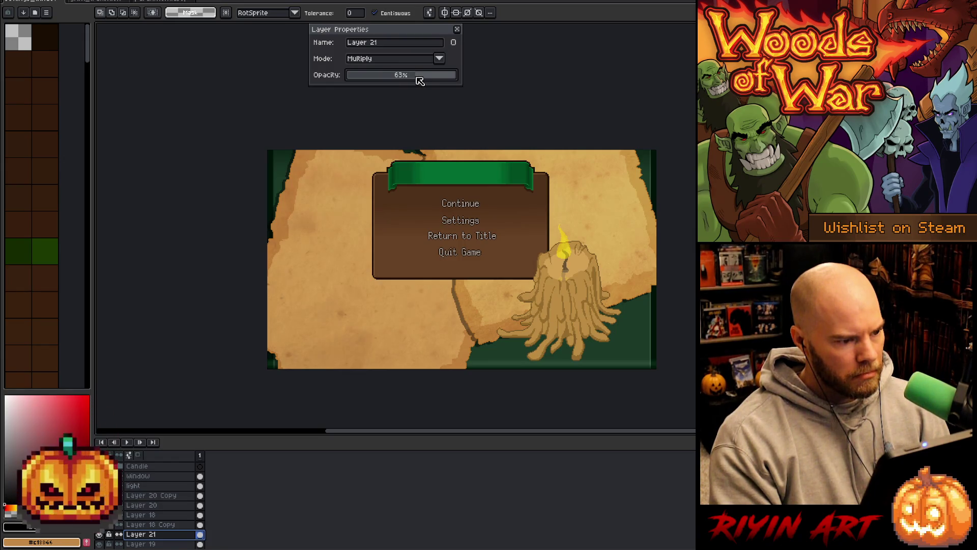
Duplicate Layer 21 and set the copy to Overlay at about 17% opacity.
right_click(151, 534)
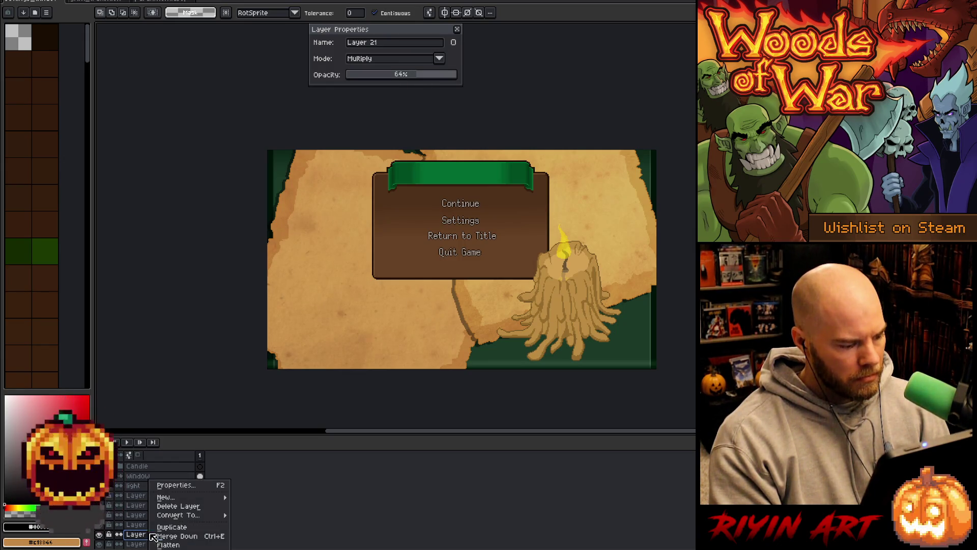
click(171, 527)
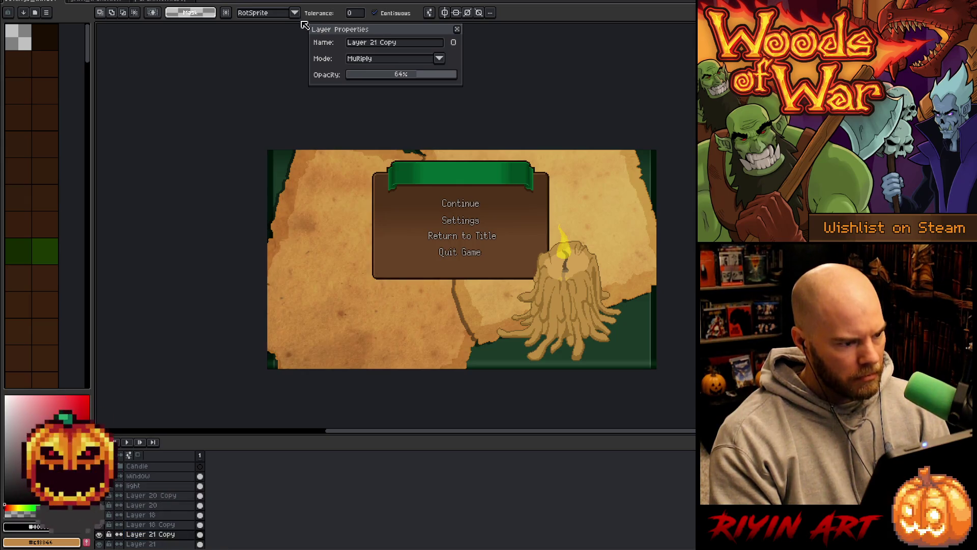
click(377, 60)
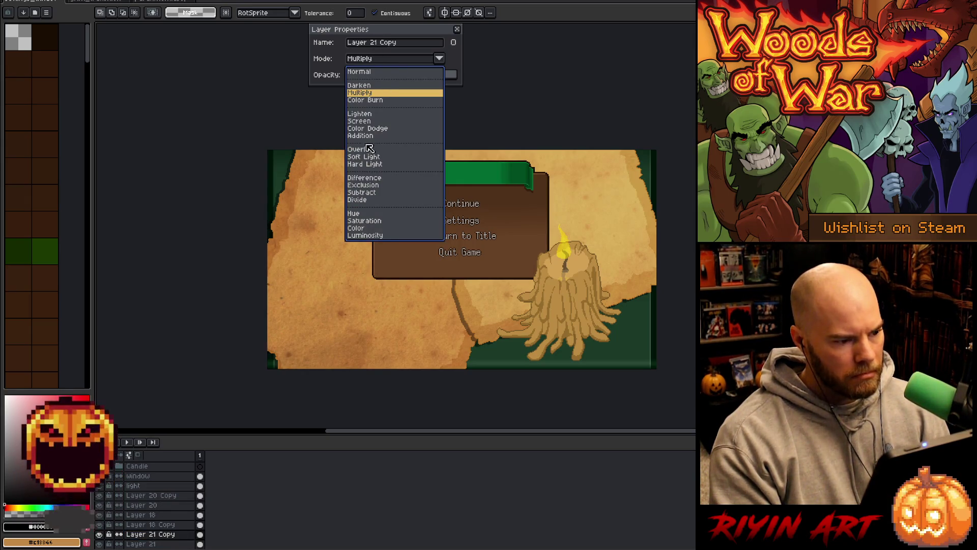
click(370, 149)
drag(387, 77, 384, 76)
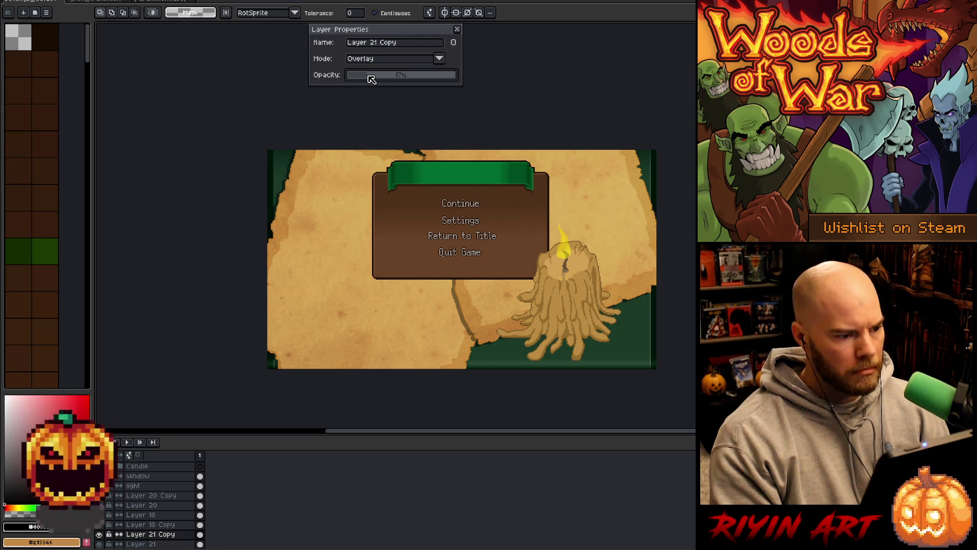
click(457, 29)
scroll(350, 263, up, 3)
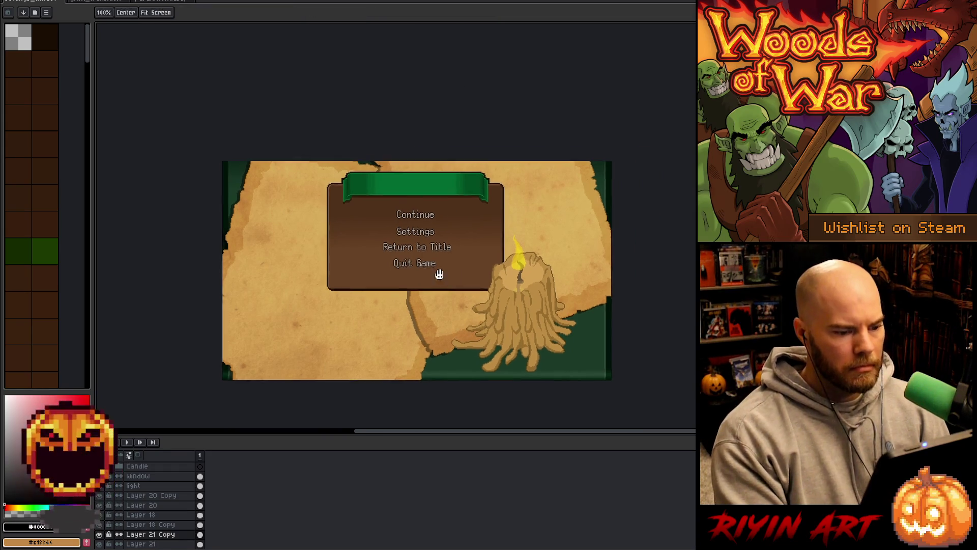
Recentre the view and drag Layer 22 up above Layer 20 Copy.
mouse_move(341, 262)
mouse_down()
mouse_move(391, 308)
mouse_move(377, 311)
mouse_up()
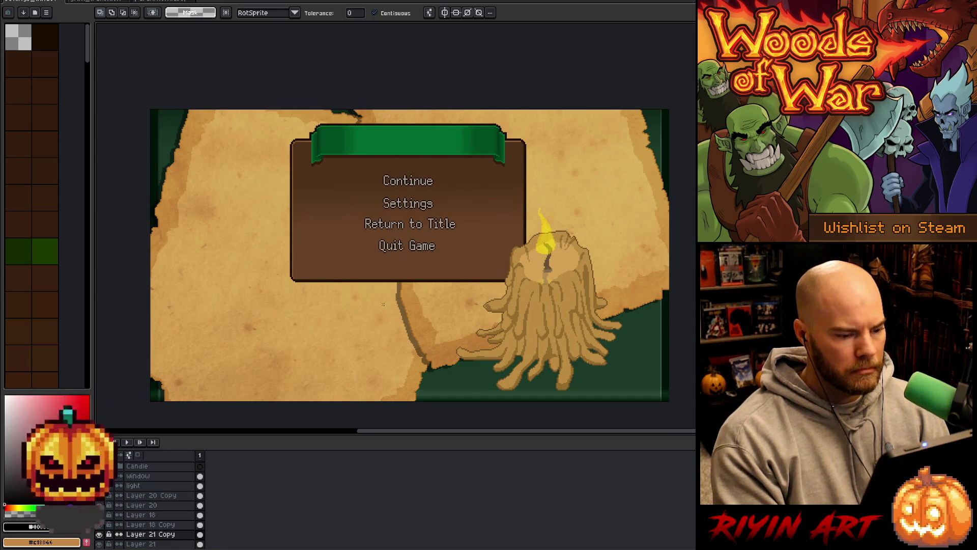
scroll(438, 292, down, 1)
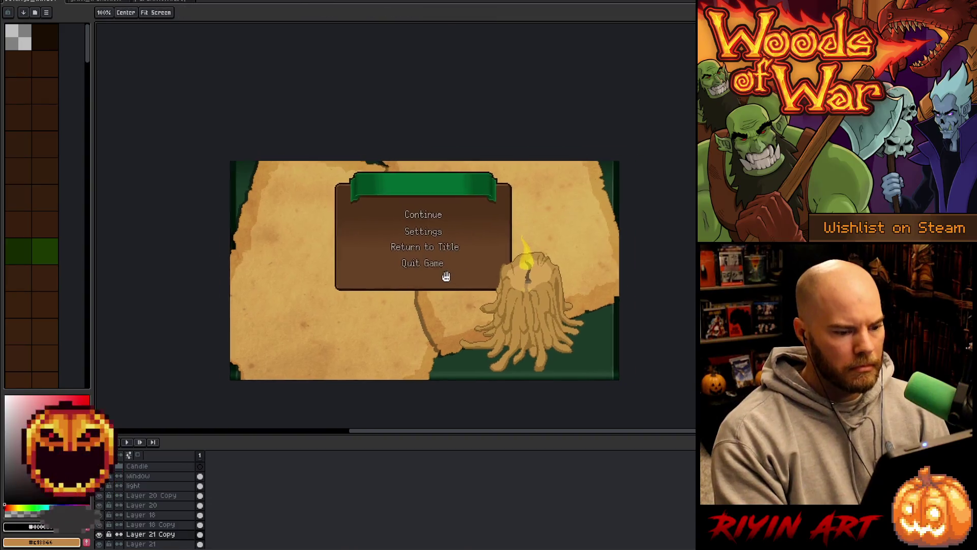
drag(445, 274, 407, 266)
scroll(349, 263, up, 1)
mouse_move(342, 262)
mouse_down()
mouse_move(390, 305)
mouse_move(377, 311)
mouse_up()
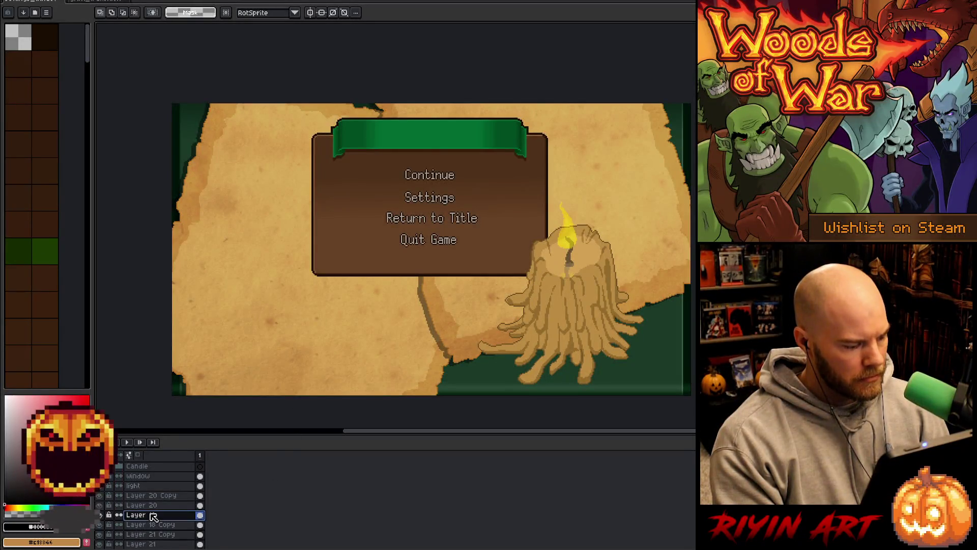
drag(153, 516, 156, 498)
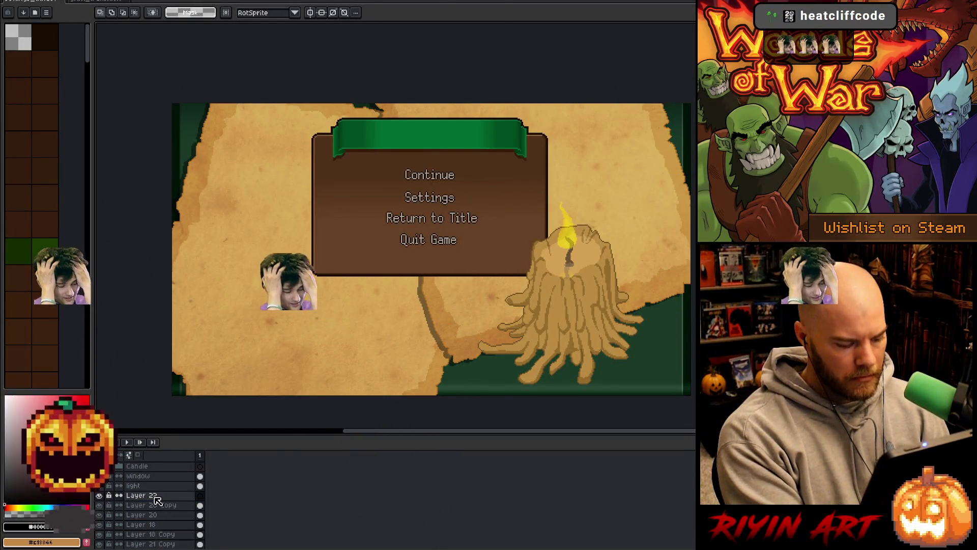
Move Layer 22's skull sketch up-right and paste the line art onto new Layer 23.
ctrl+click(153, 498)
mouse_move(619, 398)
mouse_down()
mouse_move(634, 224)
mouse_move(641, 266)
mouse_move(662, 271)
mouse_move(661, 246)
mouse_move(676, 240)
mouse_move(681, 251)
mouse_move(678, 230)
mouse_move(689, 254)
mouse_move(685, 245)
mouse_up()
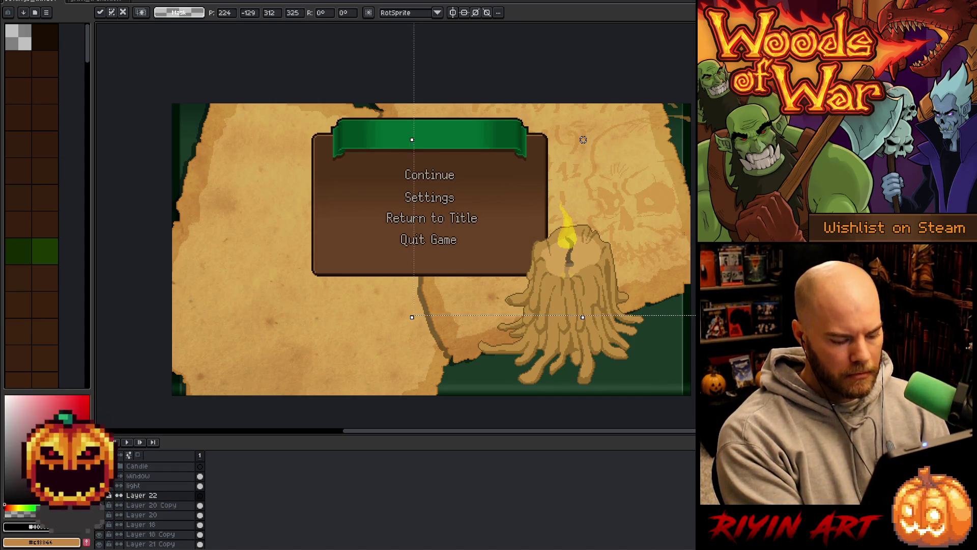
key(Return)
key(ctrl+v)
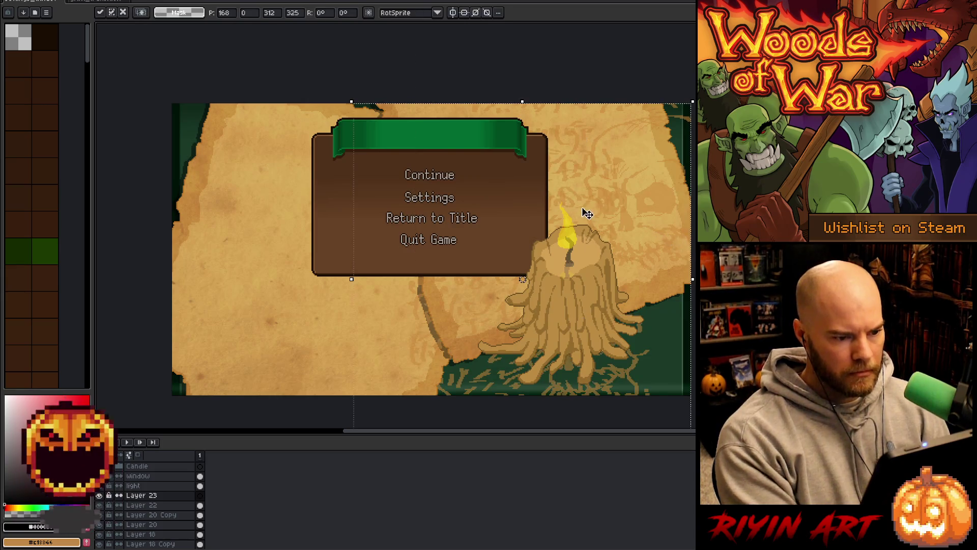
mouse_move(606, 247)
mouse_down()
mouse_move(508, 217)
mouse_move(489, 168)
mouse_move(516, 198)
mouse_move(593, 197)
mouse_move(630, 170)
mouse_move(647, 147)
mouse_move(639, 138)
mouse_move(631, 146)
mouse_move(643, 145)
mouse_up()
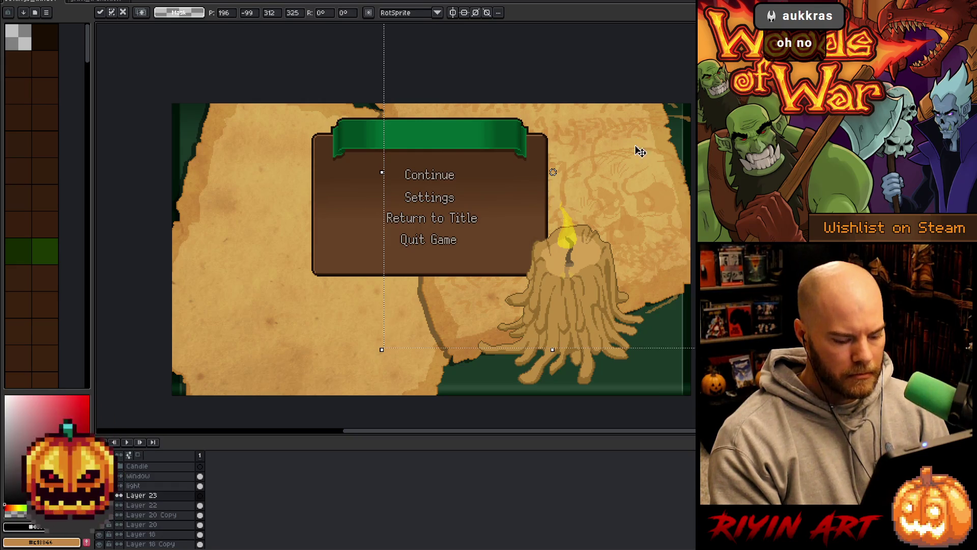
key(Return)
Select a vertical strip of the skull drawing and shift it into place.
mouse_move(692, 397)
mouse_down()
mouse_move(613, 103)
mouse_move(547, 102)
mouse_up()
mouse_move(620, 249)
mouse_down()
mouse_move(610, 249)
mouse_move(590, 306)
mouse_up()
drag(547, 397, 545, 309)
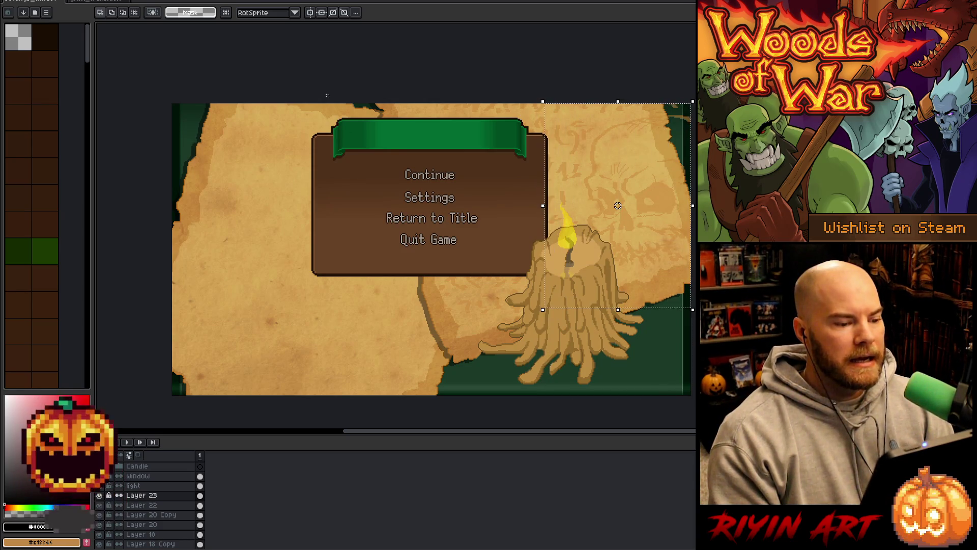
click(620, 75)
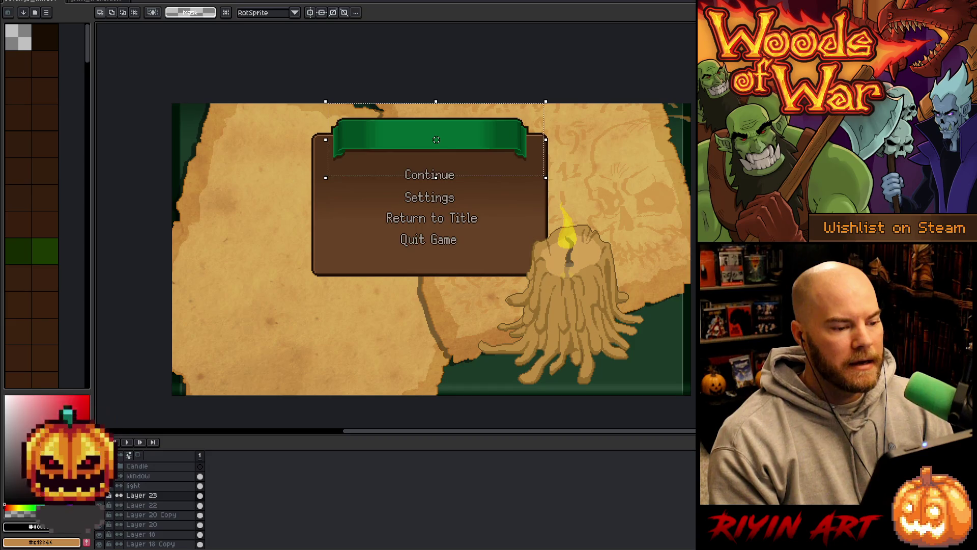
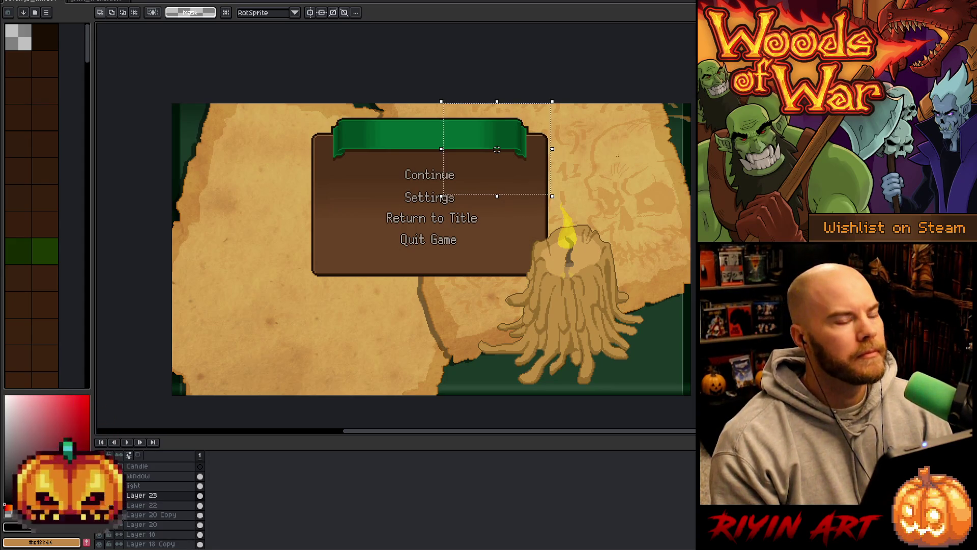
Clear the selection and delete Layer 23.
key(ctrl+d)
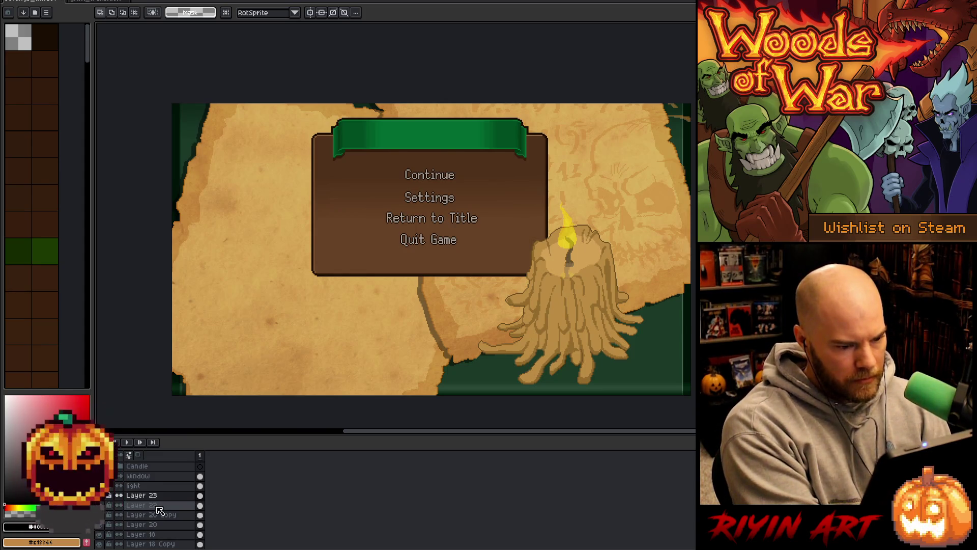
key(ctrl+e)
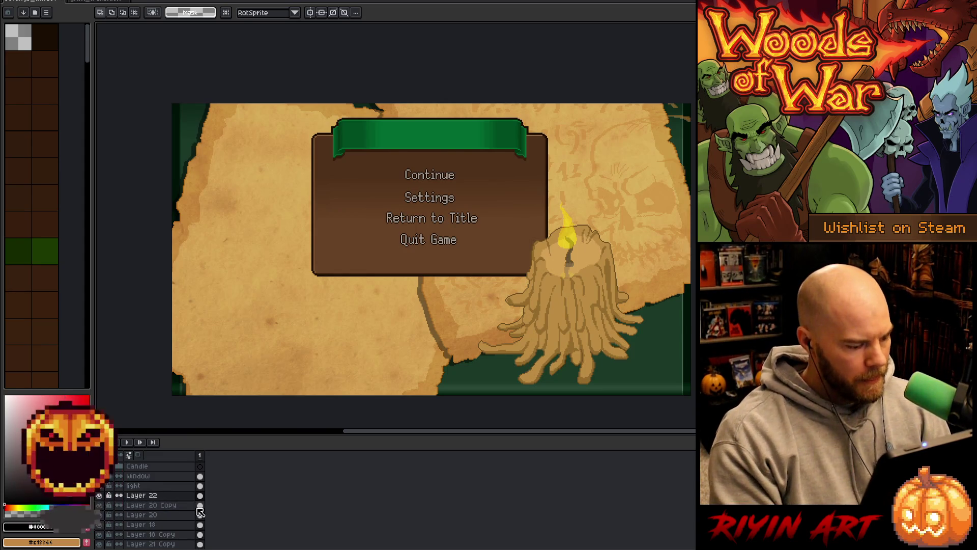
ctrl+click(179, 498)
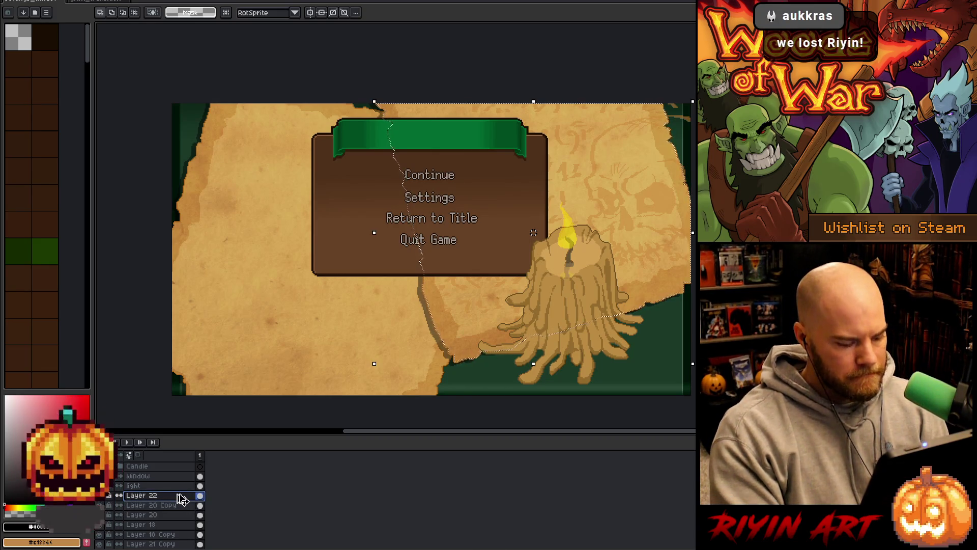
ctrl+click(181, 497)
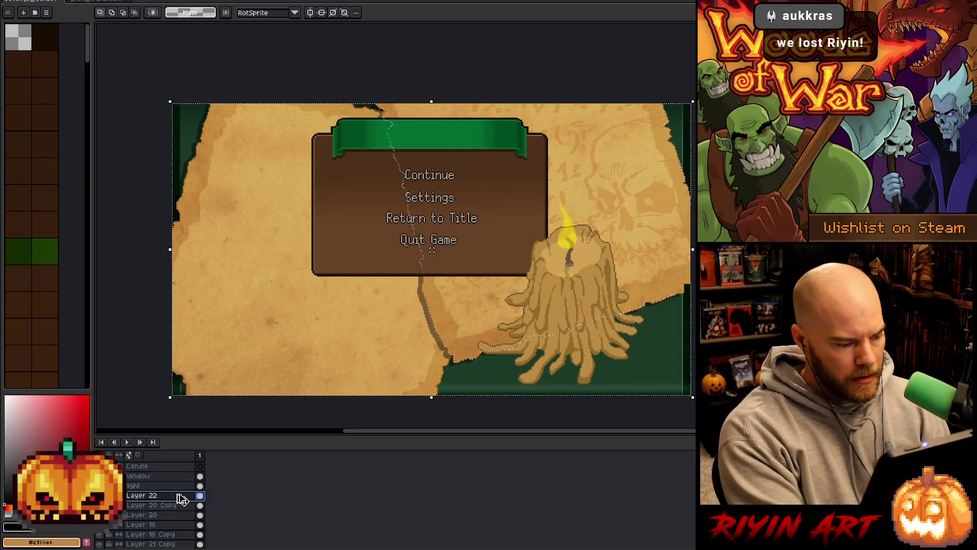
Set Layer 22 to the Multiply blend mode at 96% opacity.
key(ctrl+d)
double_click(153, 495)
click(361, 60)
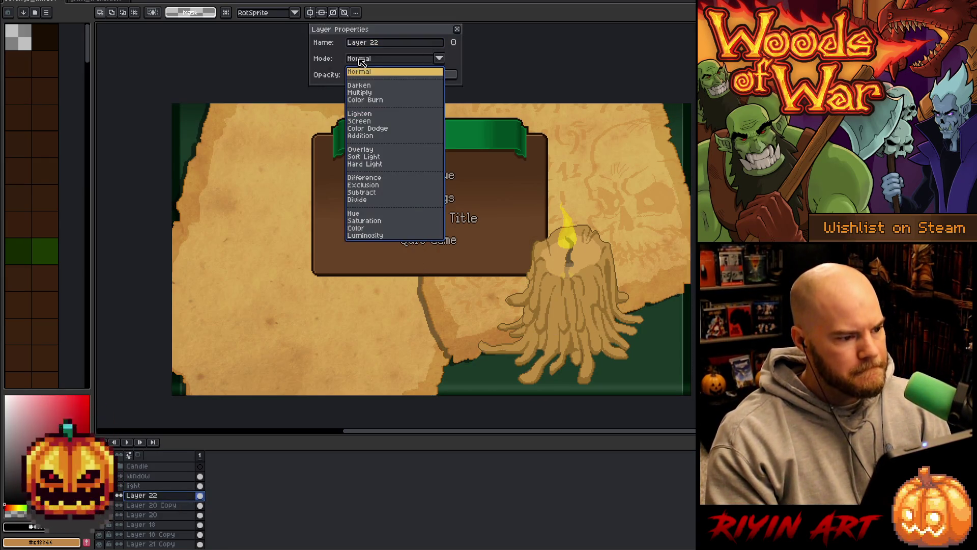
click(373, 93)
drag(385, 75, 454, 75)
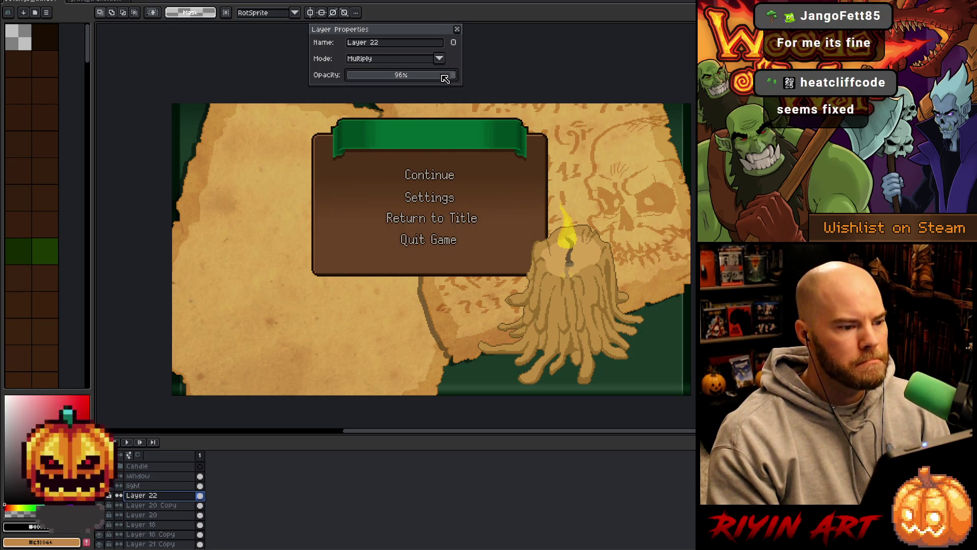
click(457, 30)
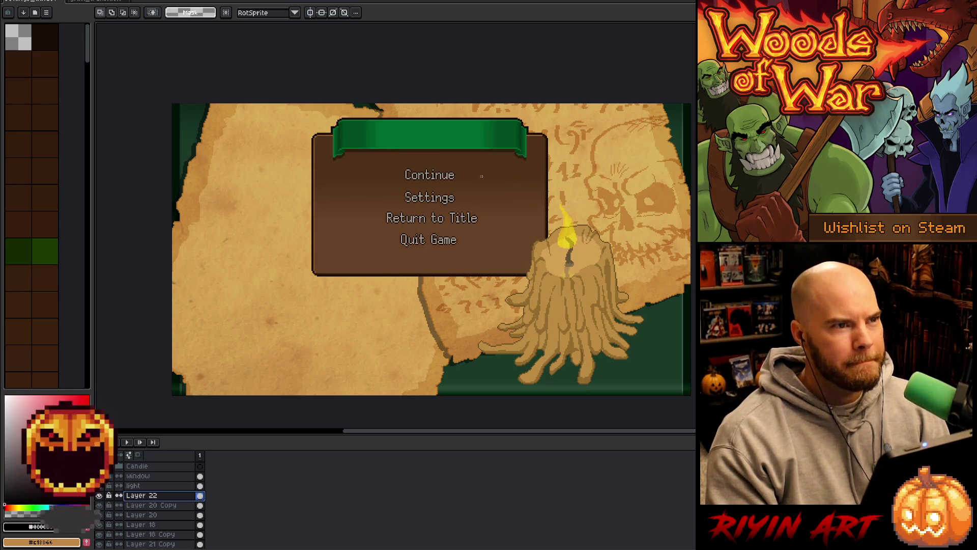
Show the parchment sprite on the frame with the full page and drop the transform.
click(97, 3)
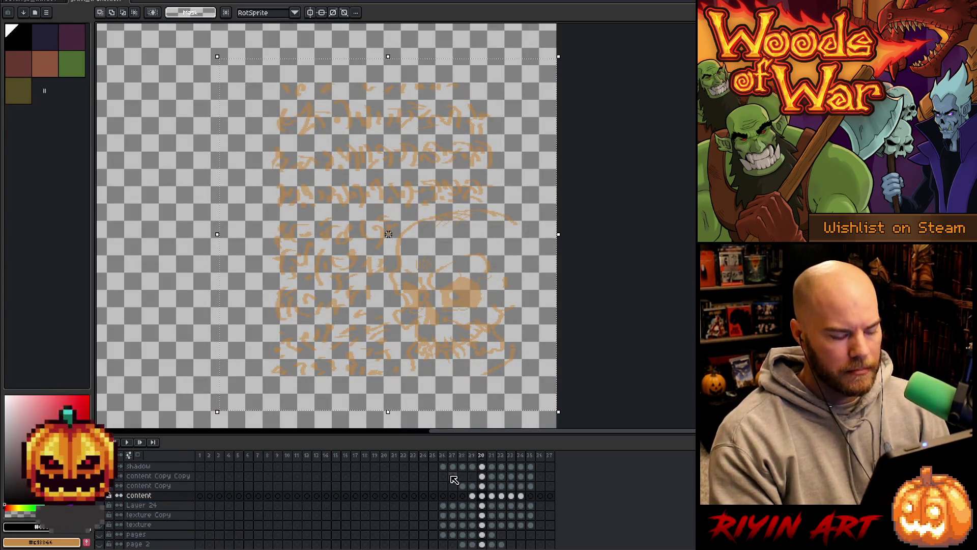
key(Right)
key(Right)
key(Right)
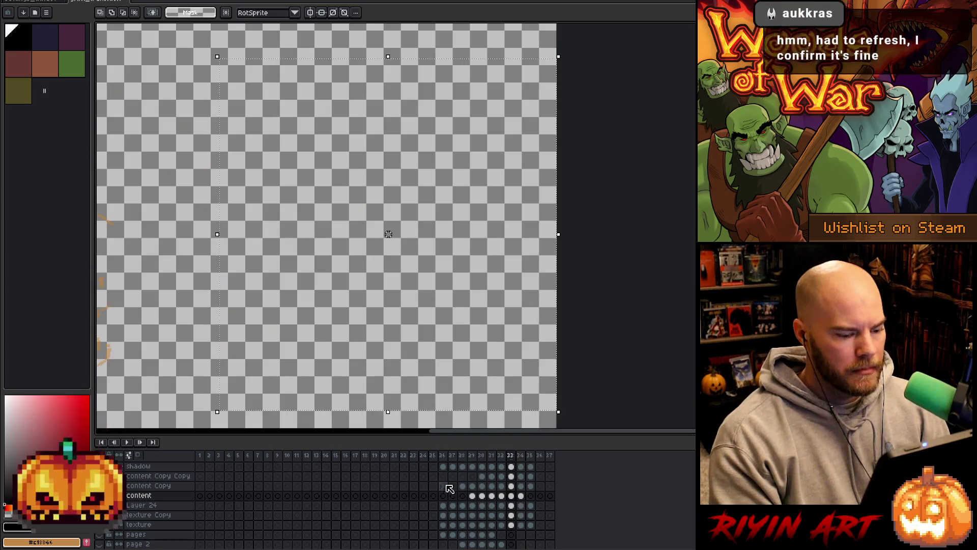
key(Left)
key(Left)
key(Left)
key(Left)
key(Right)
key(Right)
key(Right)
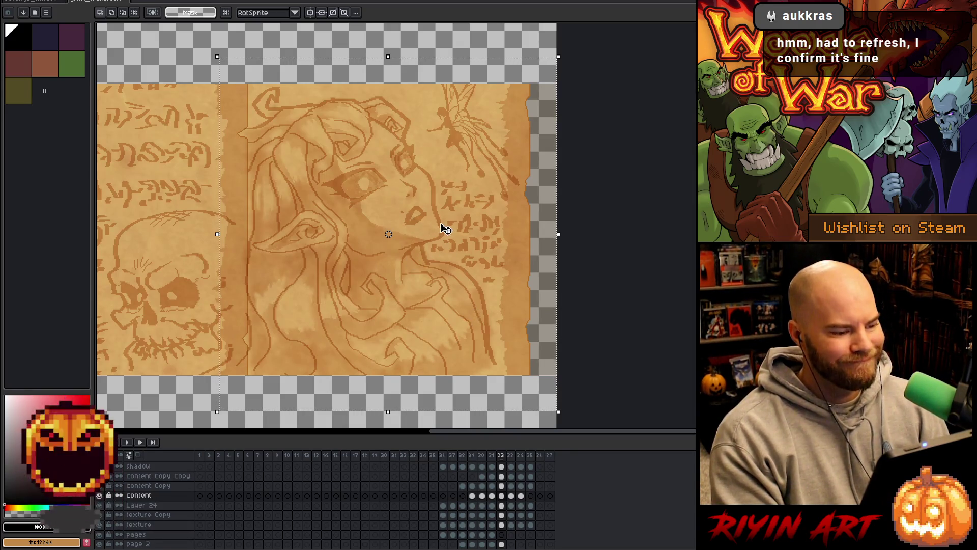
key(Return)
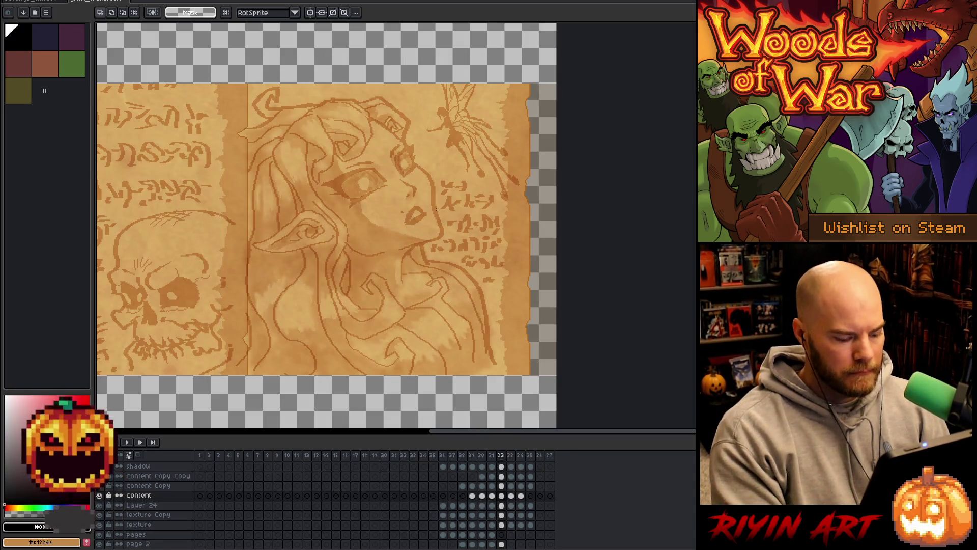
Solo the content Copy layer and copy its line art with a rectangle selection.
click(437, 210)
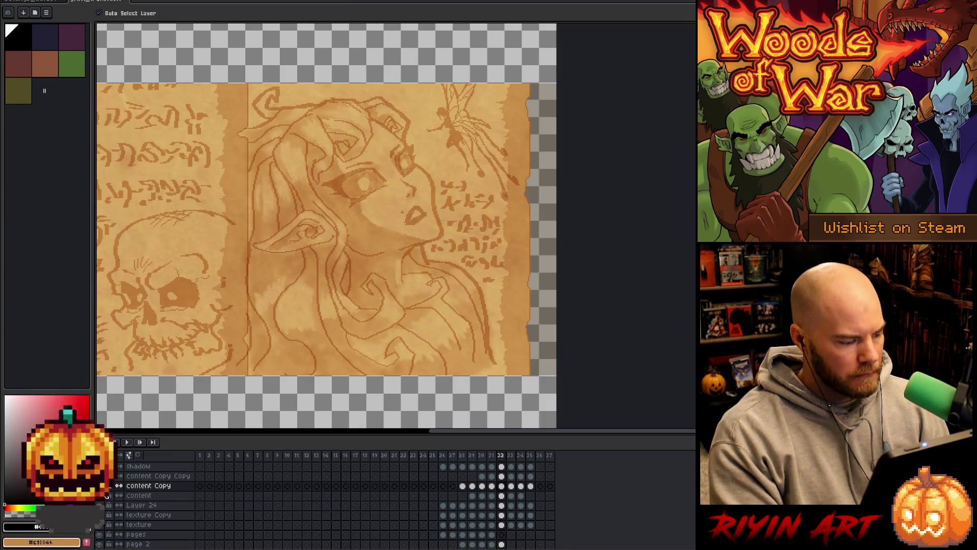
alt+click(106, 495)
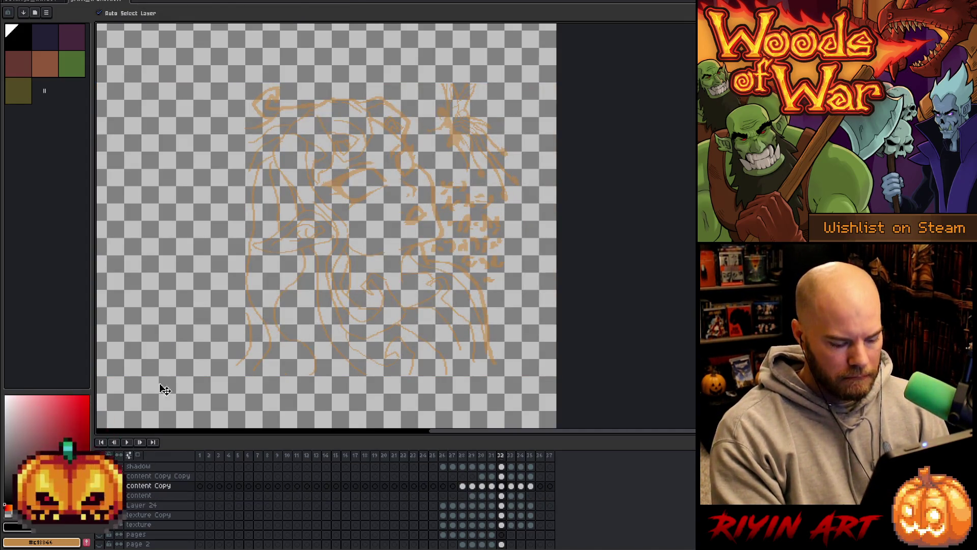
key(m)
drag(206, 56, 559, 434)
drag(380, 243, 380, 215)
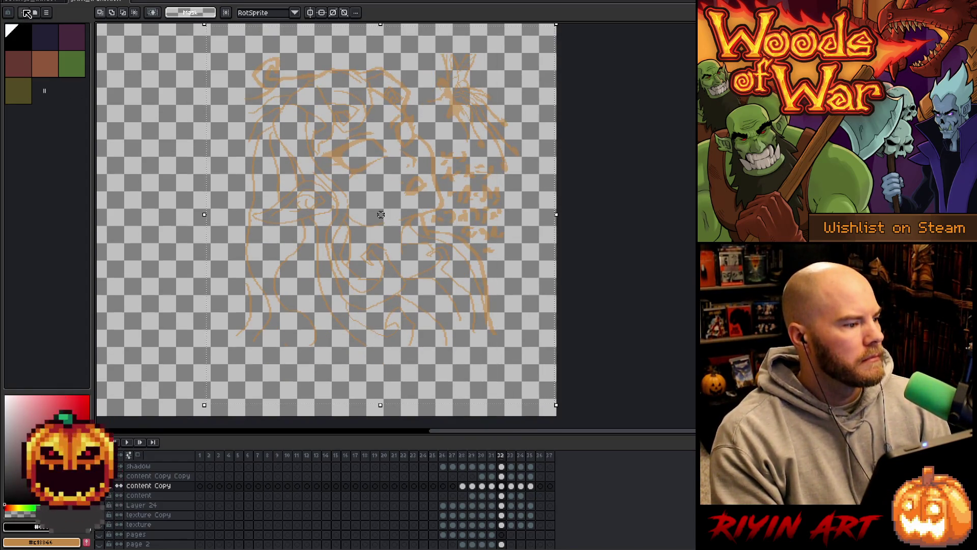
alt+click(102, 485)
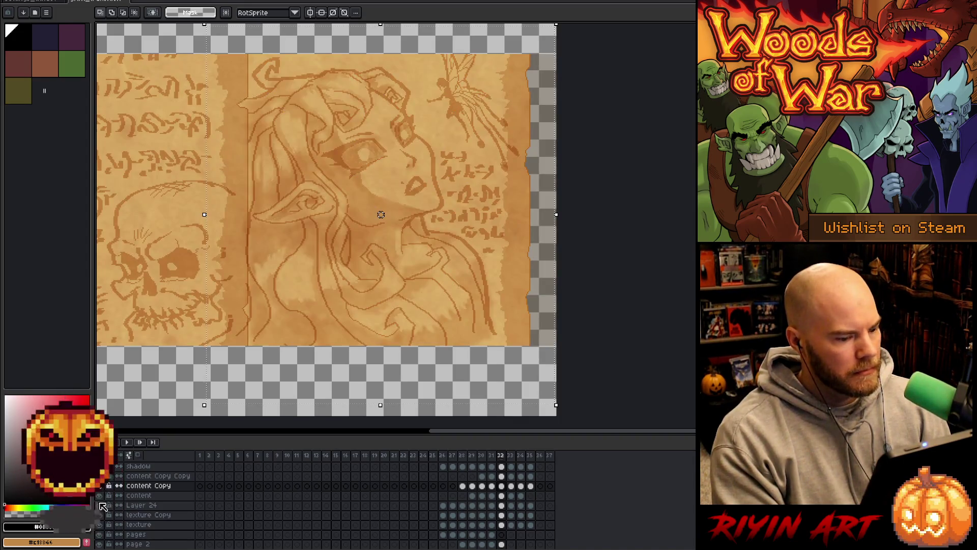
click(46, 4)
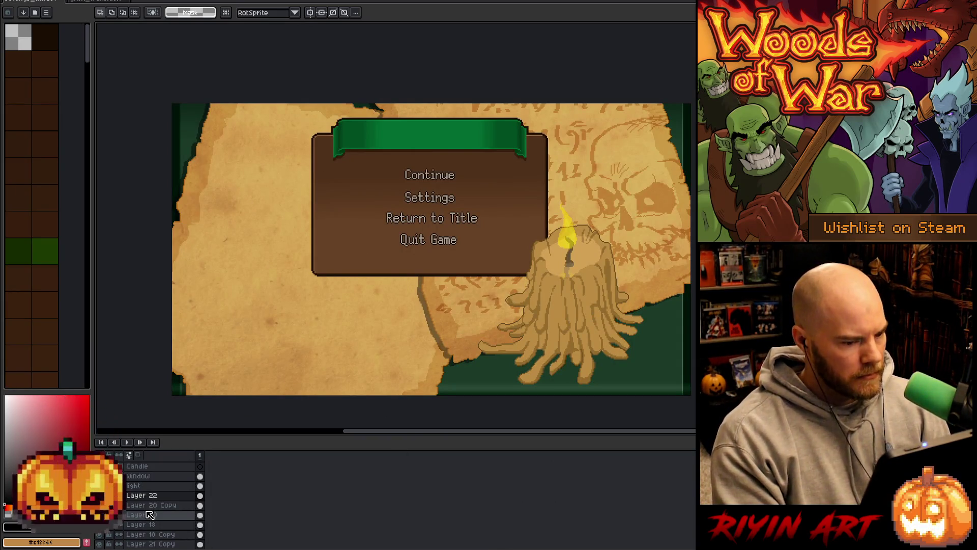
Compare the scene with Layer 20 Copy's candle glow toggled off and on.
scroll(153, 506, down, 1)
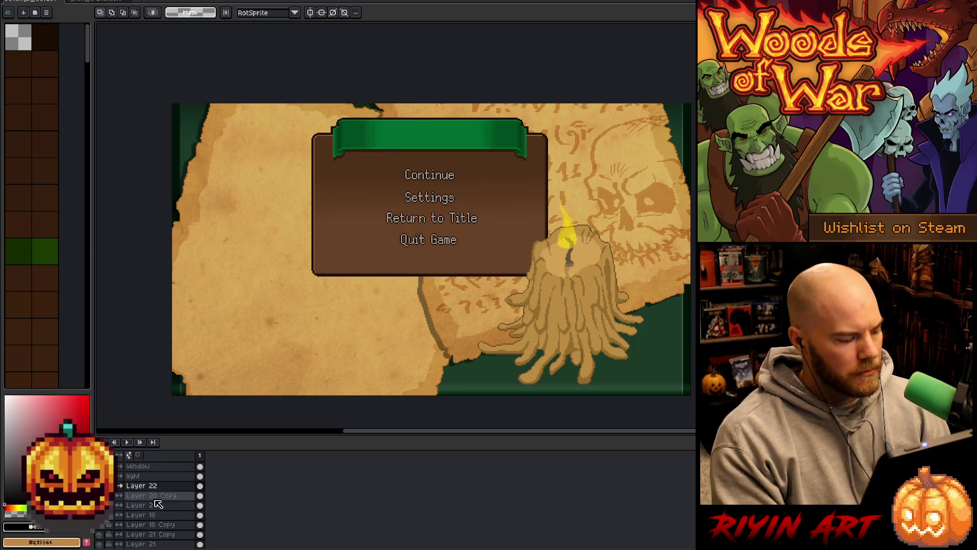
double_click(167, 487)
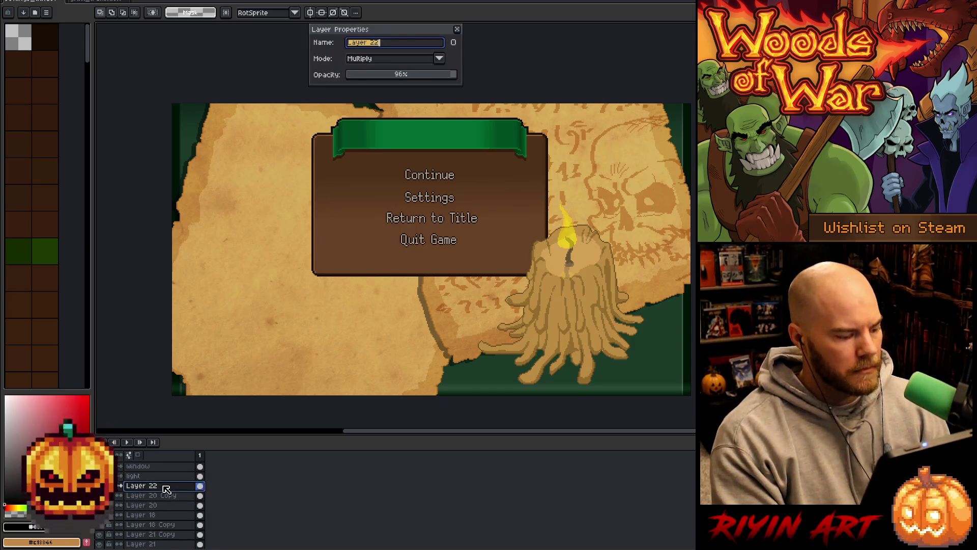
click(458, 30)
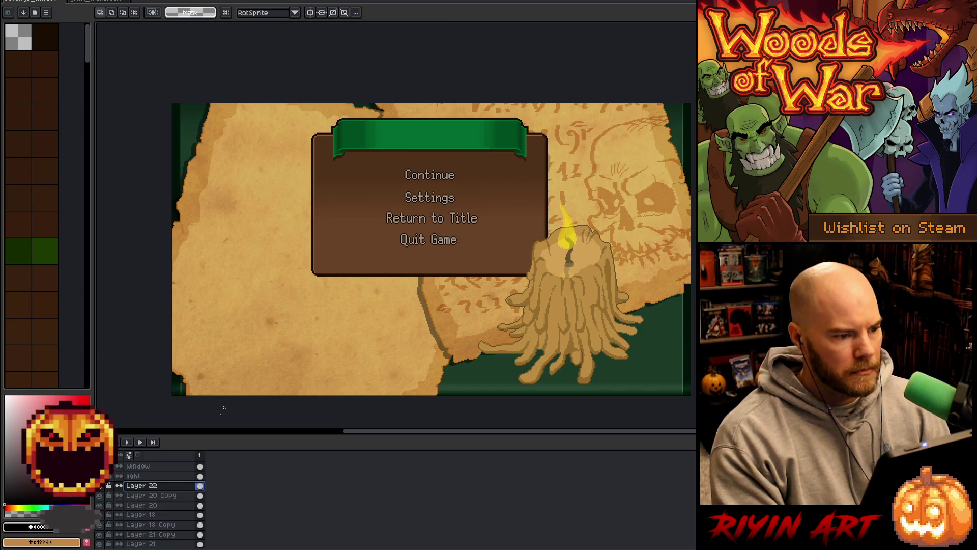
click(160, 516)
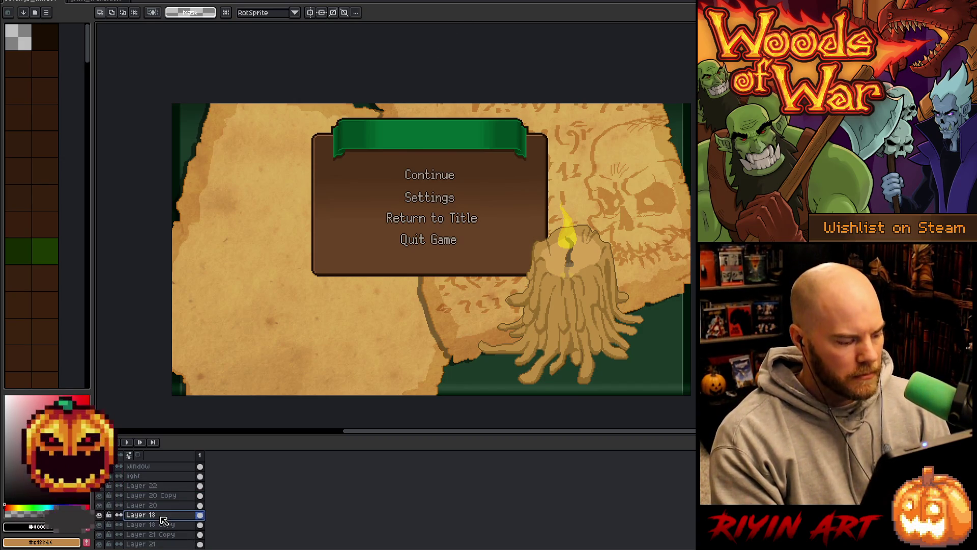
click(156, 504)
click(153, 495)
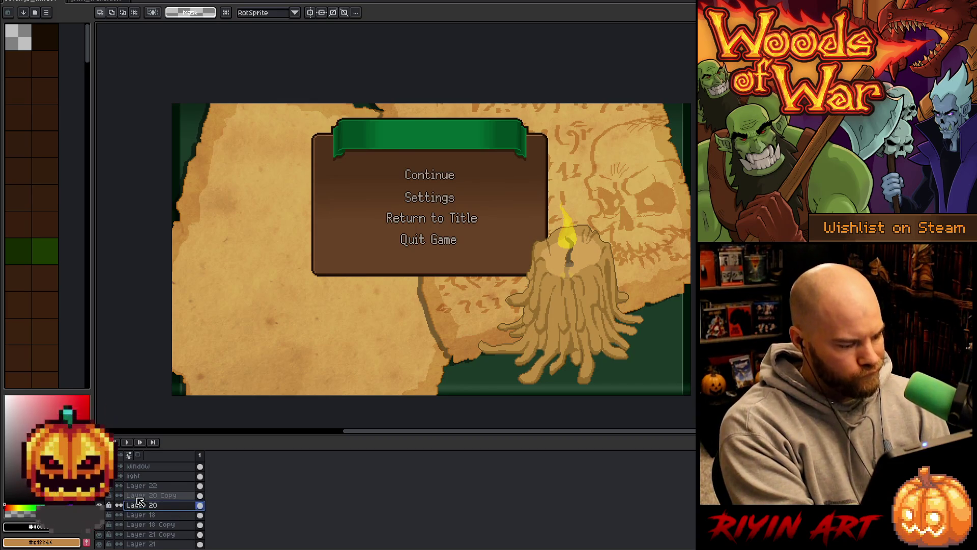
click(105, 496)
click(105, 495)
click(104, 495)
click(104, 496)
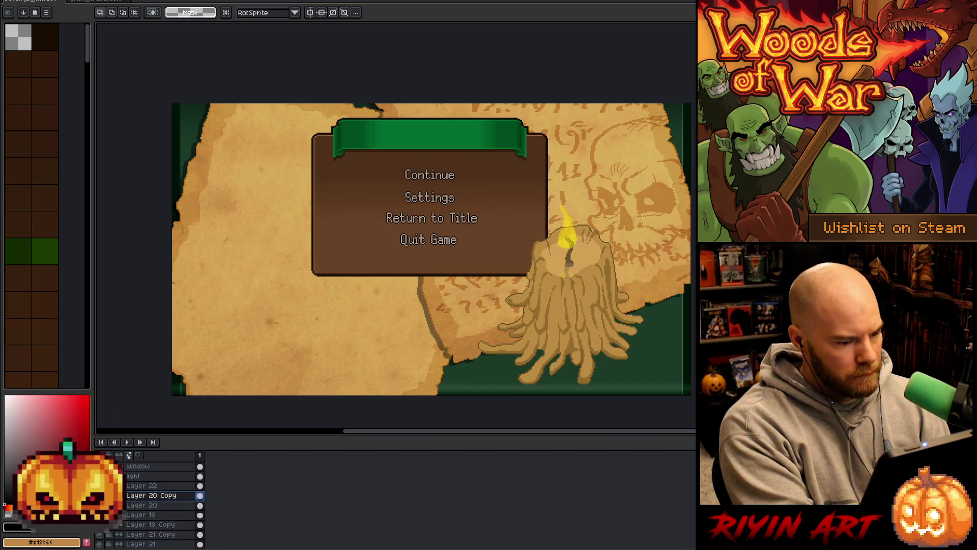
scroll(151, 527, down, 1)
Paste the sketch onto a new layer above Layer 21 Copy and drag it into place.
click(165, 515)
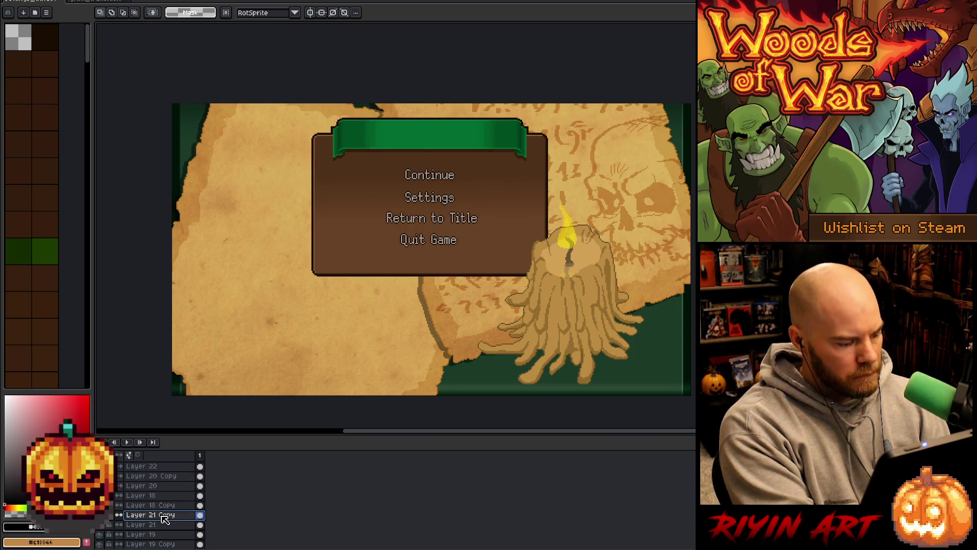
key(shift+n)
key(ctrl+v)
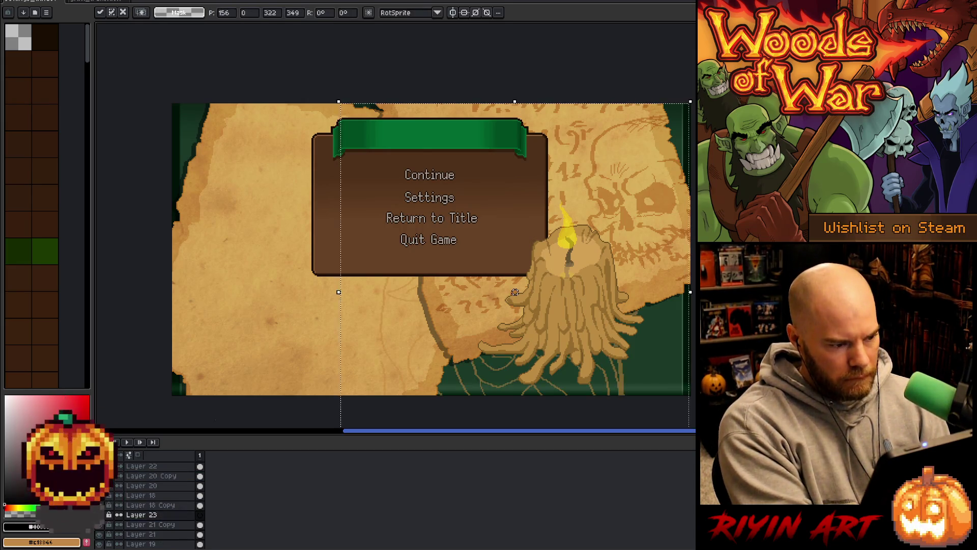
mouse_move(274, 342)
mouse_down()
mouse_move(277, 418)
mouse_move(304, 359)
mouse_move(305, 392)
mouse_move(284, 433)
mouse_move(261, 432)
mouse_move(266, 417)
mouse_up()
scroll(305, 351, down, 3)
scroll(366, 311, up, 1)
scroll(390, 334, up, 1)
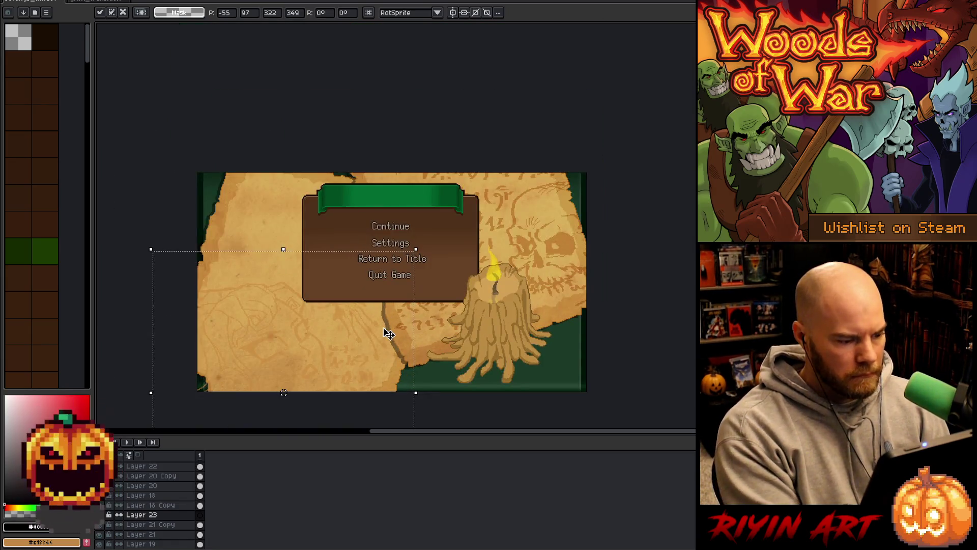
drag(370, 342, 373, 338)
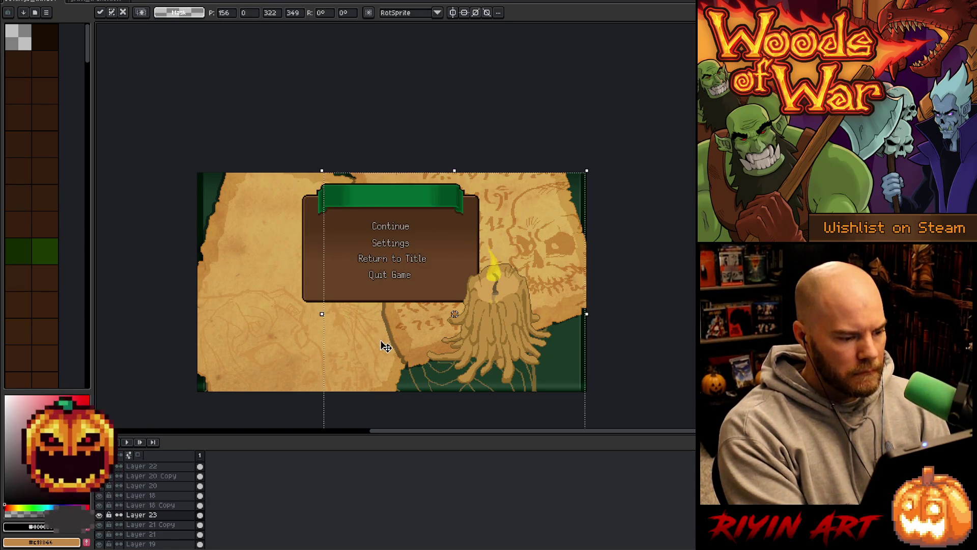
mouse_move(462, 353)
mouse_down()
mouse_move(361, 188)
mouse_move(286, 182)
mouse_move(273, 221)
mouse_move(148, 242)
mouse_move(218, 298)
mouse_move(209, 215)
mouse_move(246, 244)
mouse_move(197, 316)
mouse_move(193, 362)
mouse_move(547, 254)
mouse_move(614, 295)
mouse_move(610, 286)
mouse_up()
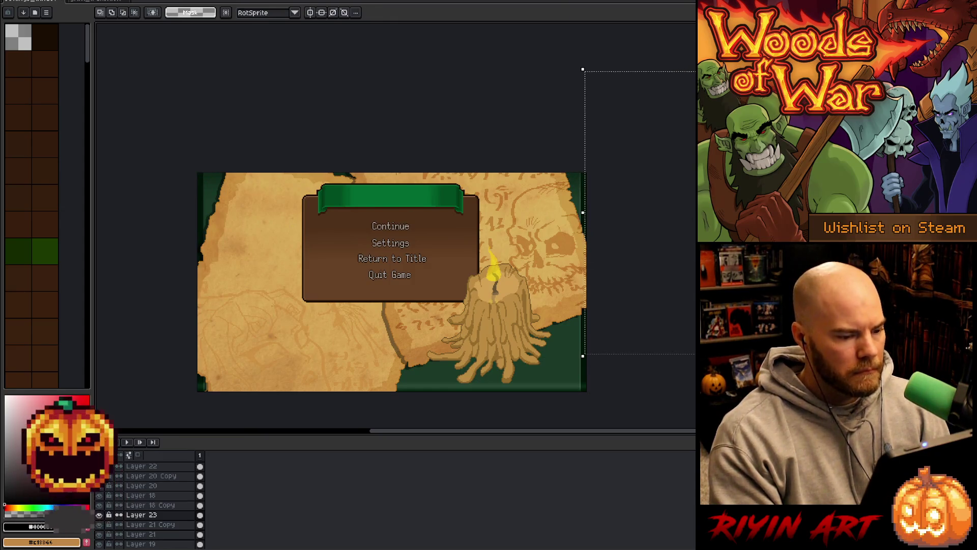
click(157, 467)
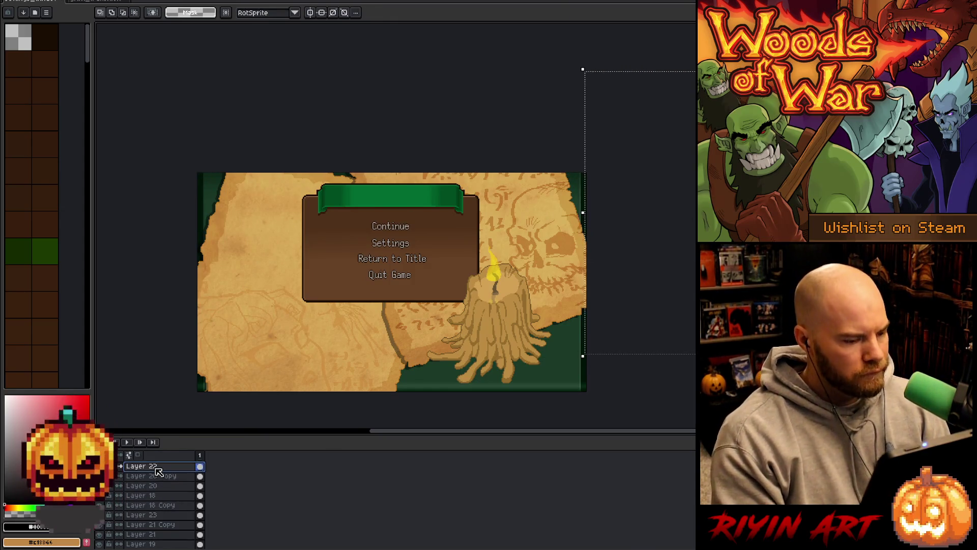
click(539, 117)
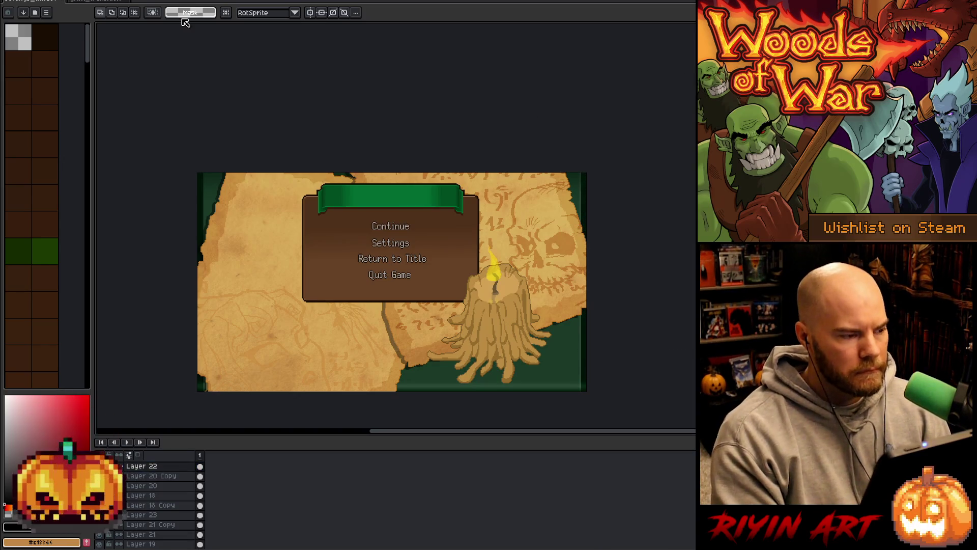
click(115, 3)
key(Return)
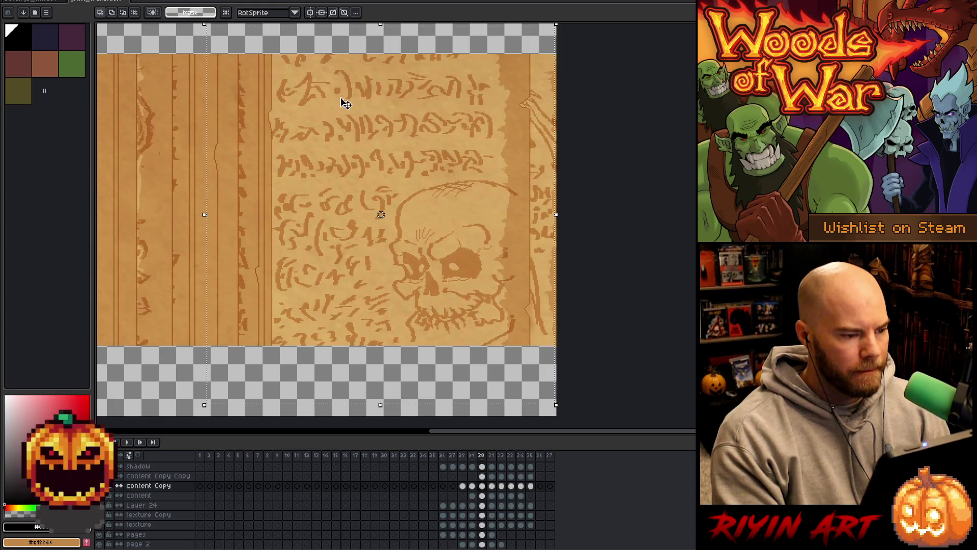
click(138, 495)
key(ctrl+d)
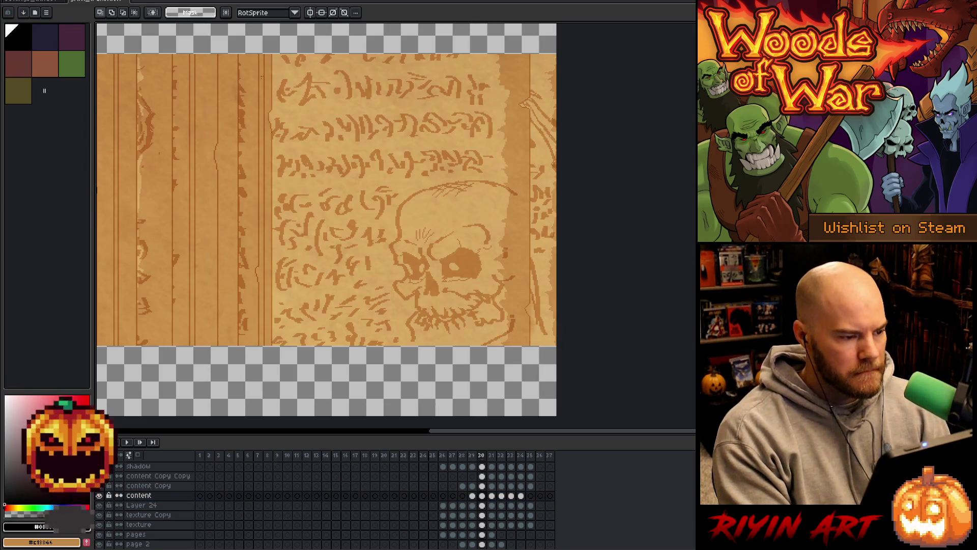
mouse_move(285, 43)
mouse_down()
mouse_move(465, 209)
mouse_move(499, 178)
mouse_up()
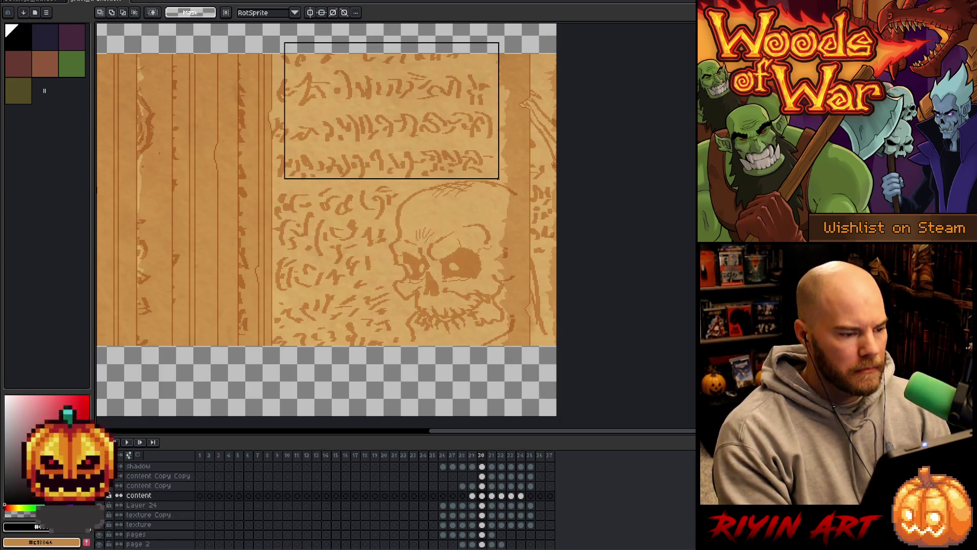
mouse_move(365, 54)
mouse_down()
mouse_move(299, 113)
mouse_move(234, 219)
mouse_up()
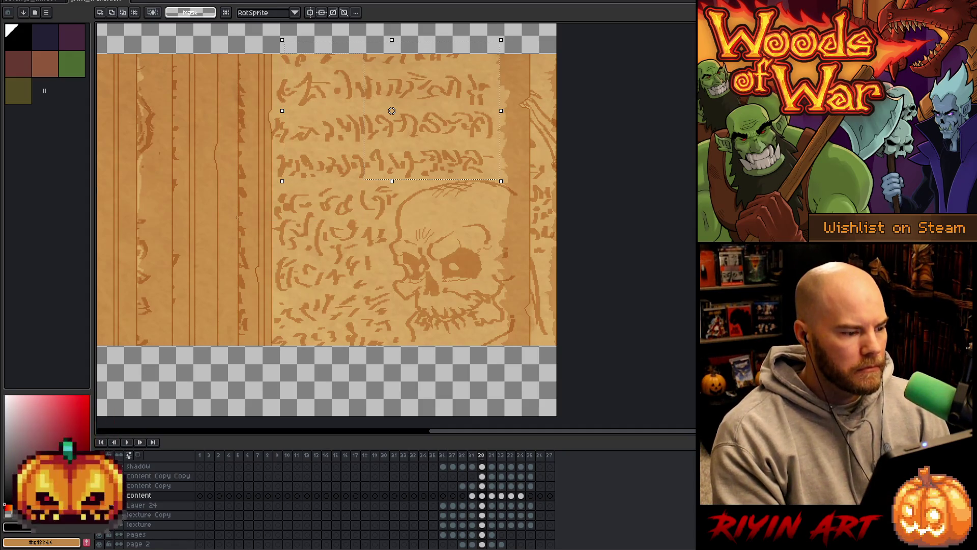
mouse_move(226, 43)
mouse_down()
mouse_move(299, 120)
mouse_move(404, 174)
mouse_move(405, 187)
mouse_move(502, 182)
mouse_up()
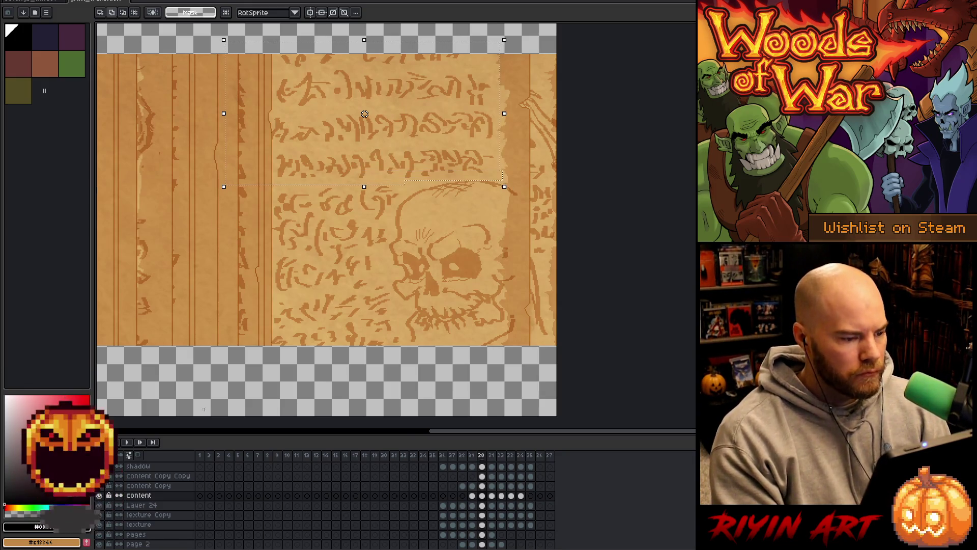
alt+click(101, 495)
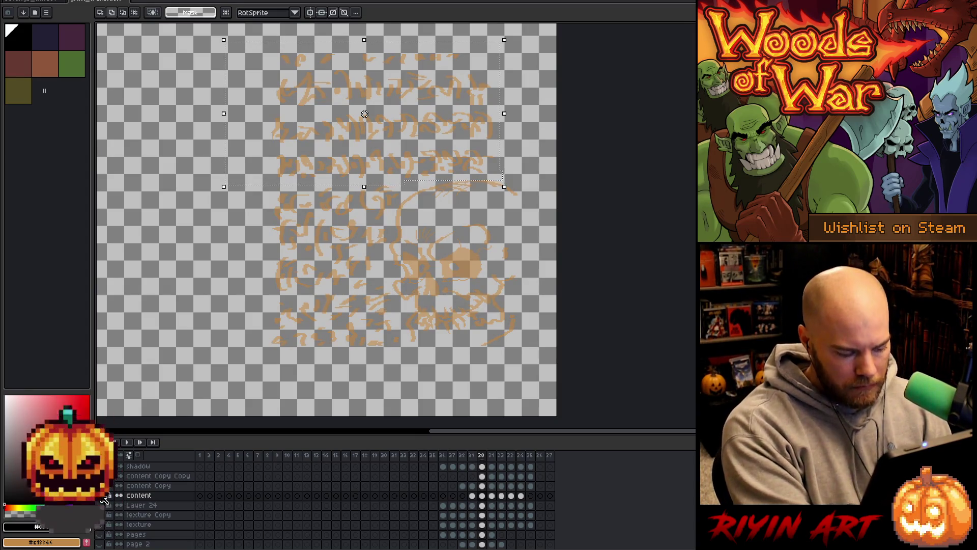
click(26, 2)
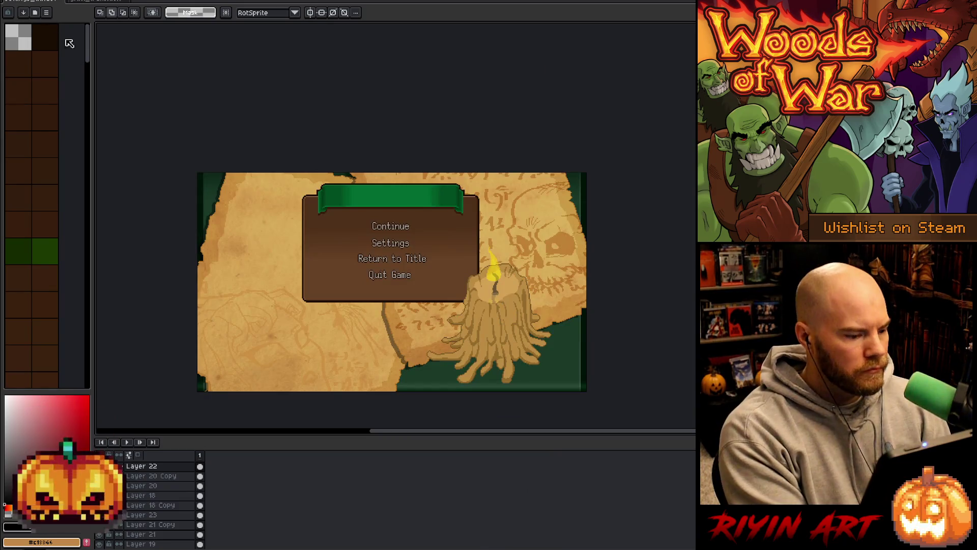
Hide and re-show Layer 21 Copy's line art to compare.
scroll(162, 476, up, 1)
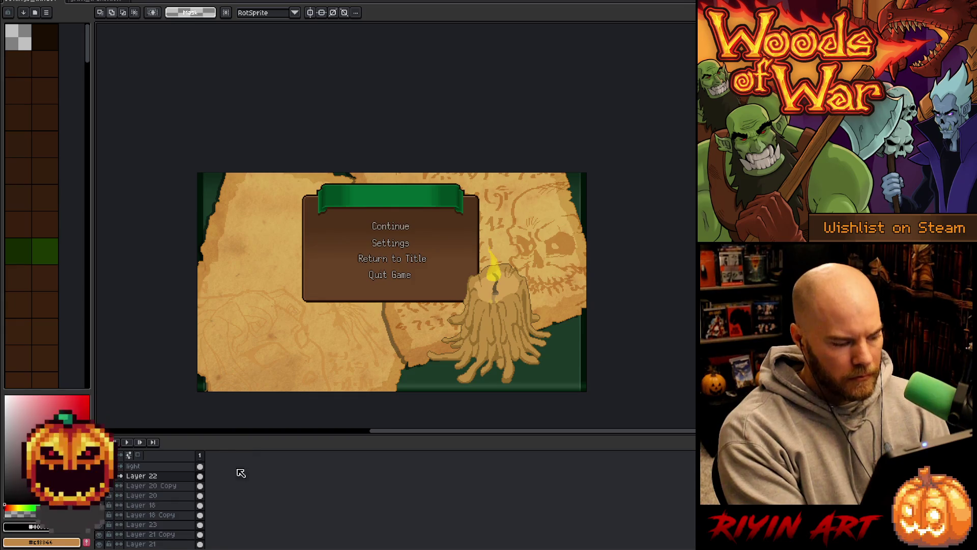
scroll(214, 483, down, 1)
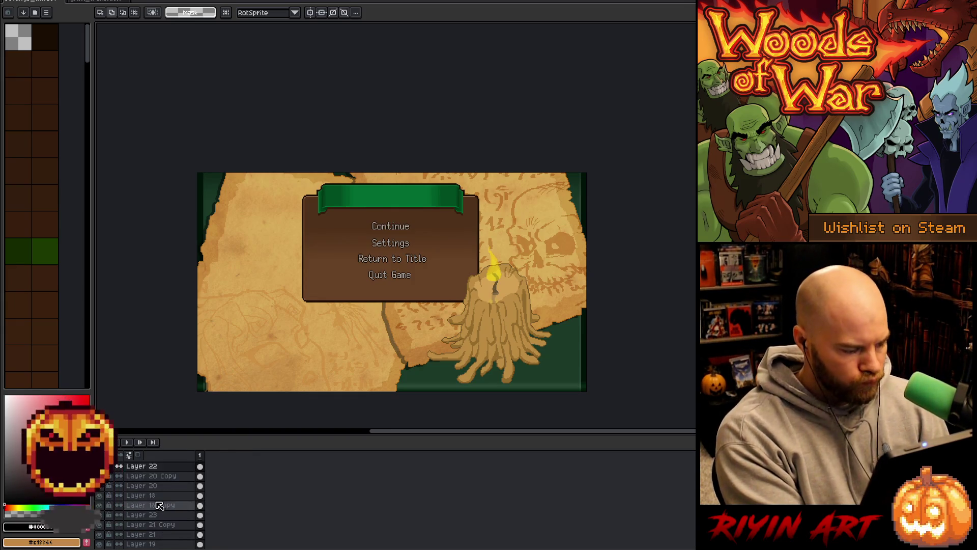
scroll(159, 505, down, 1)
click(163, 514)
click(100, 515)
click(100, 515)
Move Layer 23's markings up and left, then rotate them about 14°.
click(107, 506)
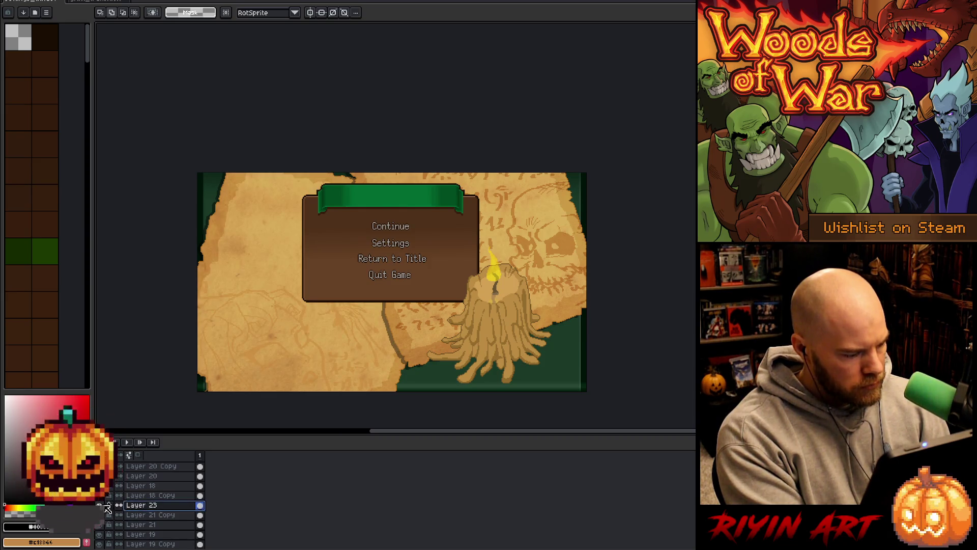
key(ctrl+t)
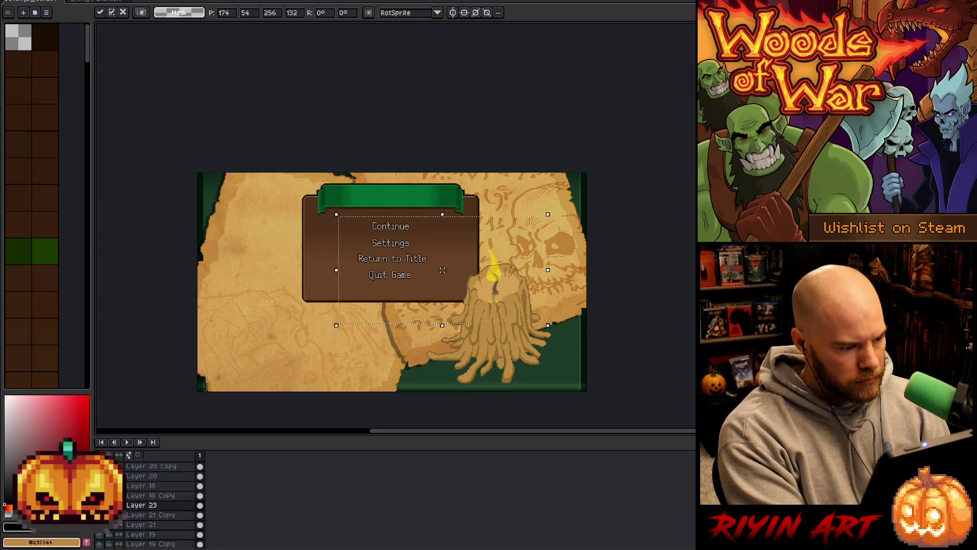
mouse_move(281, 267)
mouse_down()
mouse_move(269, 265)
mouse_move(283, 270)
mouse_move(297, 257)
mouse_move(307, 271)
mouse_move(251, 268)
mouse_move(320, 271)
mouse_move(185, 165)
mouse_up()
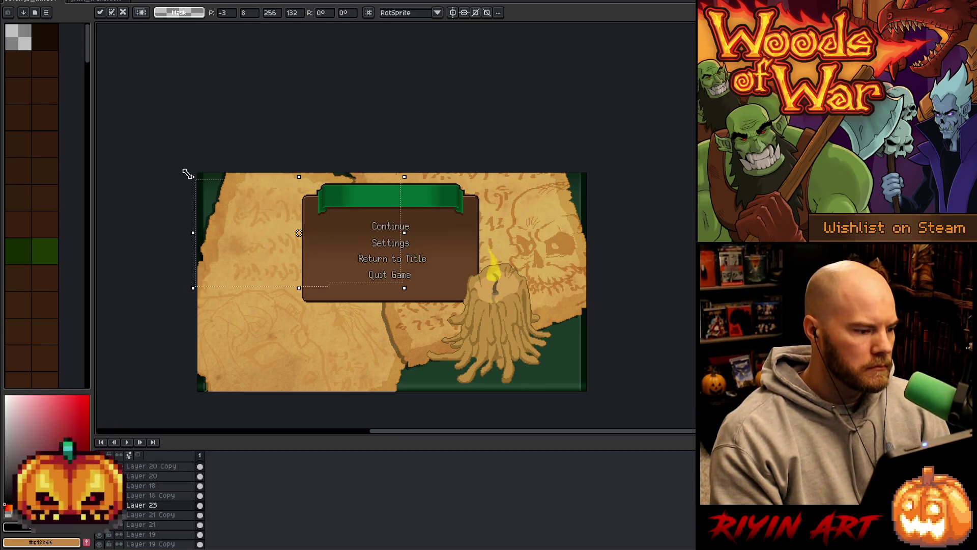
key(Return)
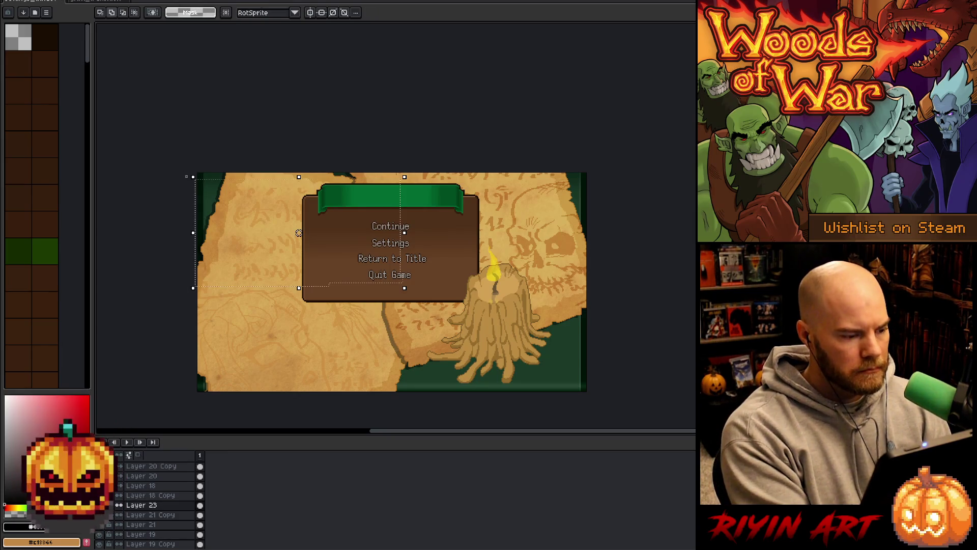
mouse_move(183, 170)
mouse_down()
mouse_move(208, 141)
mouse_move(200, 119)
mouse_move(219, 136)
mouse_move(205, 152)
mouse_up()
Apply Layer 23's adjusted tilt, then set it to Multiply at 95% opacity.
drag(294, 223, 289, 228)
key(Return)
double_click(145, 505)
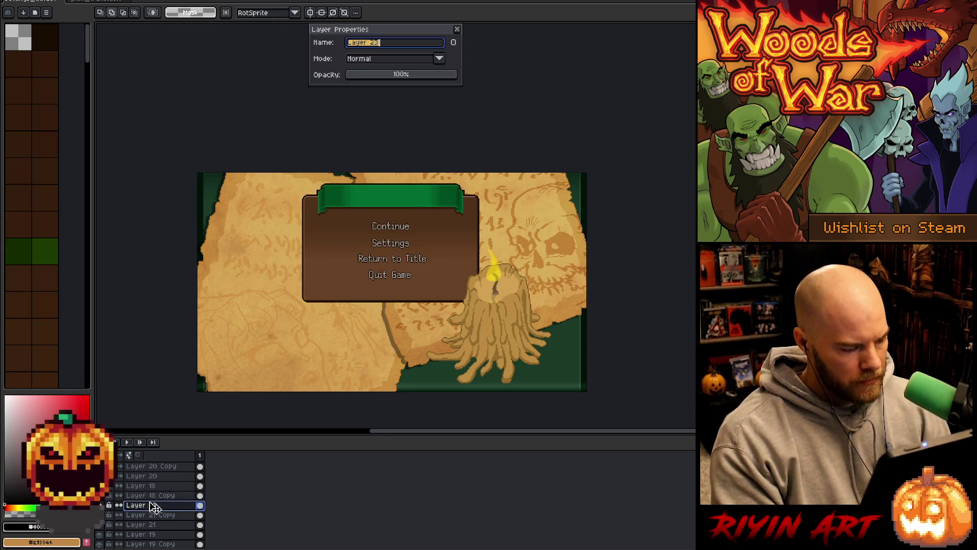
click(359, 59)
click(366, 90)
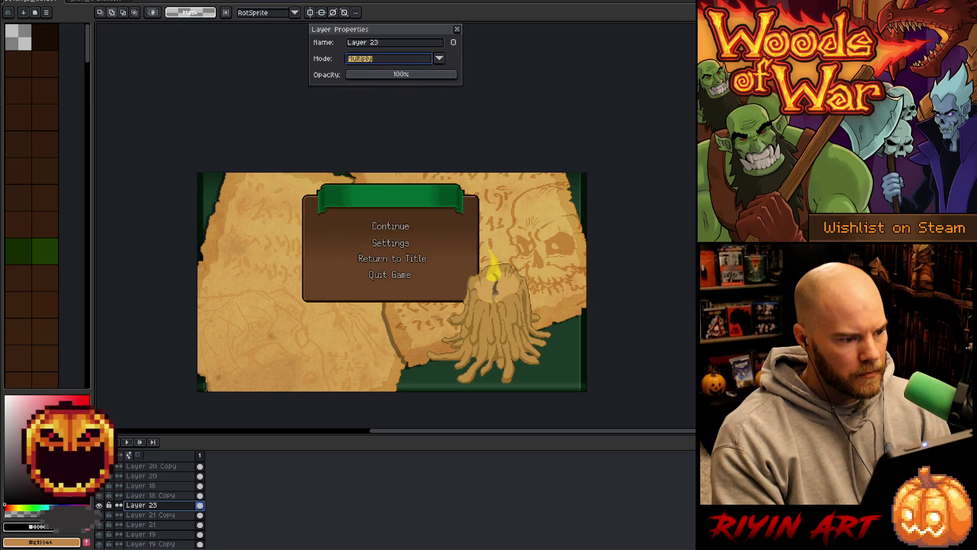
drag(437, 76, 452, 76)
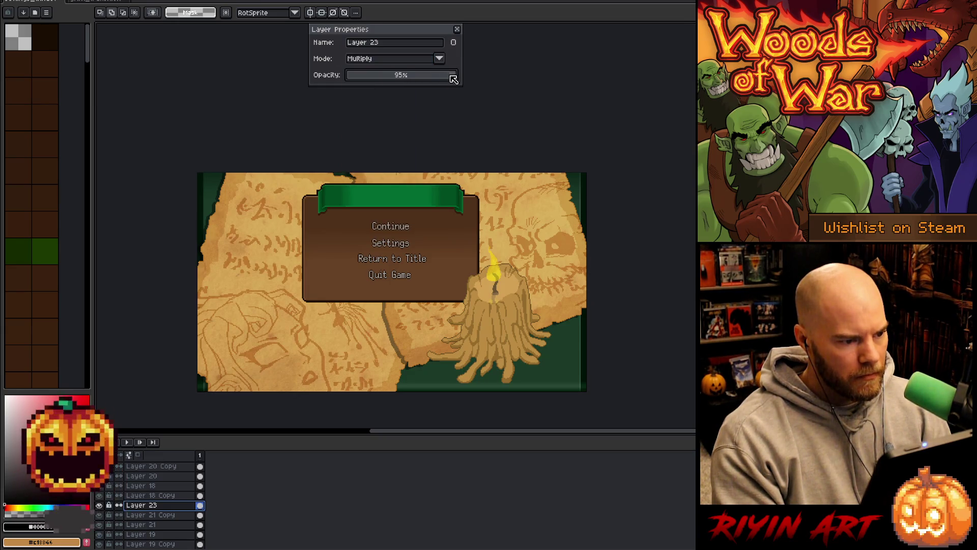
click(455, 28)
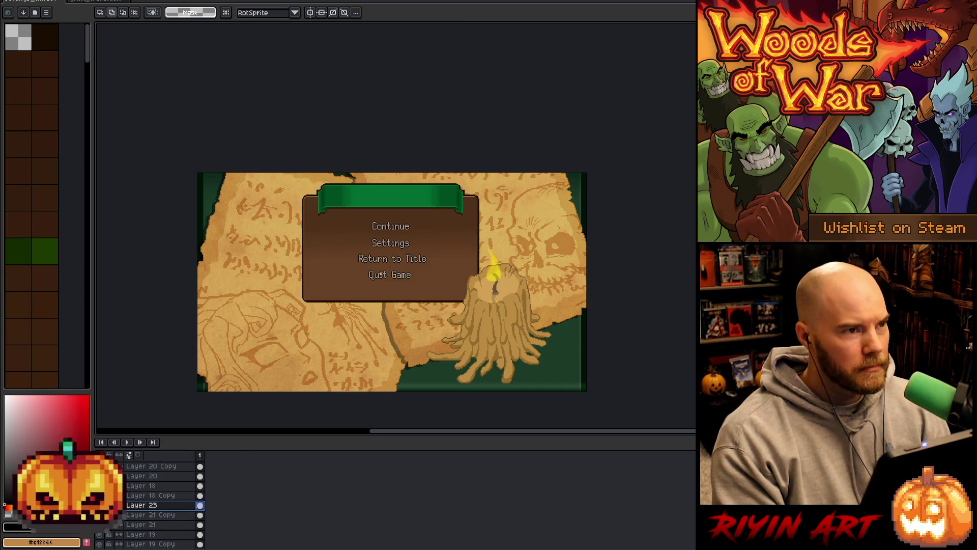
scroll(453, 247, up, 1)
drag(436, 280, 451, 212)
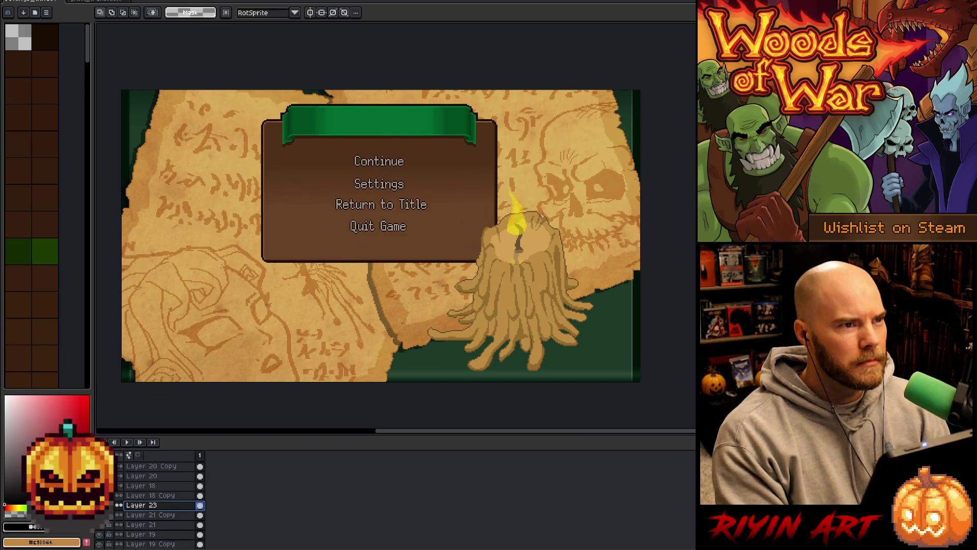
Add a new layer above the light layer and sample the parchment's dark brown.
scroll(142, 514, up, 4)
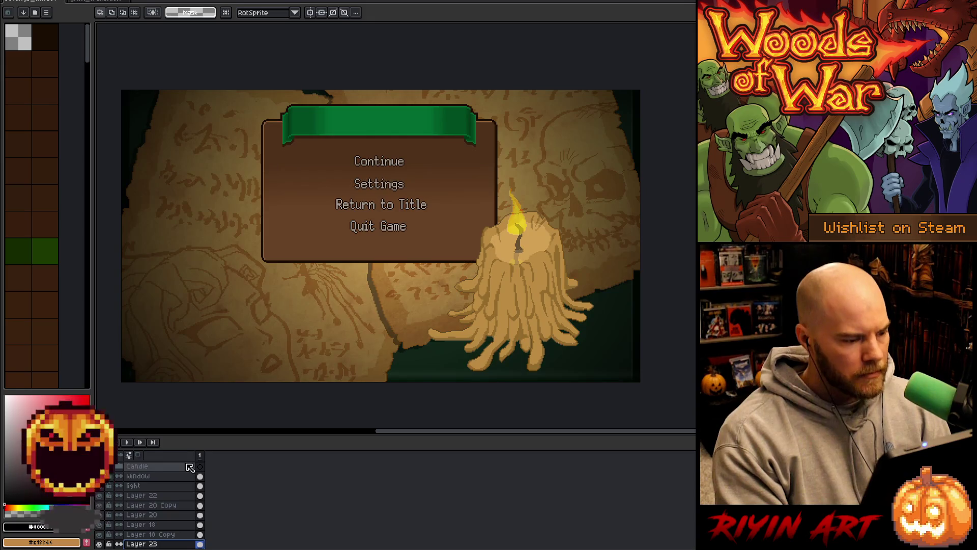
drag(457, 199, 482, 247)
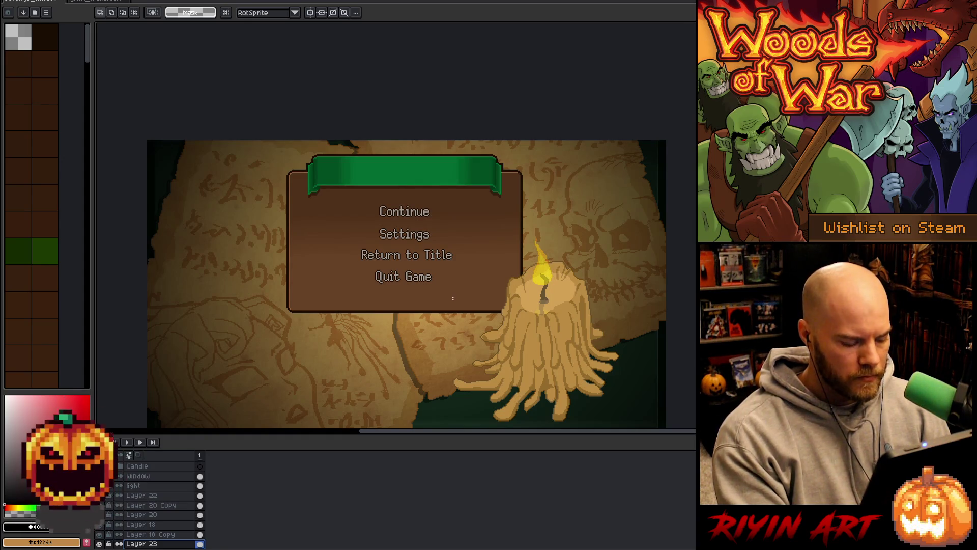
ctrl+click(476, 303)
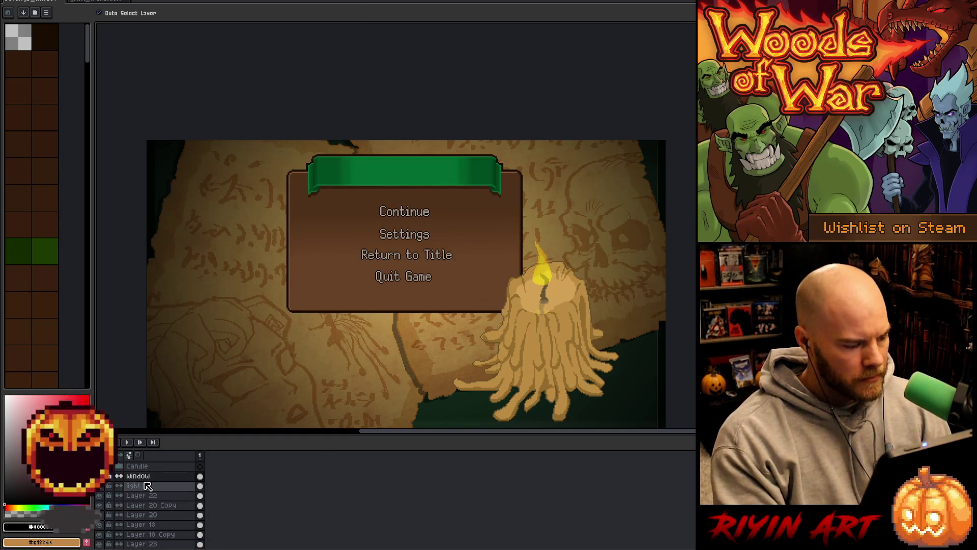
click(167, 487)
ctrl+click(173, 491)
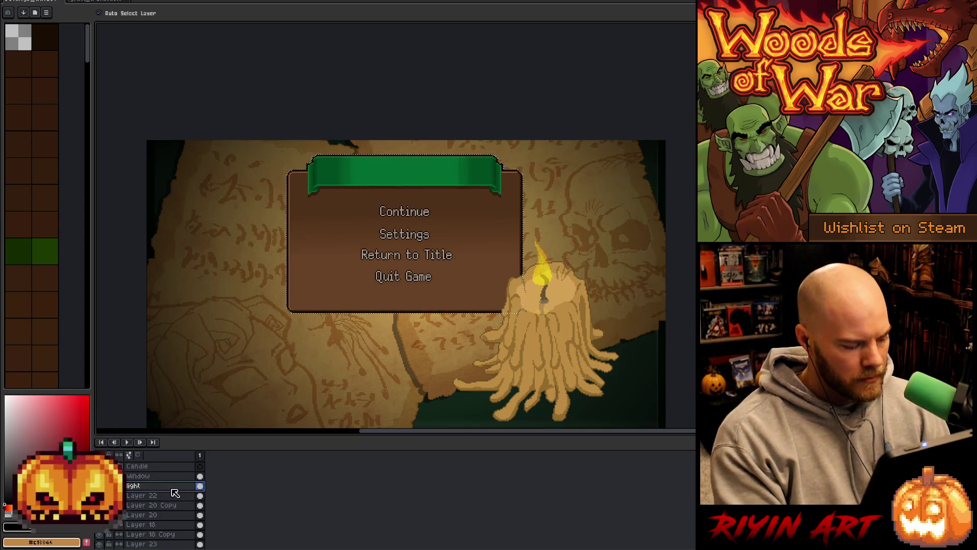
key(shift+n)
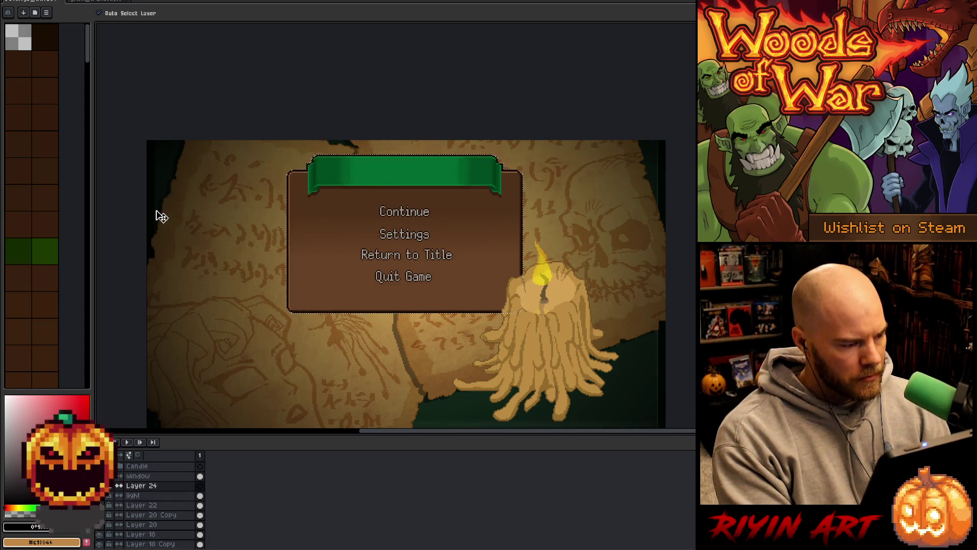
key(i)
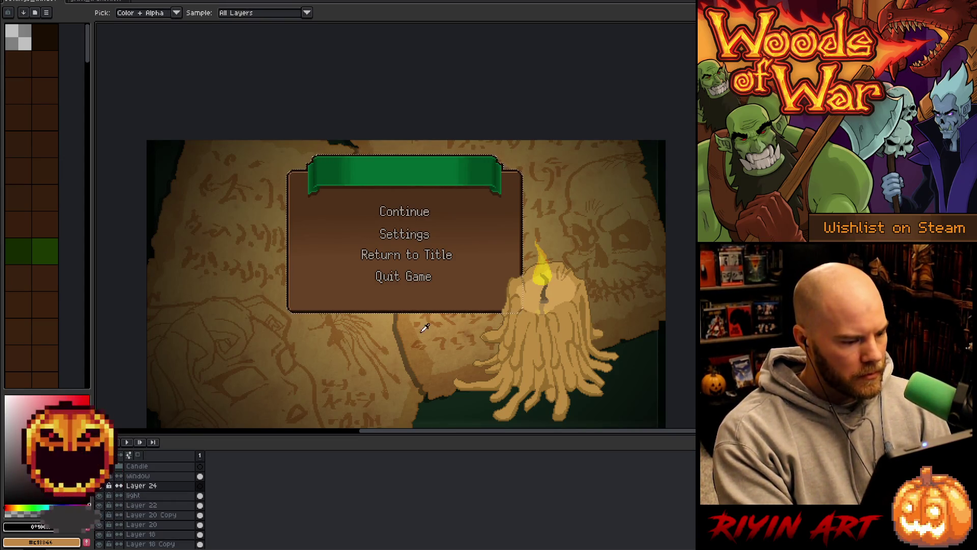
click(407, 343)
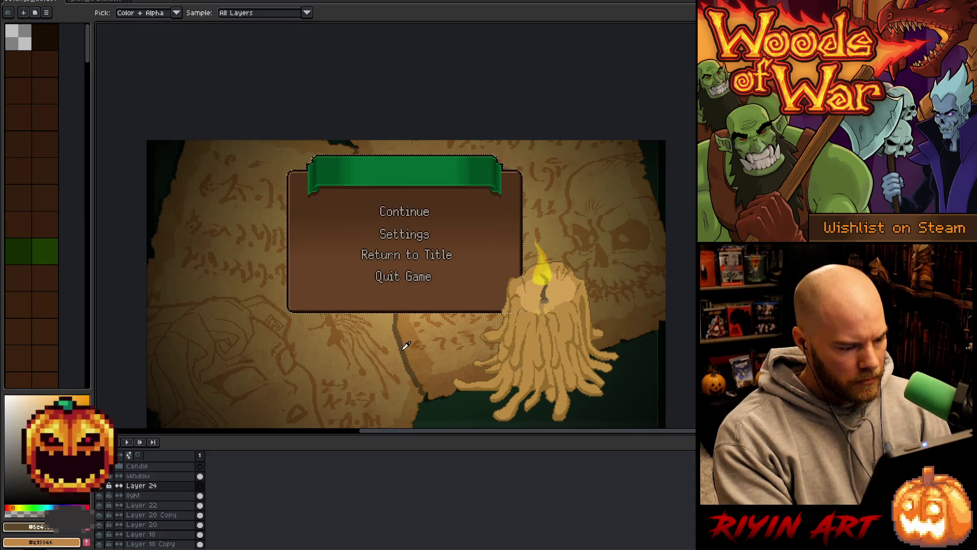
Select Layer 24 and nudge its menu panel down about 2 px.
click(200, 486)
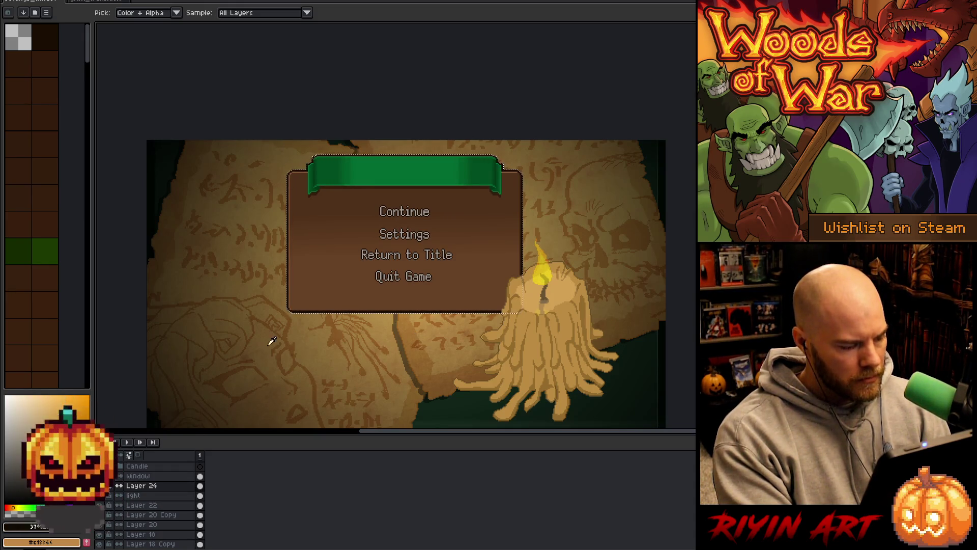
key(t)
key(alt+Down)
key(alt+Down)
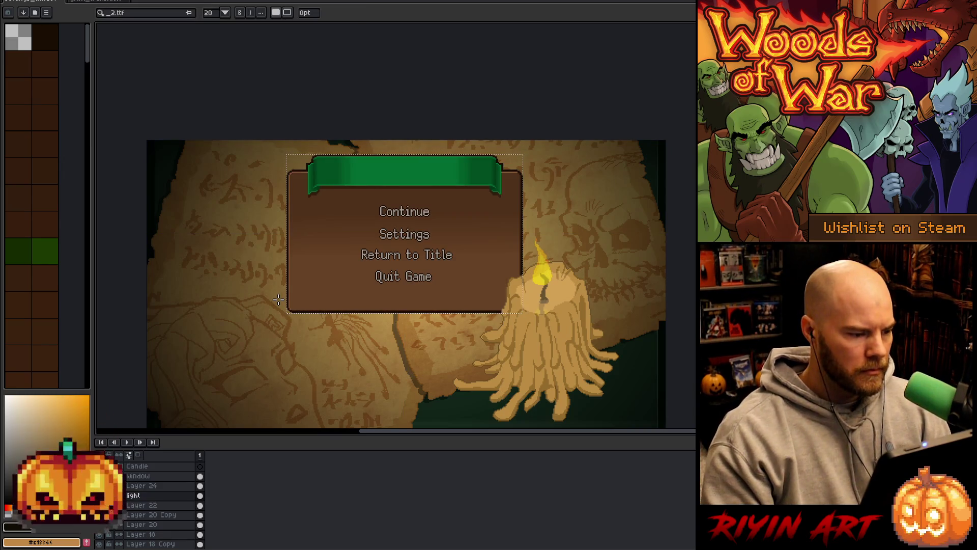
key(alt+Up)
key(alt+Down)
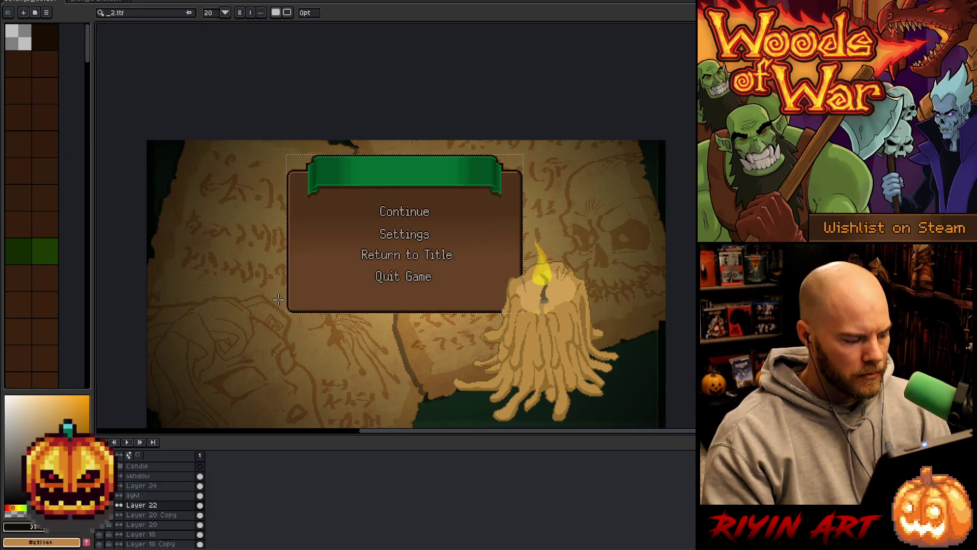
key(m)
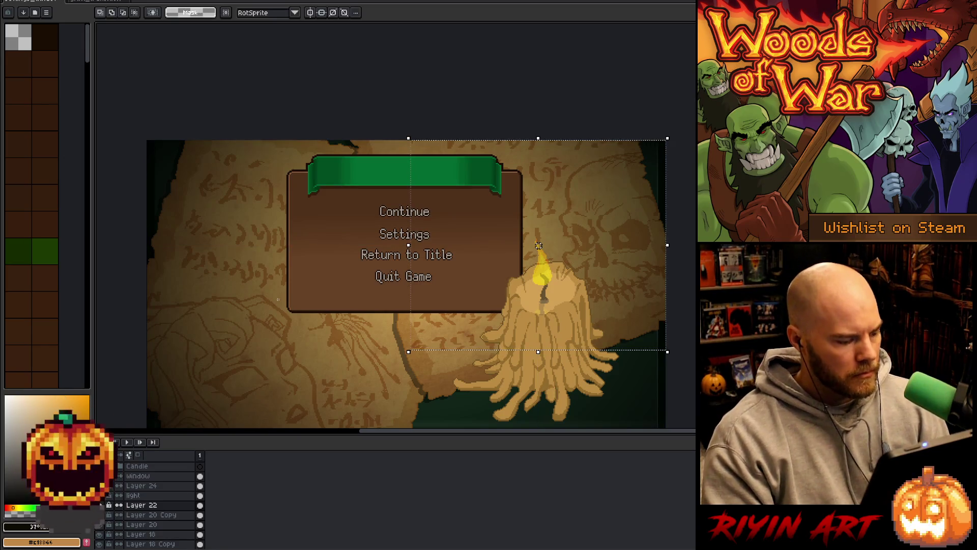
click(151, 487)
key(ctrl+t)
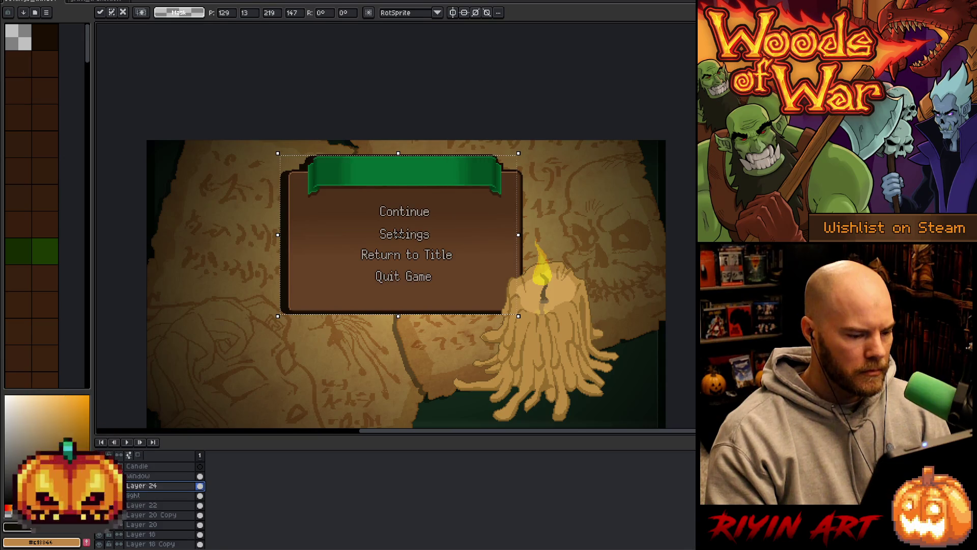
drag(398, 233, 400, 233)
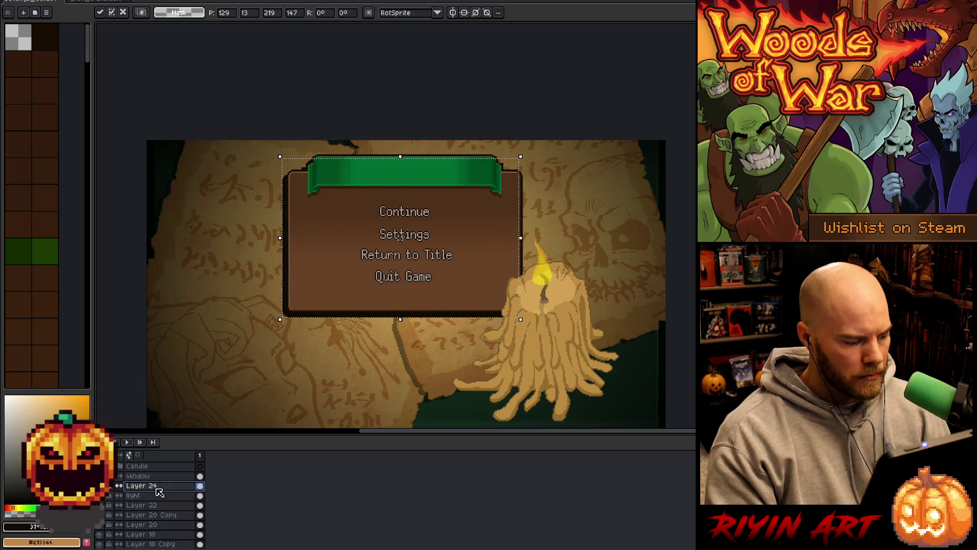
Set Layer 24 to 55% opacity, shift it down 2 px more, and close grim_transition_v8.aseprite.
double_click(153, 490)
click(403, 77)
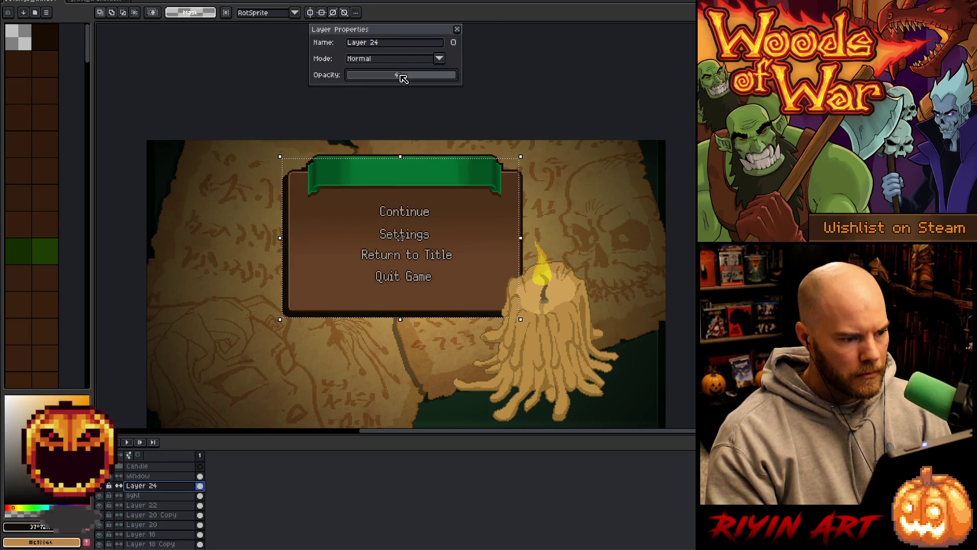
click(403, 76)
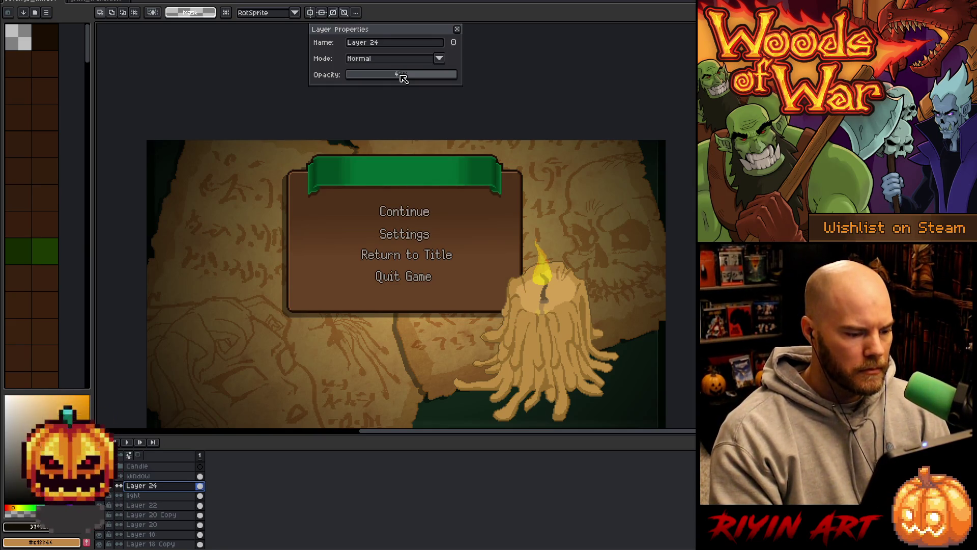
click(392, 76)
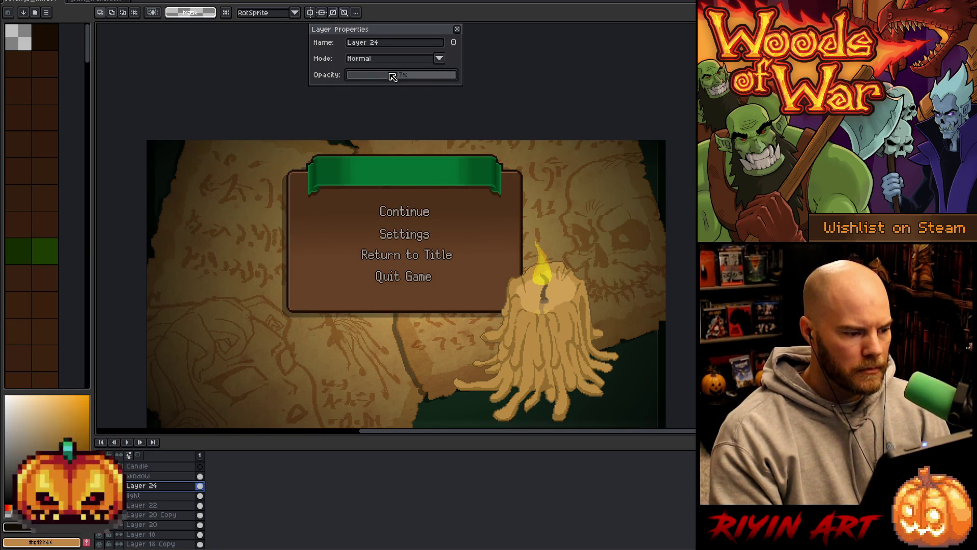
drag(392, 77, 411, 79)
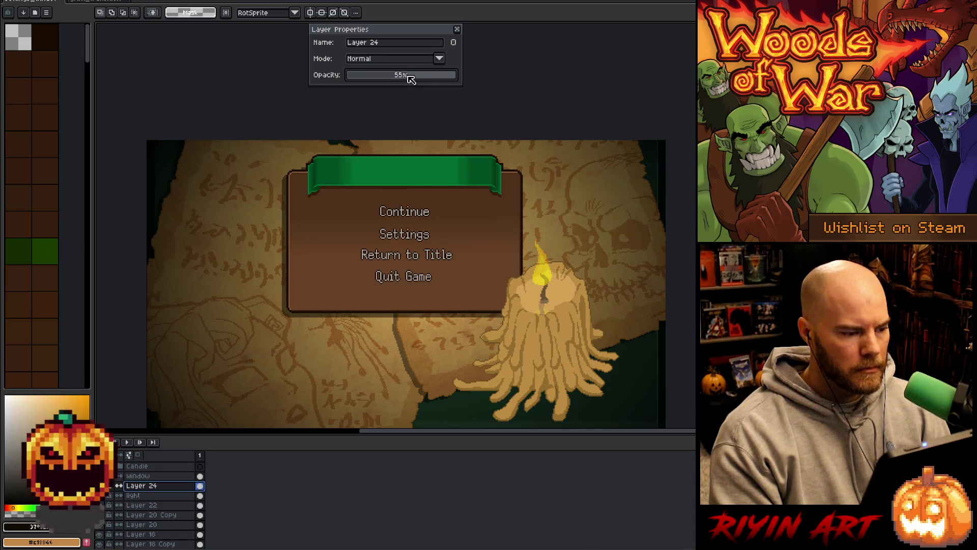
key(ctrl+t)
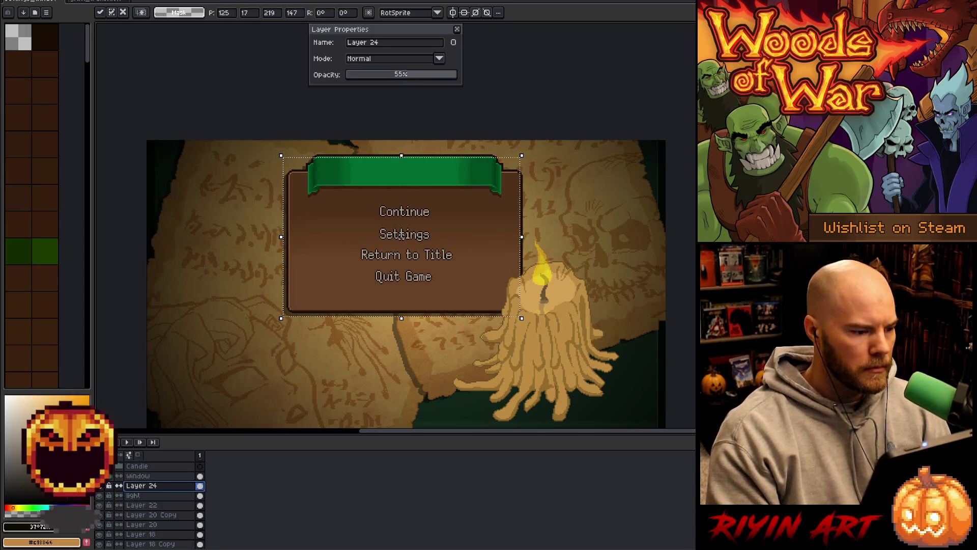
drag(401, 236, 402, 236)
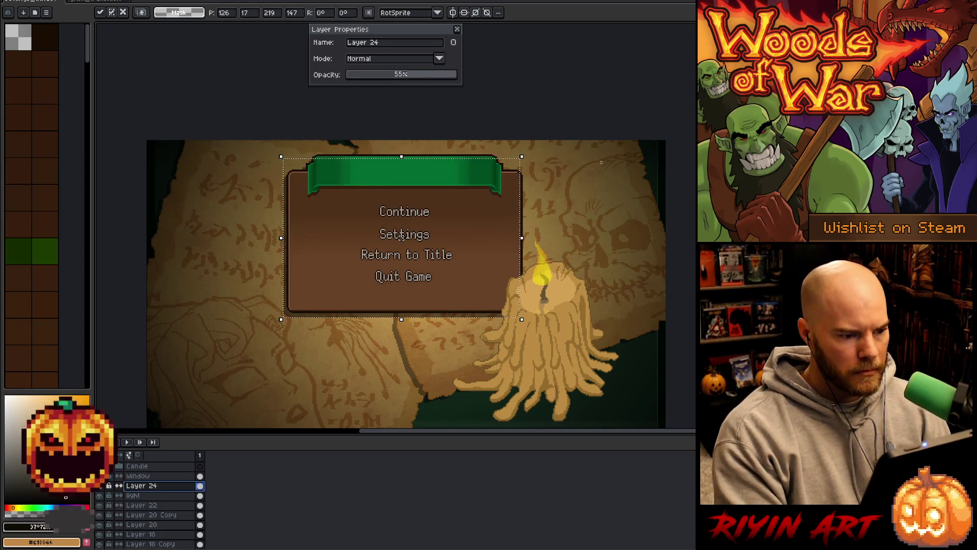
key(Return)
drag(232, 139, 570, 173)
click(401, 155)
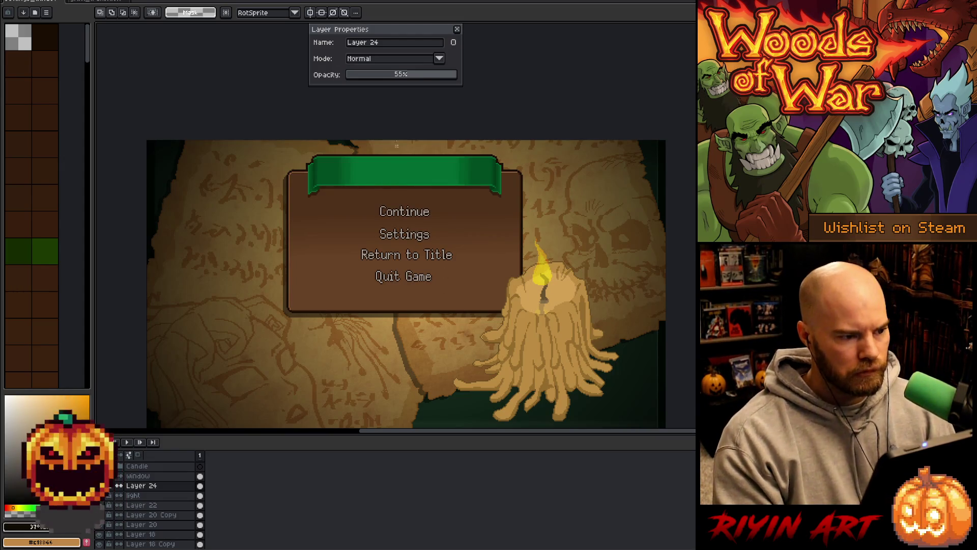
click(457, 29)
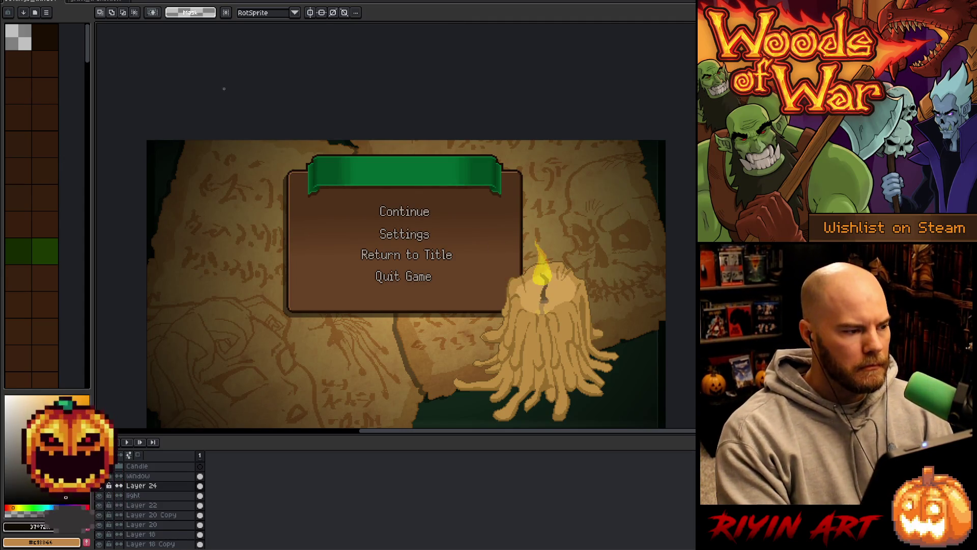
click(127, 3)
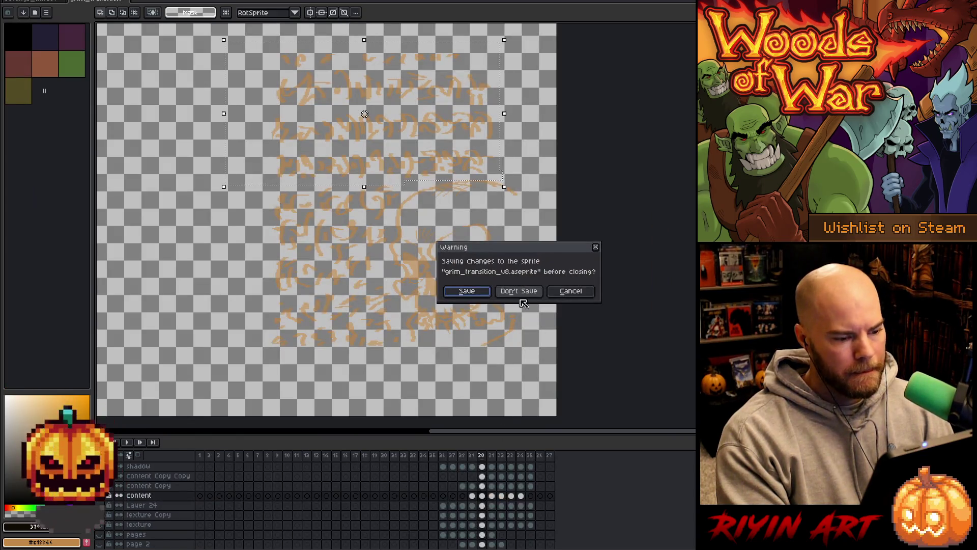
Discard grim_transition_v8's changes, recentre the artwork, and add Layer 25 above Layer 13.
click(518, 290)
scroll(443, 279, down, 3)
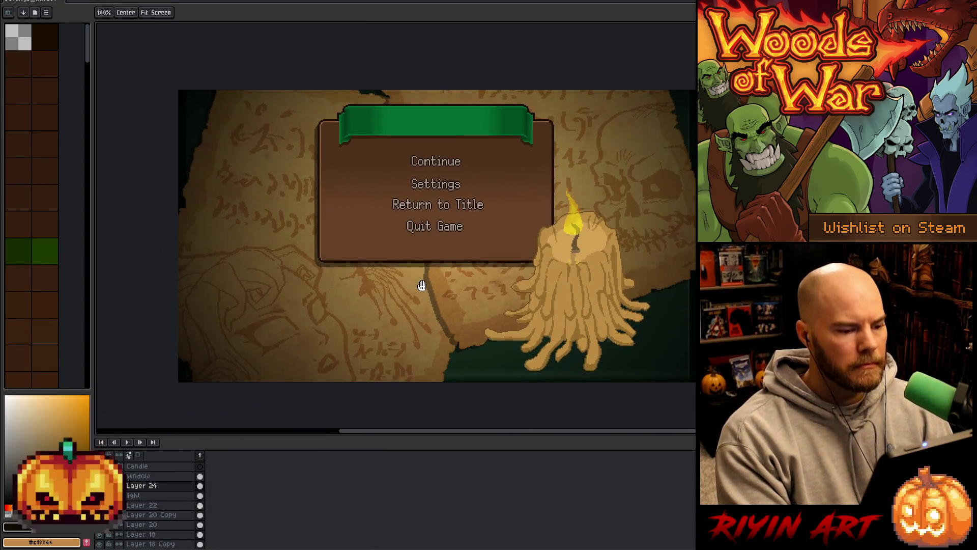
key(m)
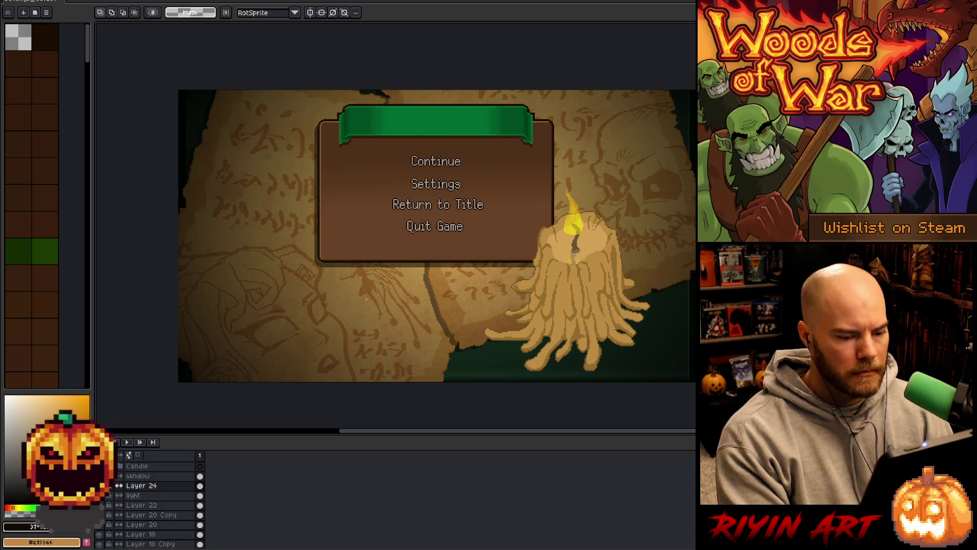
drag(436, 323, 393, 307)
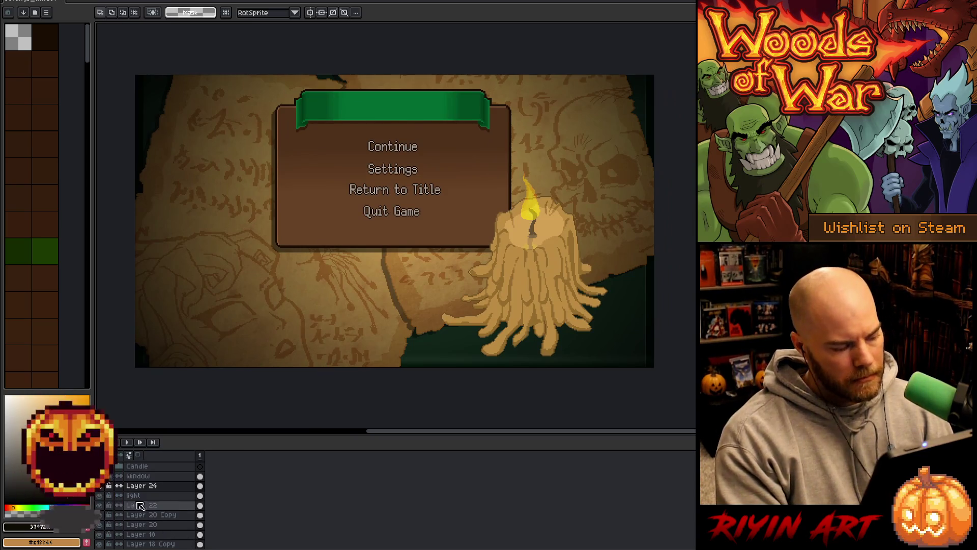
scroll(140, 507, down, 2)
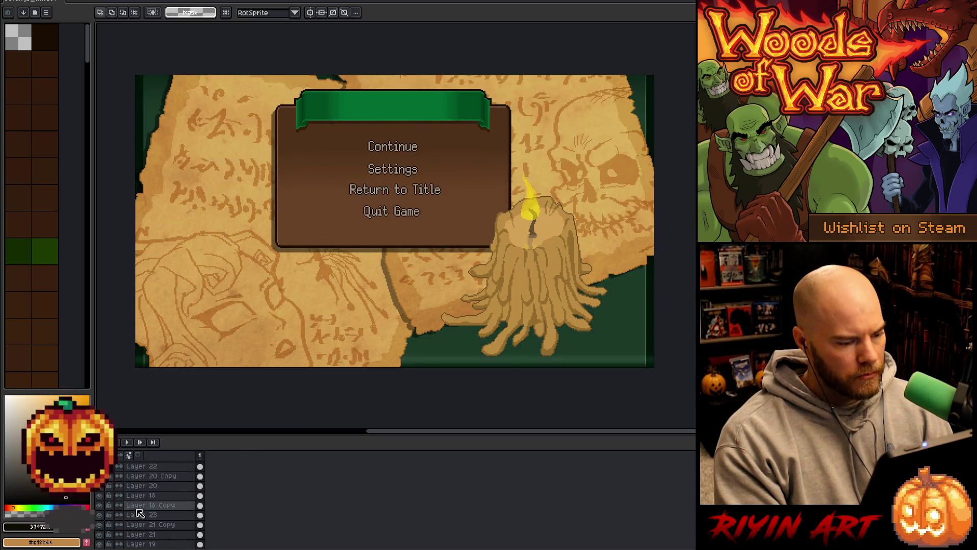
scroll(153, 516, down, 3)
click(158, 515)
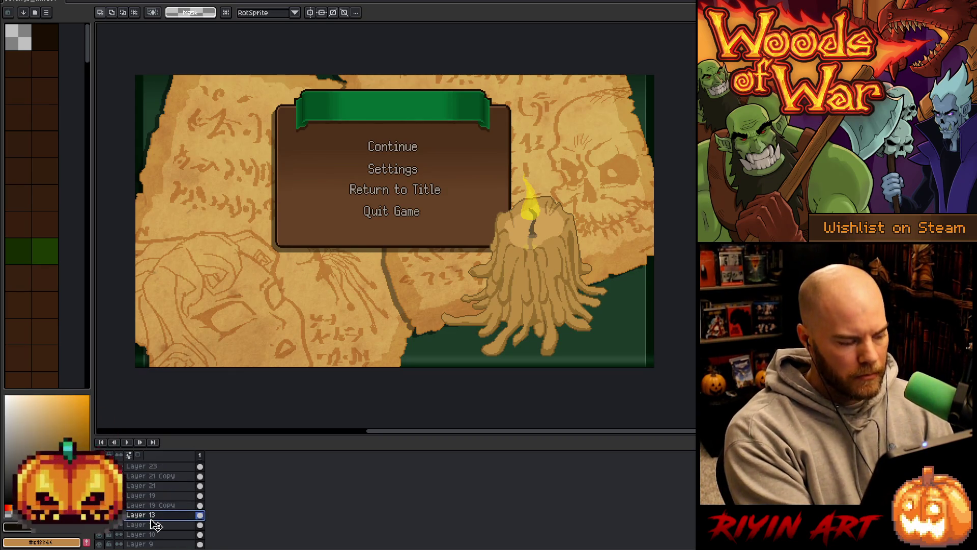
key(shift+n)
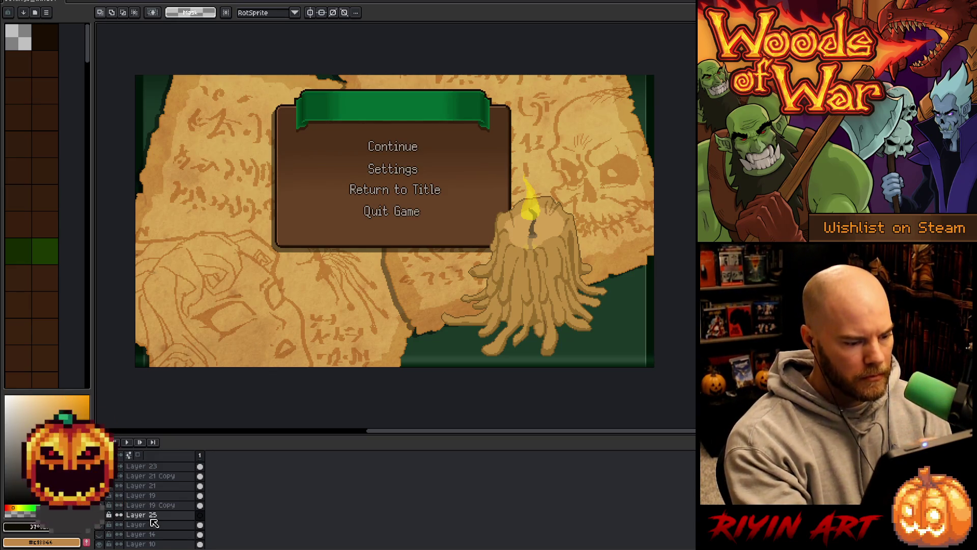
key(b)
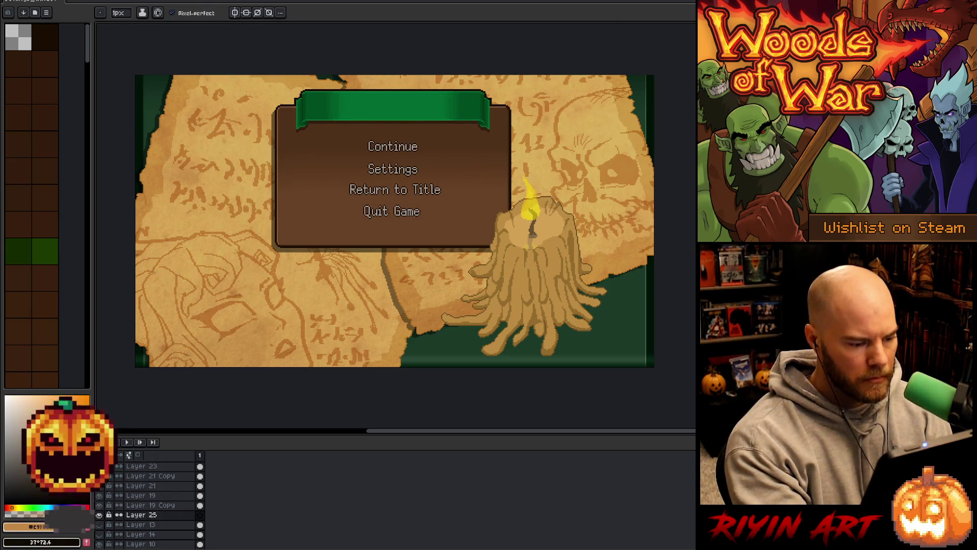
Outline and fill the lower-right green area and the top-left area with tan.
drag(406, 346, 468, 362)
drag(585, 366, 620, 338)
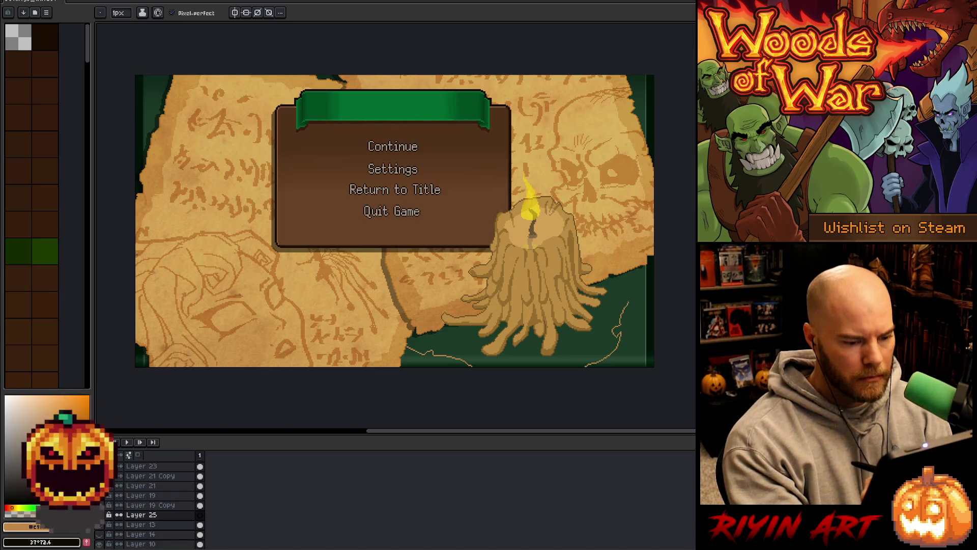
drag(633, 294, 643, 271)
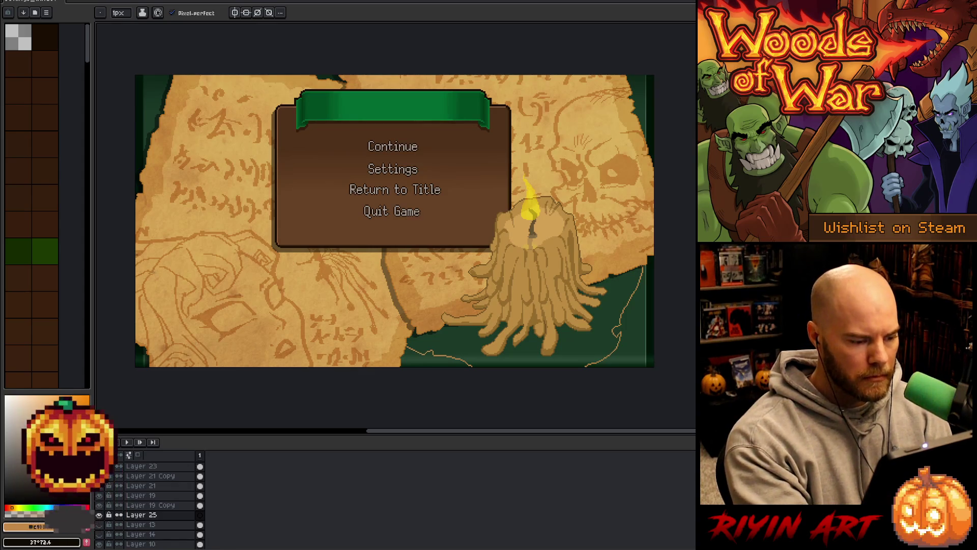
key(g)
click(605, 326)
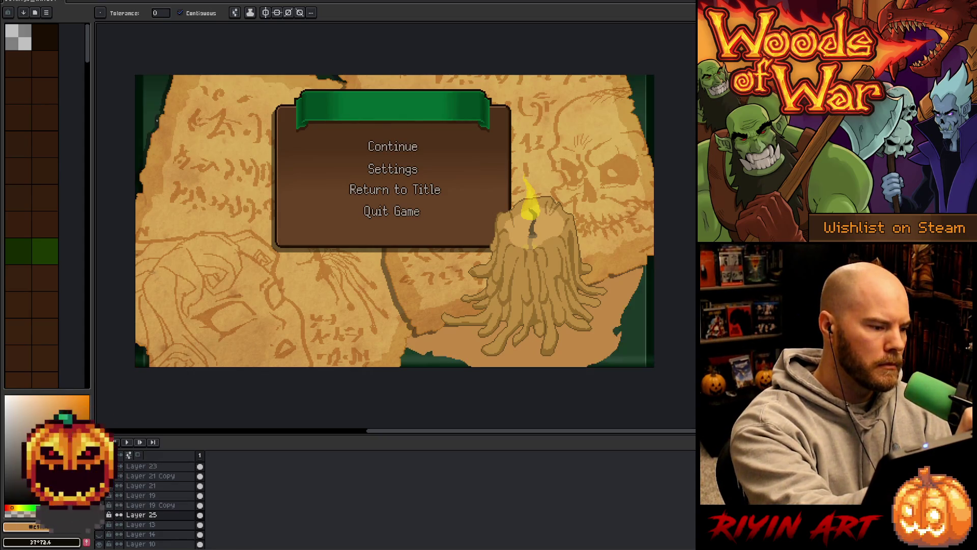
key(b)
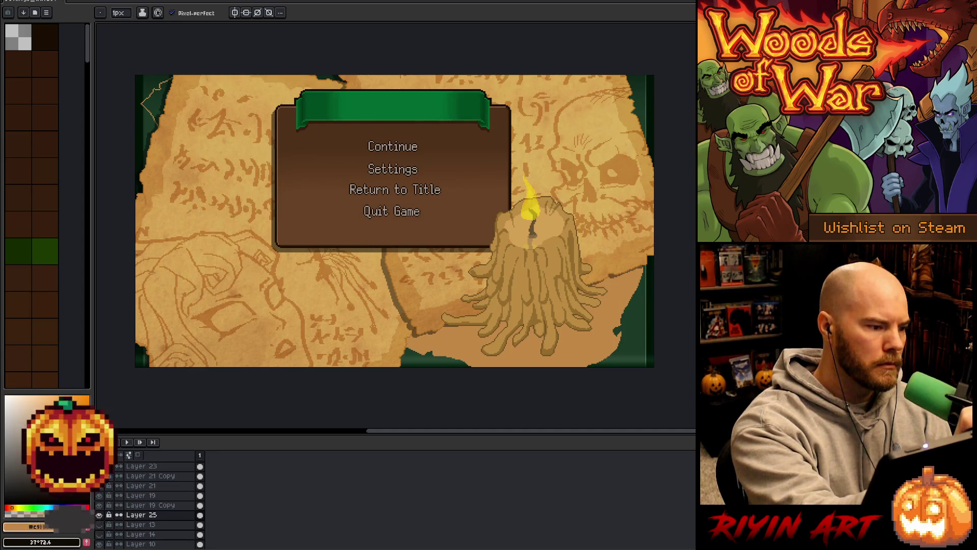
key(g)
click(153, 104)
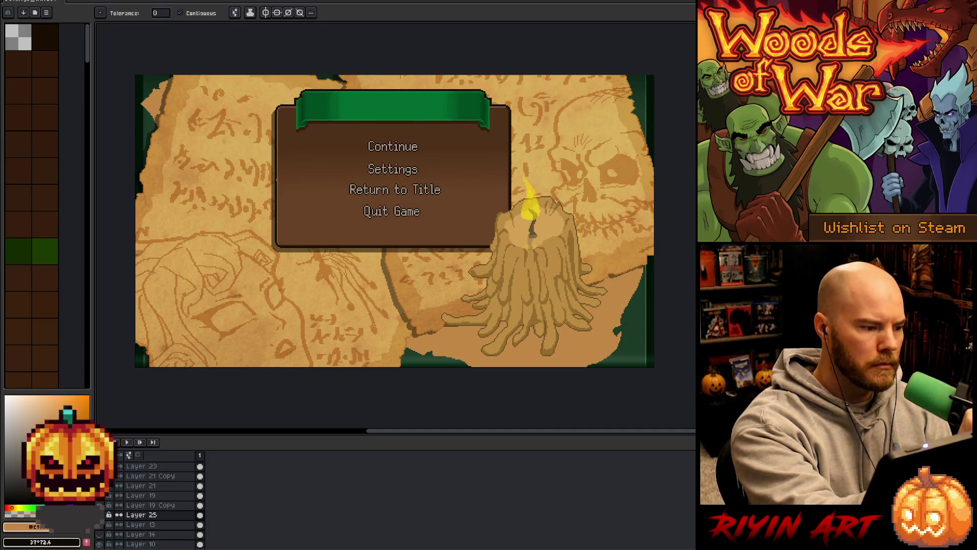
key(shift+b)
key(b)
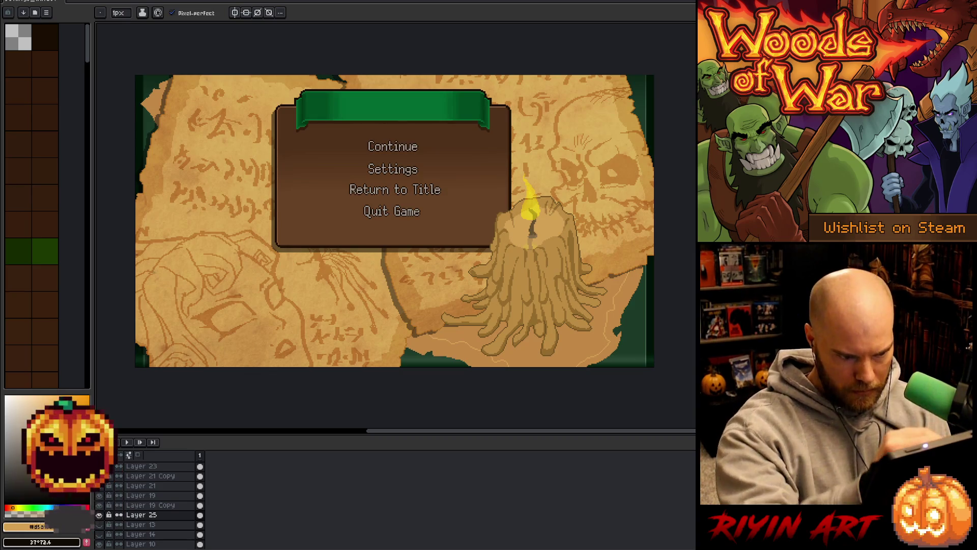
key(g)
key(b)
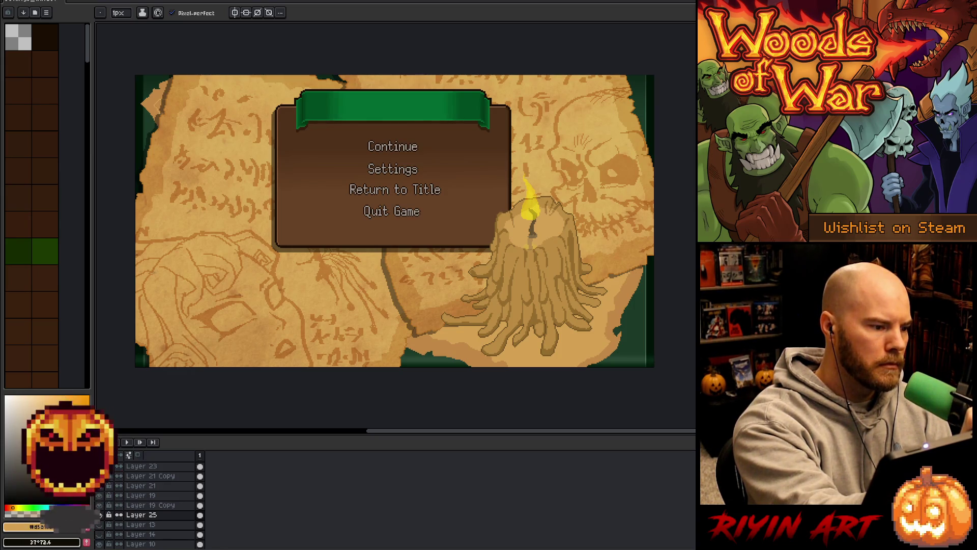
key(g)
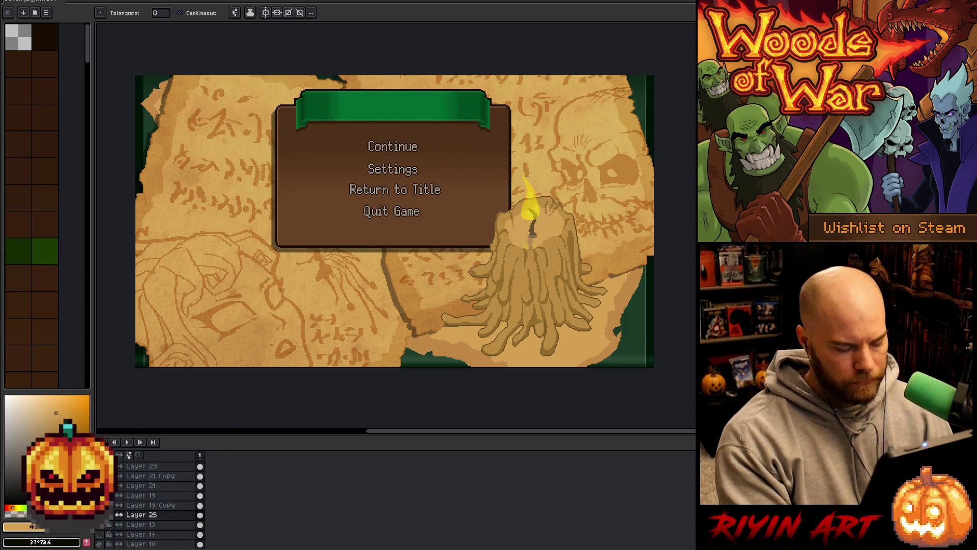
Recentre the menu art and sample the light tan parchment colour.
key(i)
scroll(366, 349, up, 4)
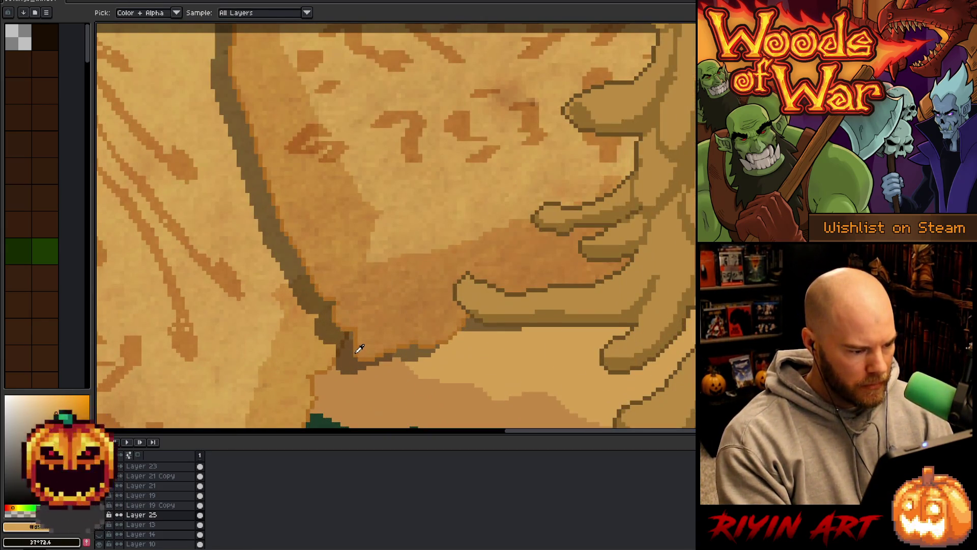
scroll(360, 348, down, 4)
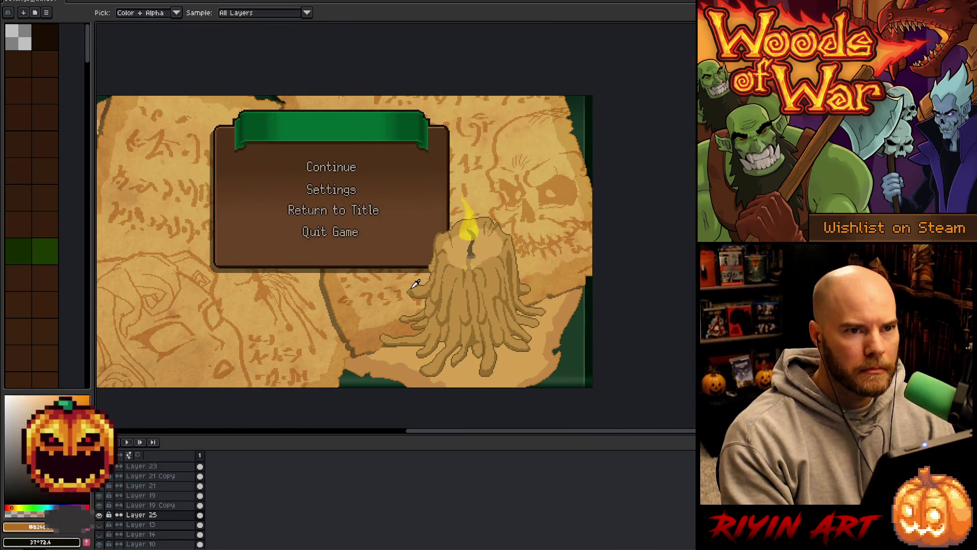
drag(458, 306, 484, 284)
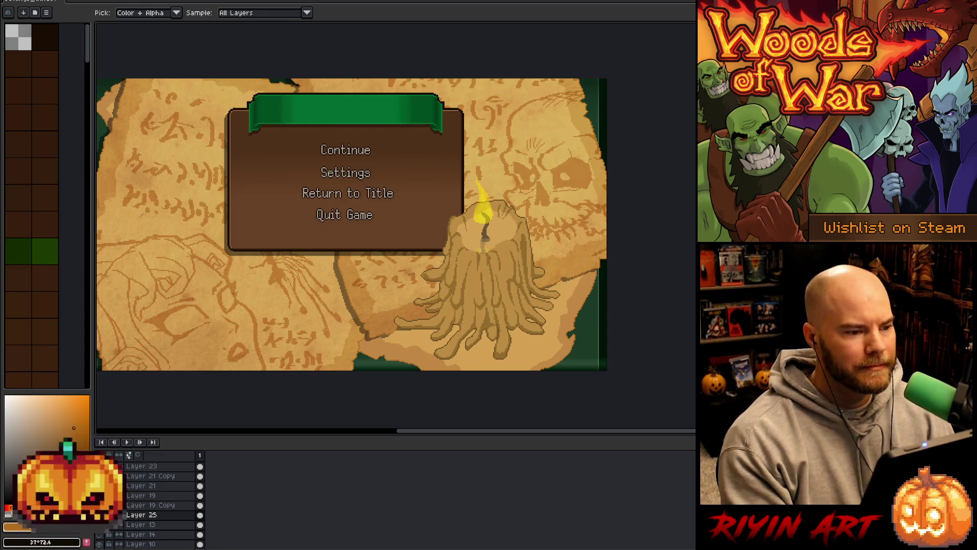
mouse_move(403, 216)
mouse_down()
mouse_move(495, 220)
mouse_move(482, 223)
mouse_up()
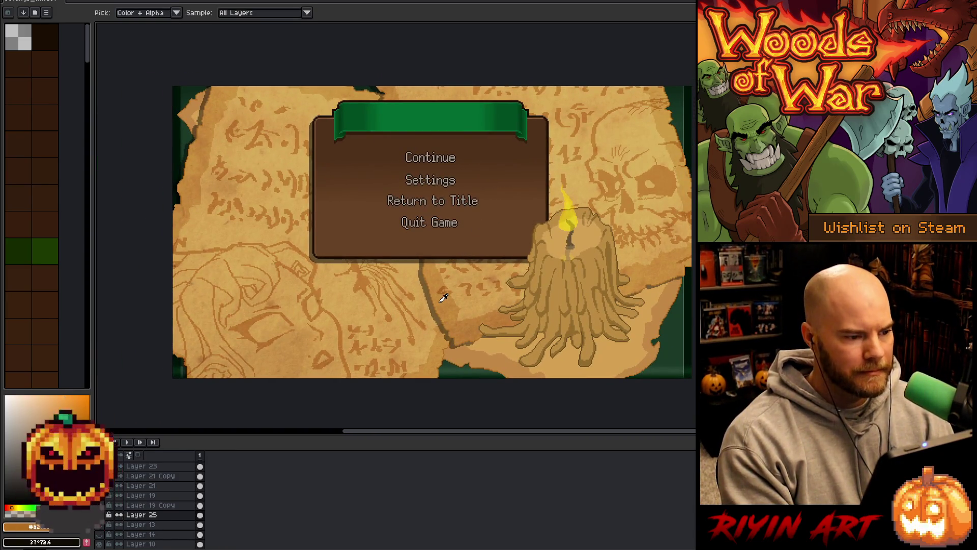
scroll(333, 90, up, 1)
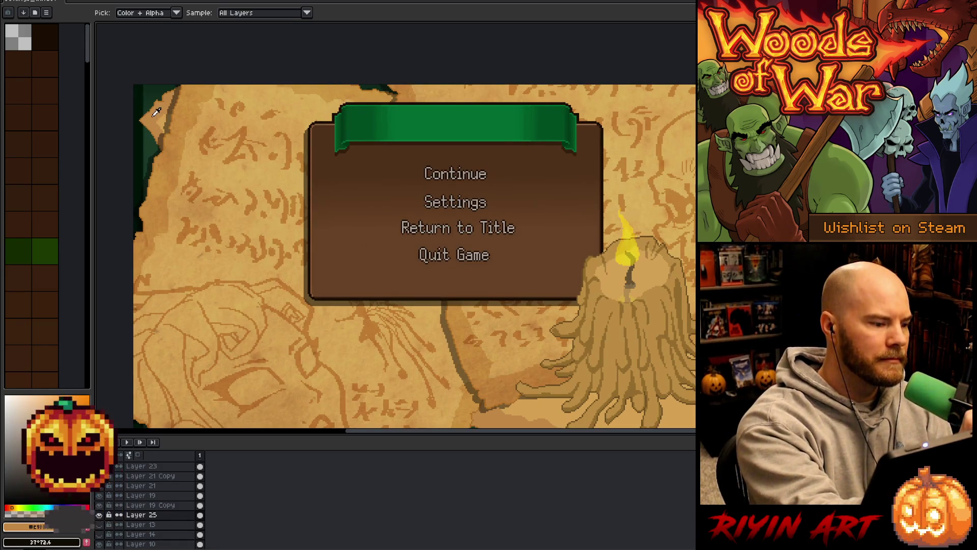
key(b)
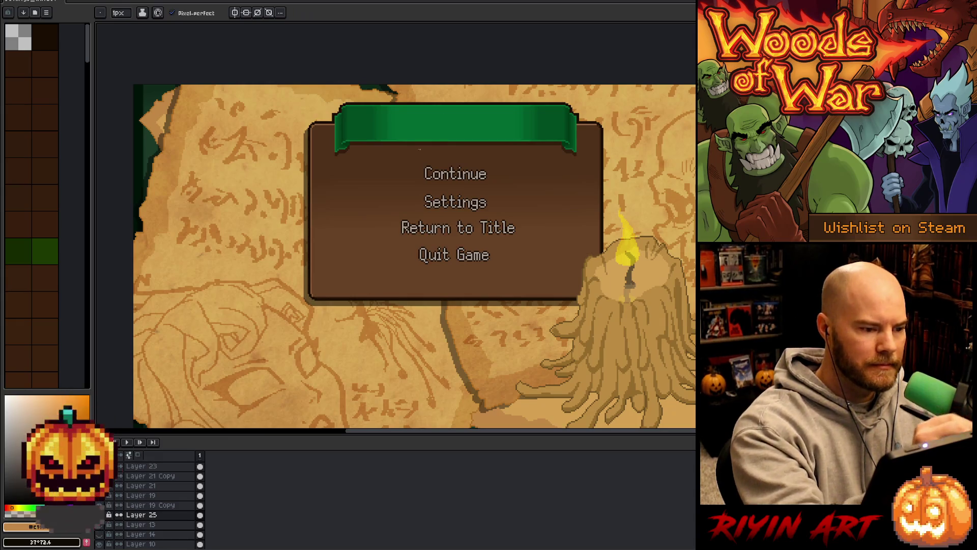
key(g)
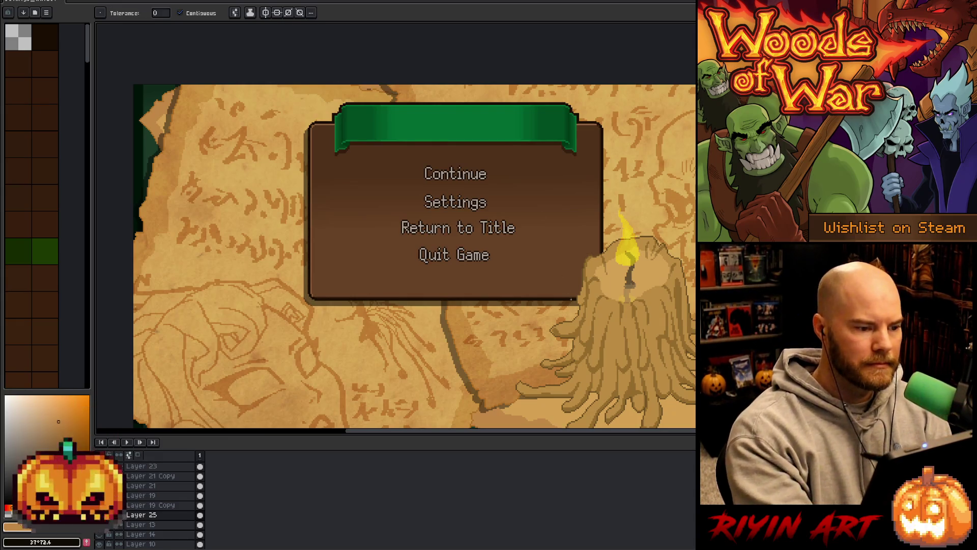
key(b)
alt+click(166, 116)
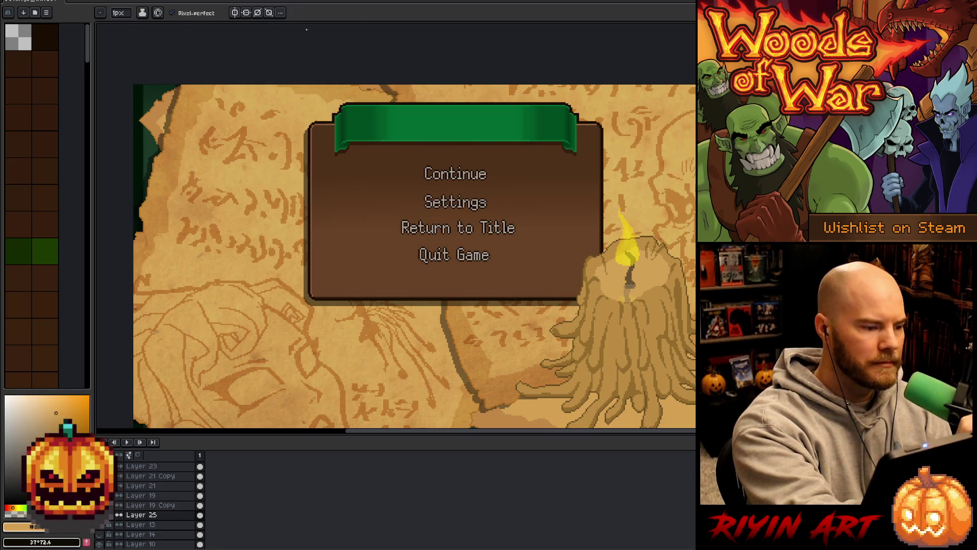
key(g)
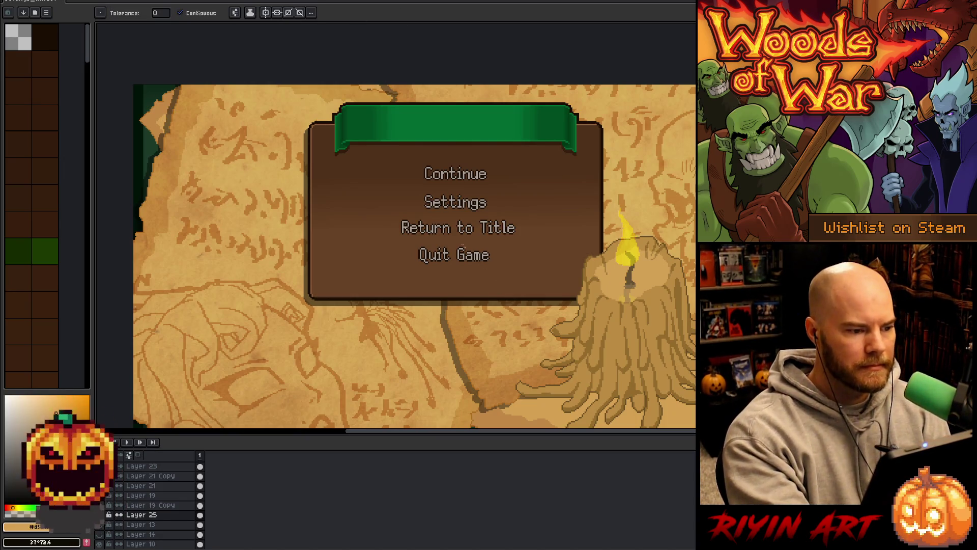
Paint light tan over the dark pixels along the parchment edge.
scroll(367, 73, up, 3)
ctrl+click(338, 127)
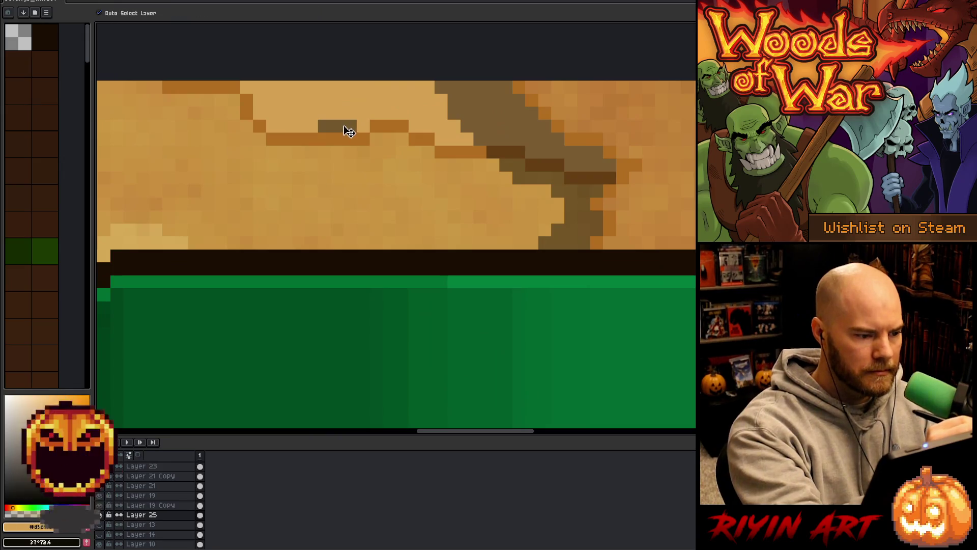
key(b)
drag(324, 127, 350, 126)
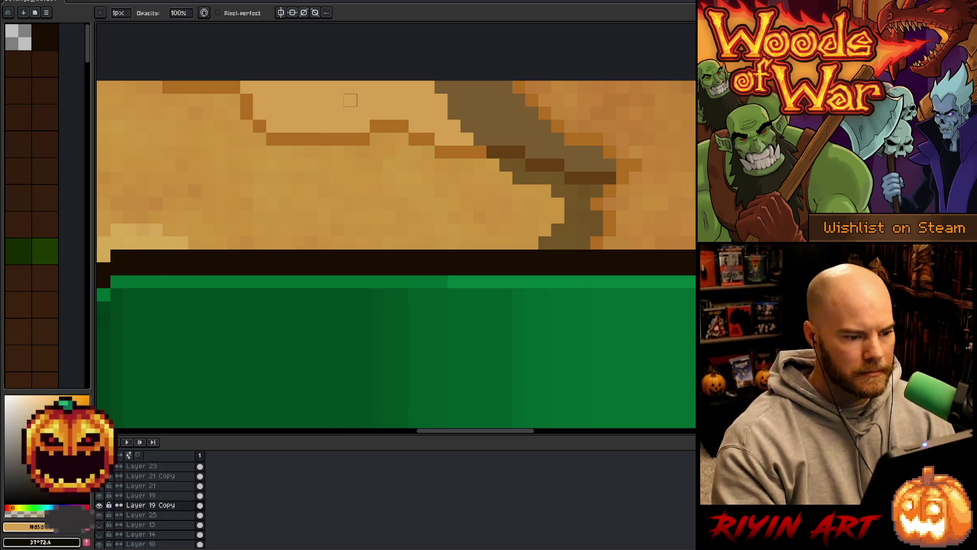
scroll(350, 100, down, 6)
drag(411, 307, 391, 273)
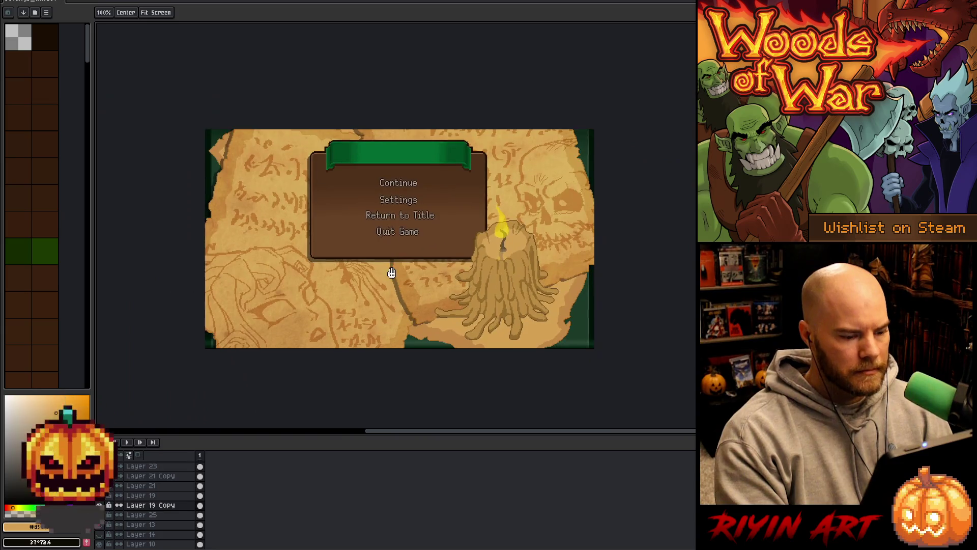
key(b)
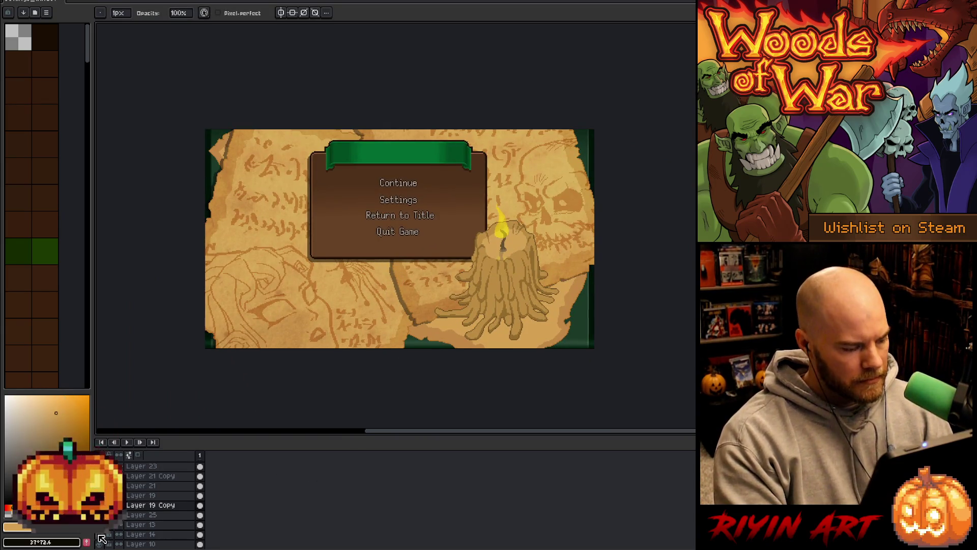
scroll(148, 481, up, 2)
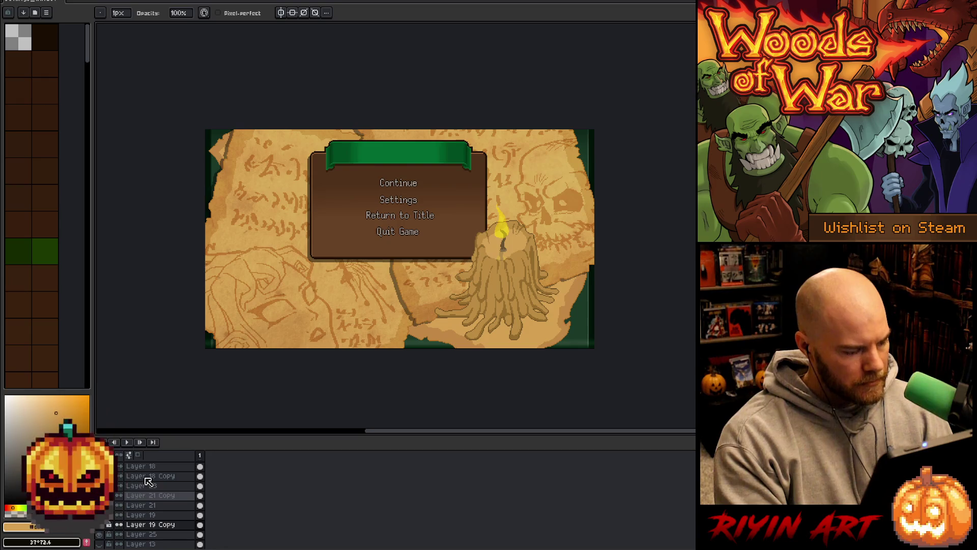
scroll(147, 484, down, 1)
click(147, 495)
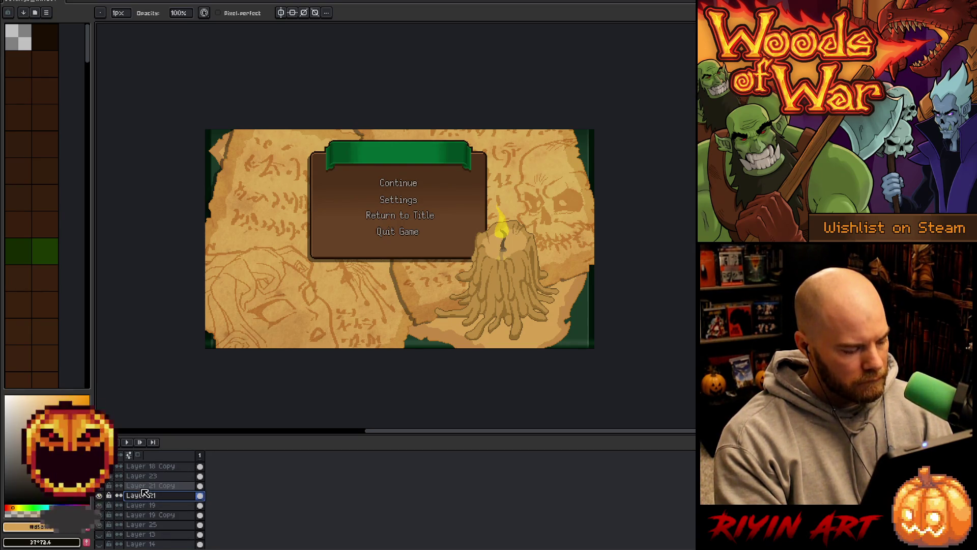
right_click(147, 498)
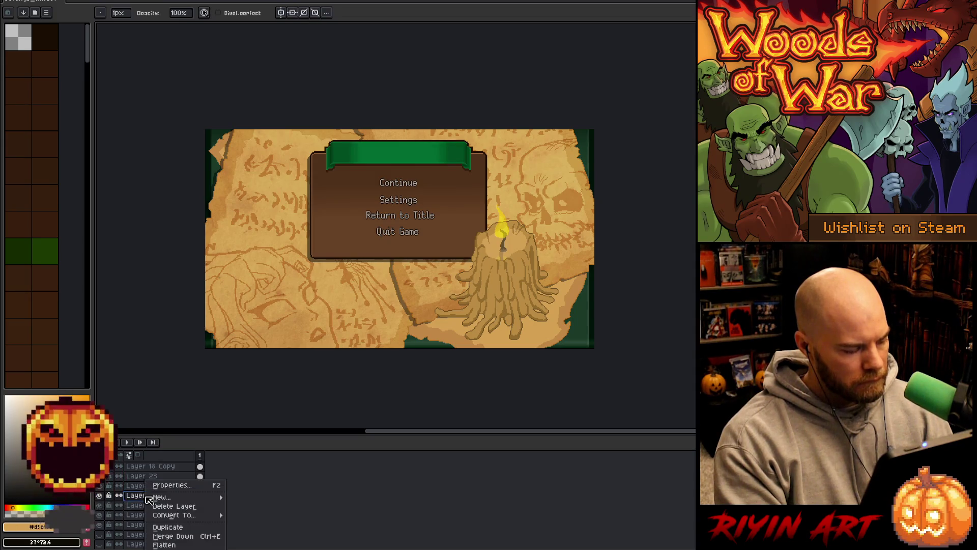
Duplicate Layer 25 and turn the copy solid black with Hue/Saturation lightness -100.
click(167, 527)
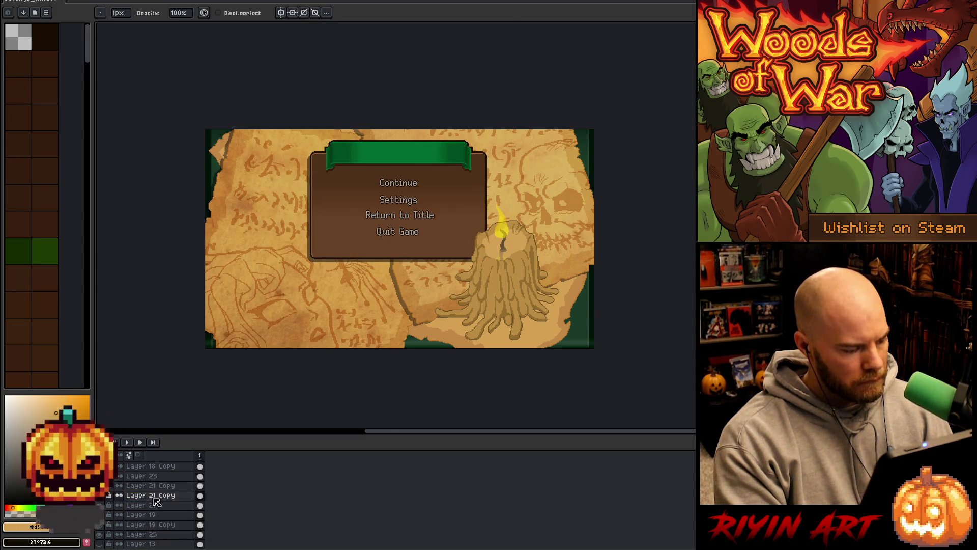
key(w)
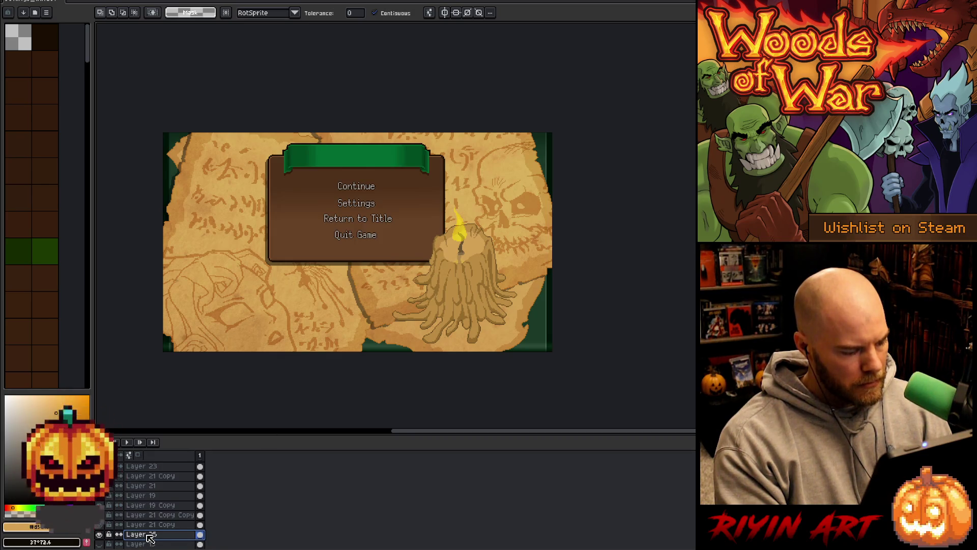
click(100, 534)
click(102, 534)
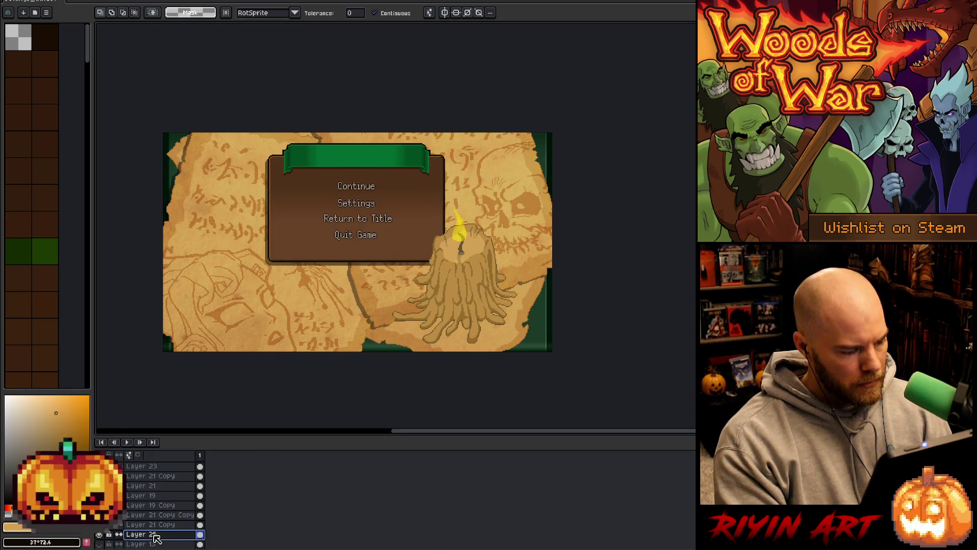
right_click(152, 534)
click(166, 530)
key(ctrl+u)
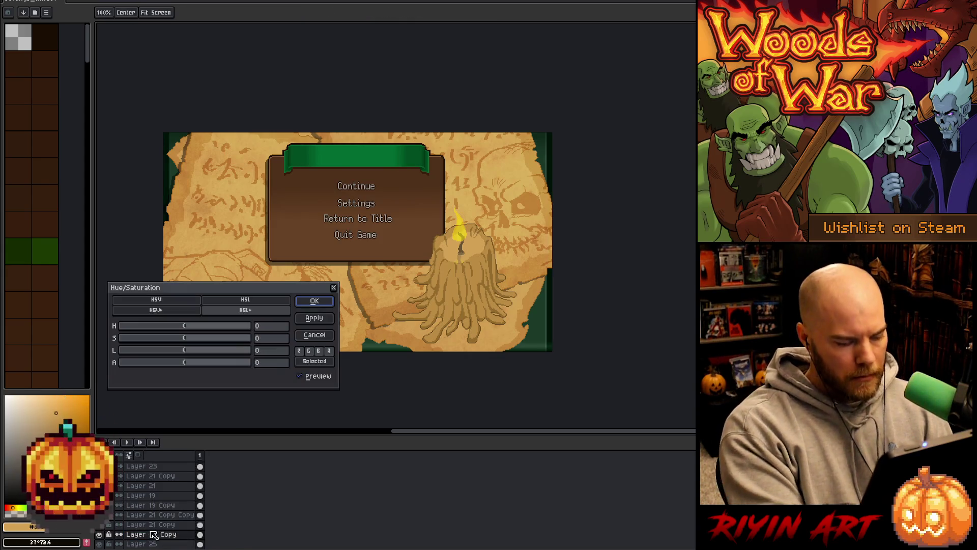
drag(168, 353, 148, 349)
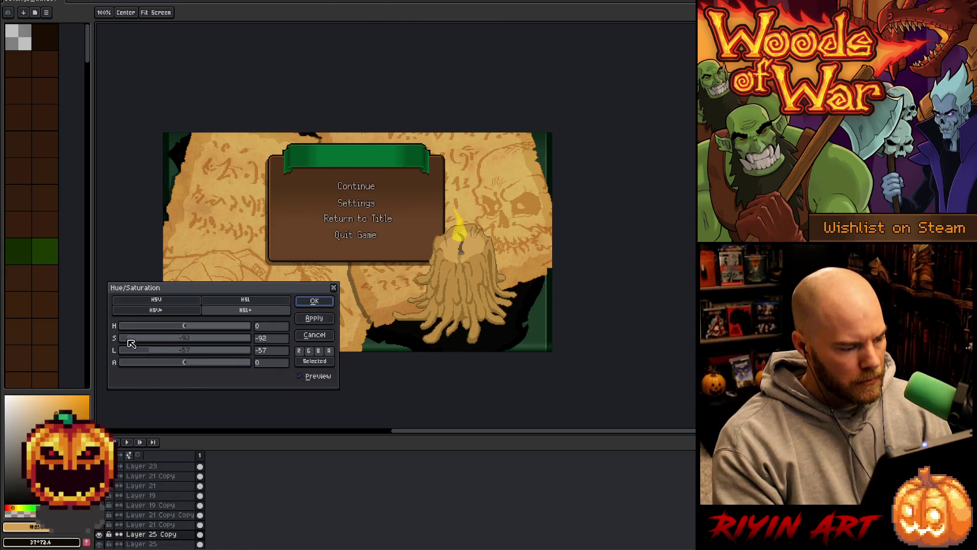
click(314, 301)
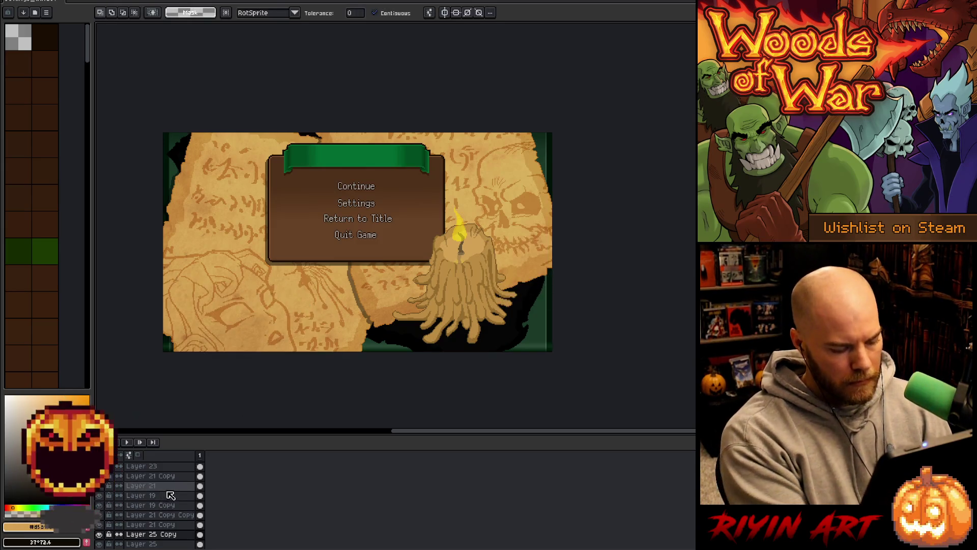
Place Layer 25 Copy beneath Layer 25 and nudge it slightly right and down.
scroll(156, 534, down, 2)
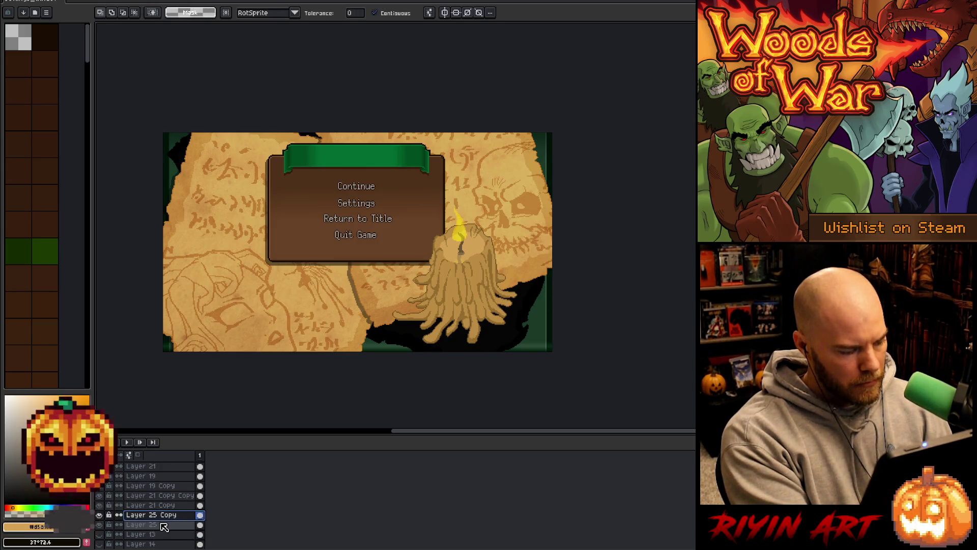
drag(163, 525, 162, 532)
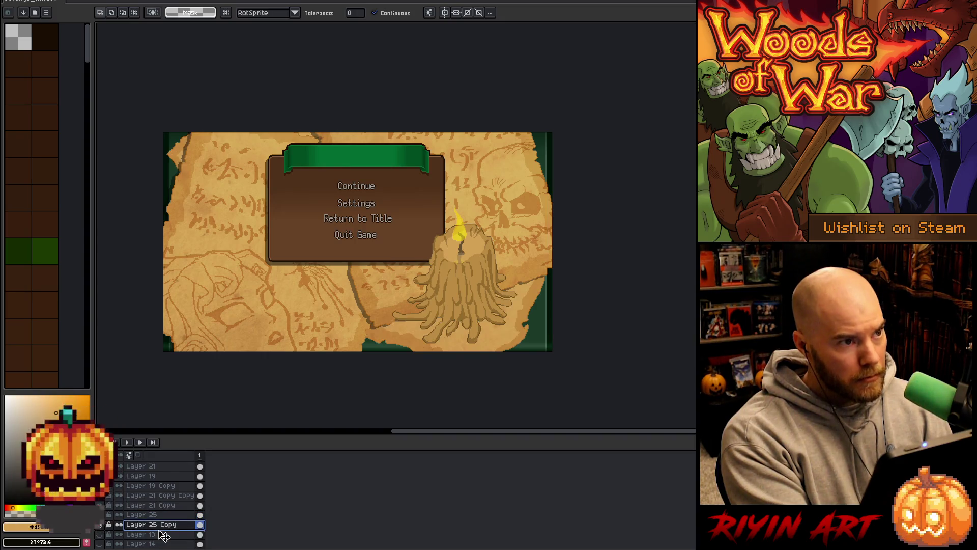
key(ctrl+t)
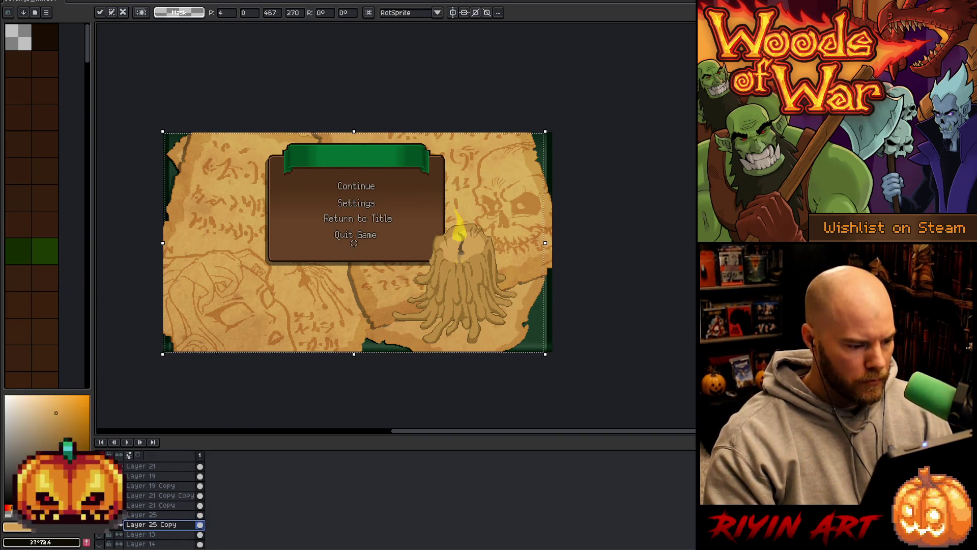
drag(353, 245, 356, 247)
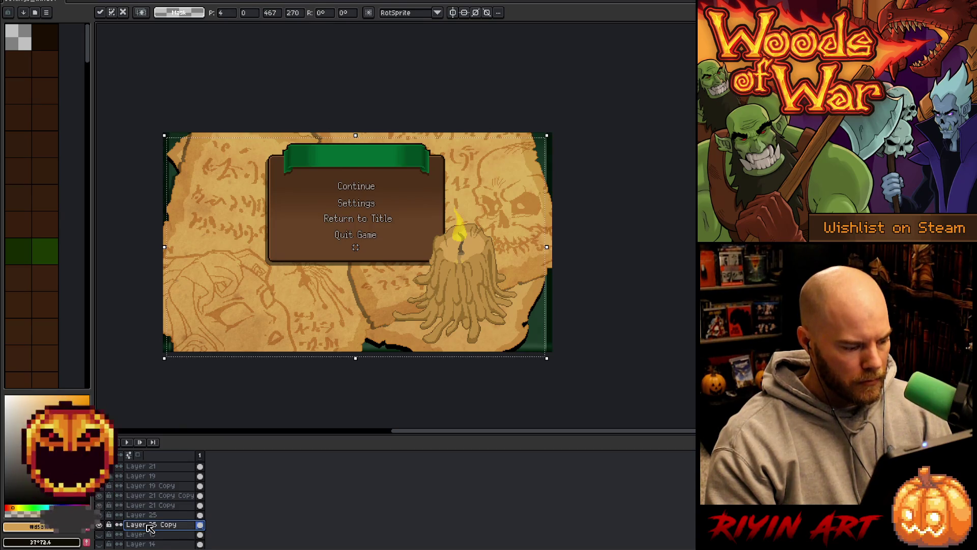
Fade Layer 25 Copy to a partial opacity as a soft shadow and clear the selection.
double_click(151, 524)
click(384, 77)
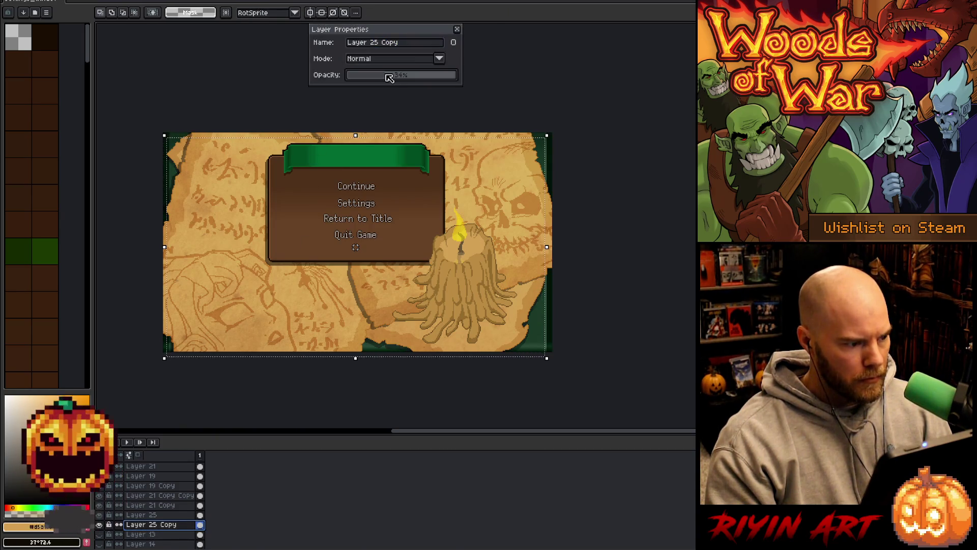
drag(396, 78, 404, 78)
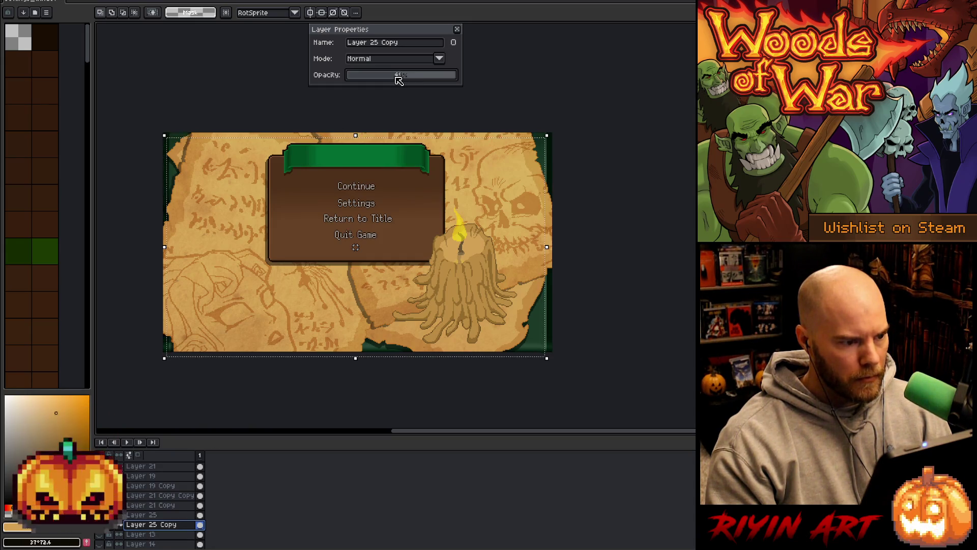
drag(399, 78, 397, 78)
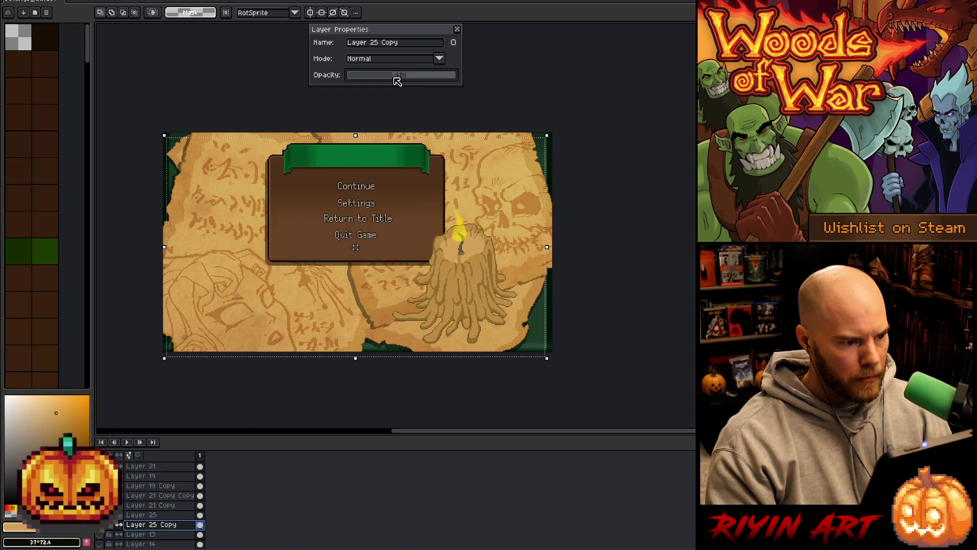
click(457, 29)
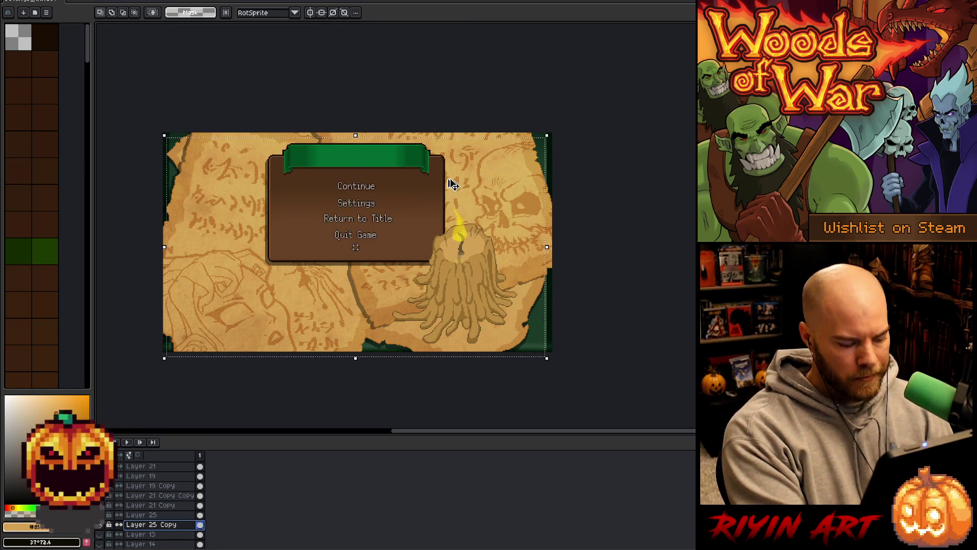
key(ctrl+d)
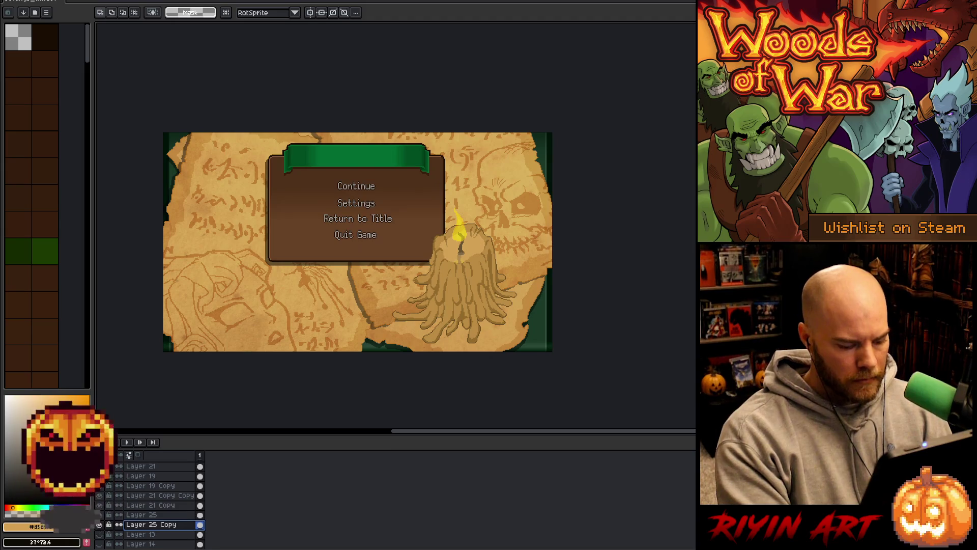
Pick the candle layer from the canvas and duplicate it.
key(i)
key(v)
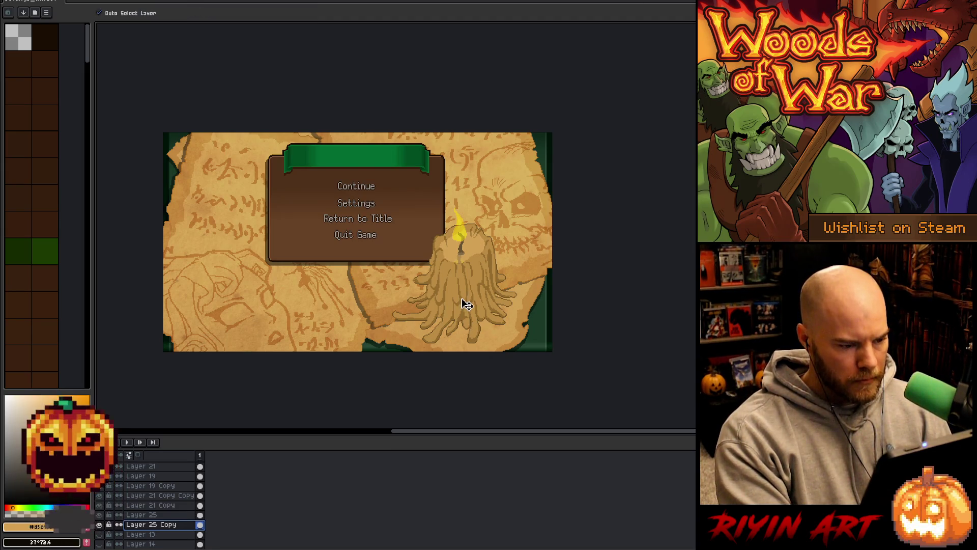
click(462, 298)
scroll(140, 493, up, 1)
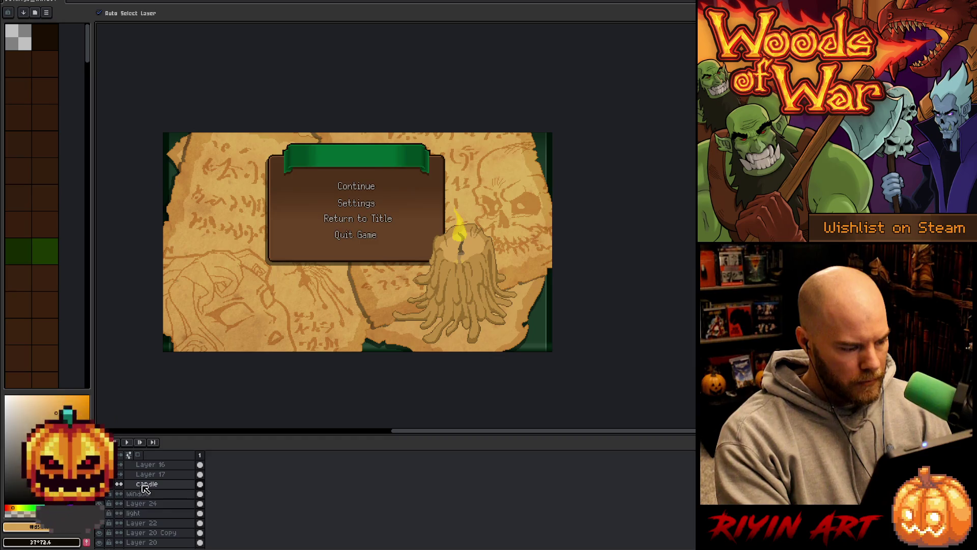
right_click(151, 485)
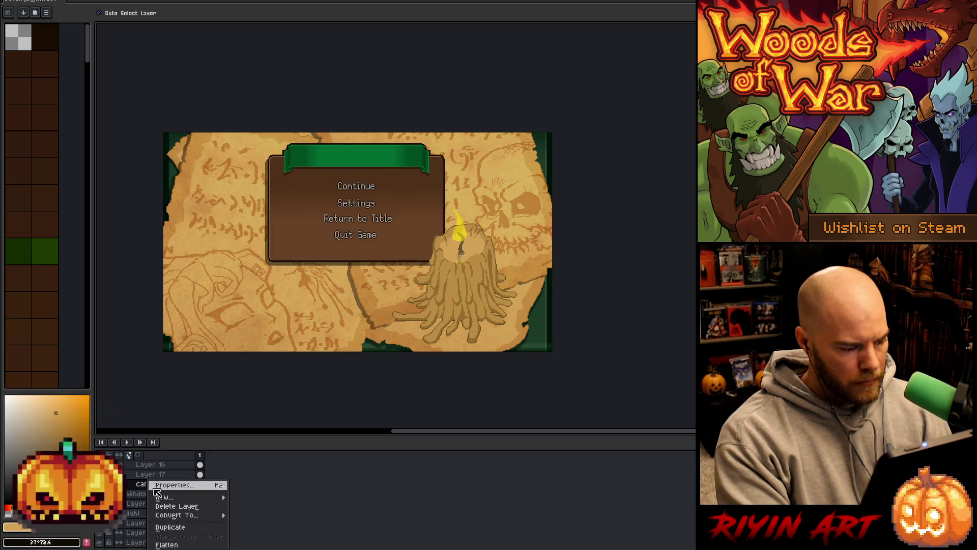
mouse_move(167, 499)
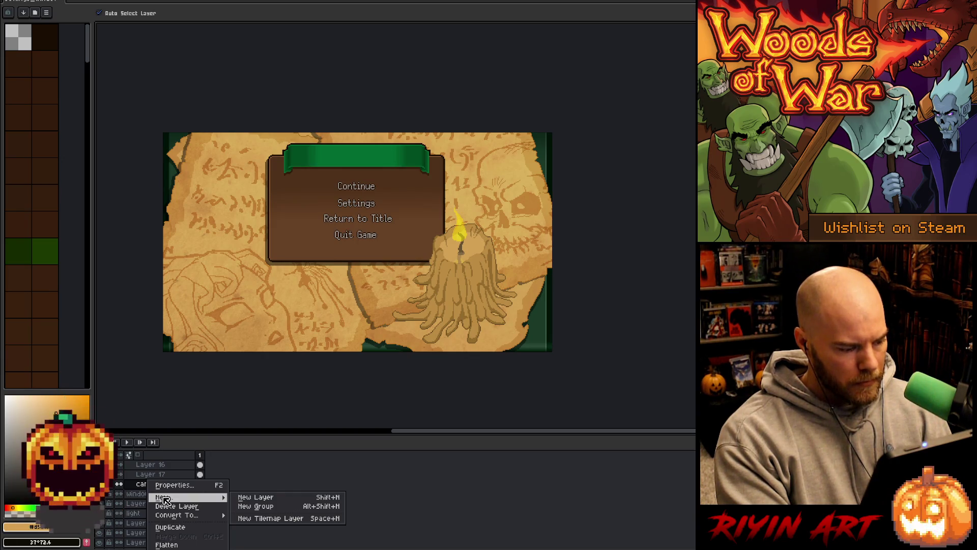
click(169, 528)
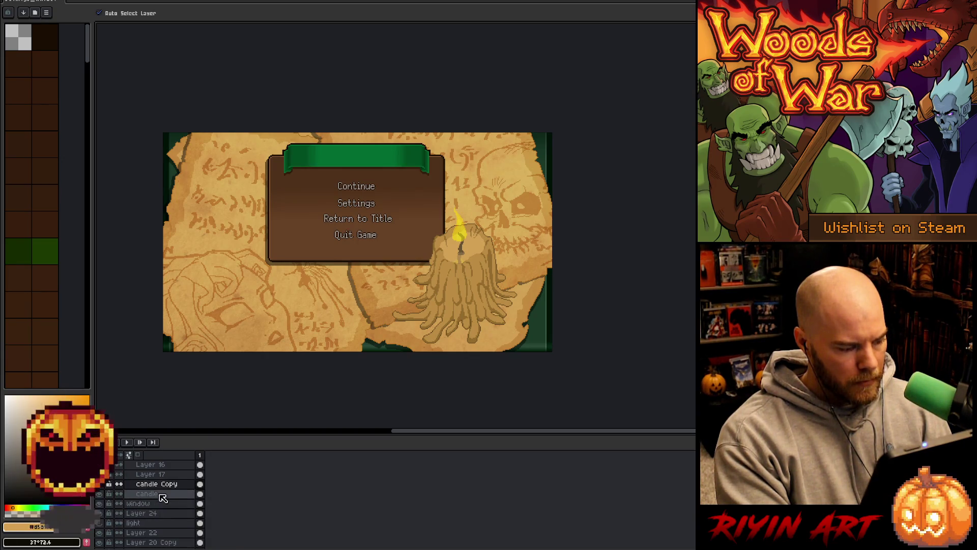
Darken and desaturate the candle copy, then flip it vertically with Edit > Flip Vertical.
key(ctrl+u)
mouse_move(166, 351)
mouse_down()
mouse_move(146, 342)
mouse_move(160, 355)
mouse_up()
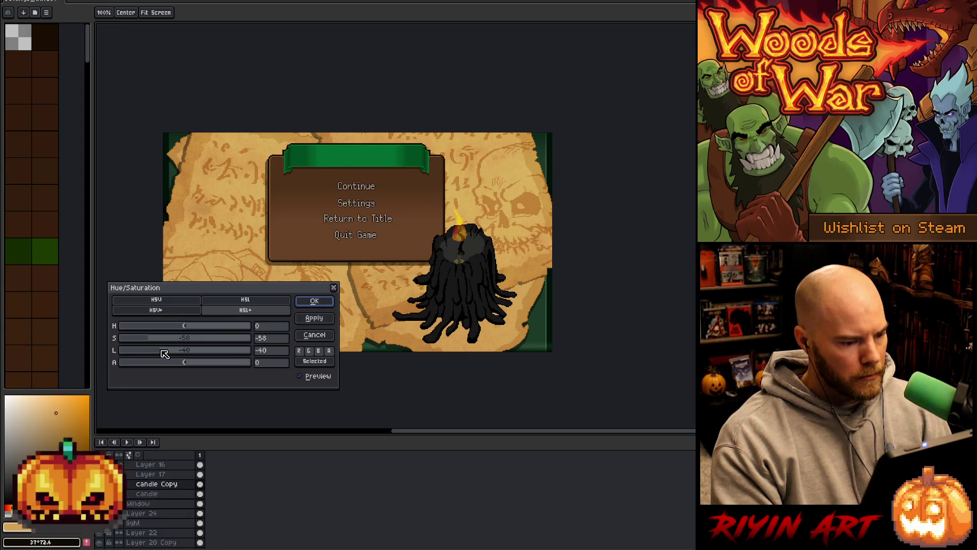
key(Return)
click(163, 484)
click(48, 2)
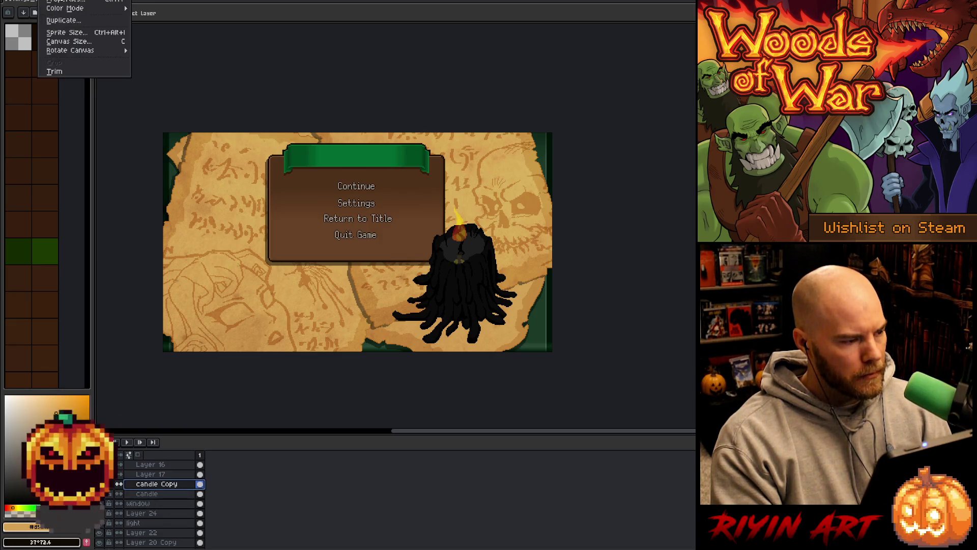
mouse_move(34, 5)
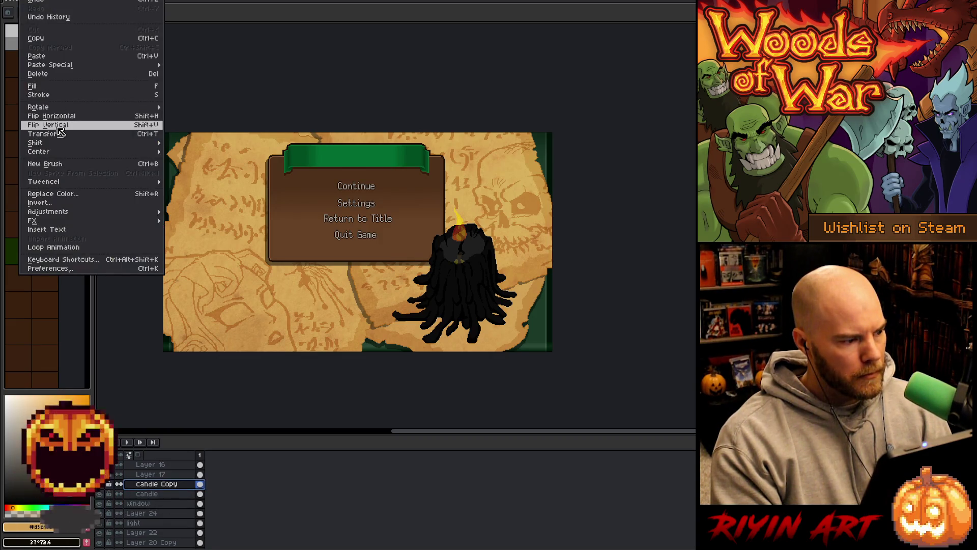
click(57, 127)
Move the flipped copy below the candle, order it beneath candle, and set 22% opacity.
drag(484, 192, 493, 335)
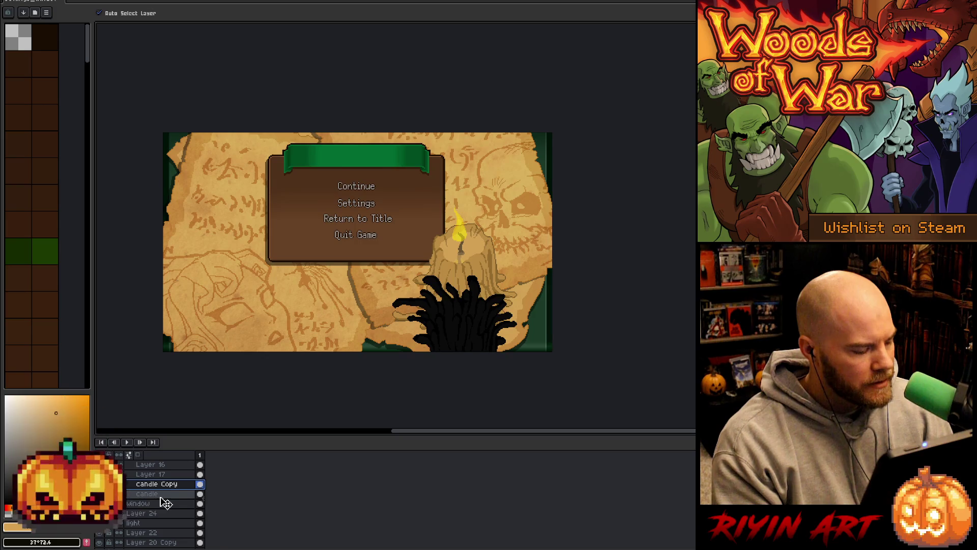
drag(162, 493, 161, 497)
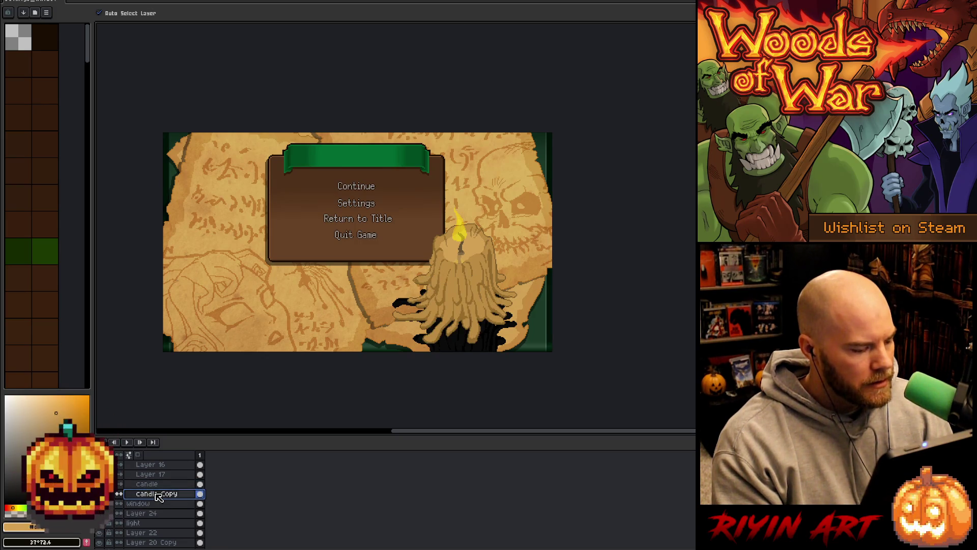
double_click(163, 493)
drag(400, 76, 377, 77)
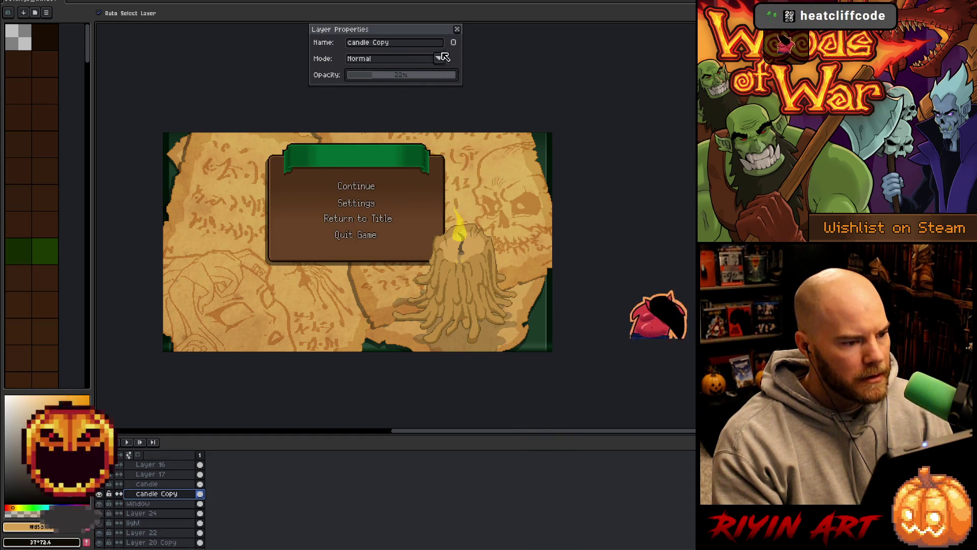
click(457, 30)
Squash the shadow copy shorter and raise it two pixels.
key(ctrl+t)
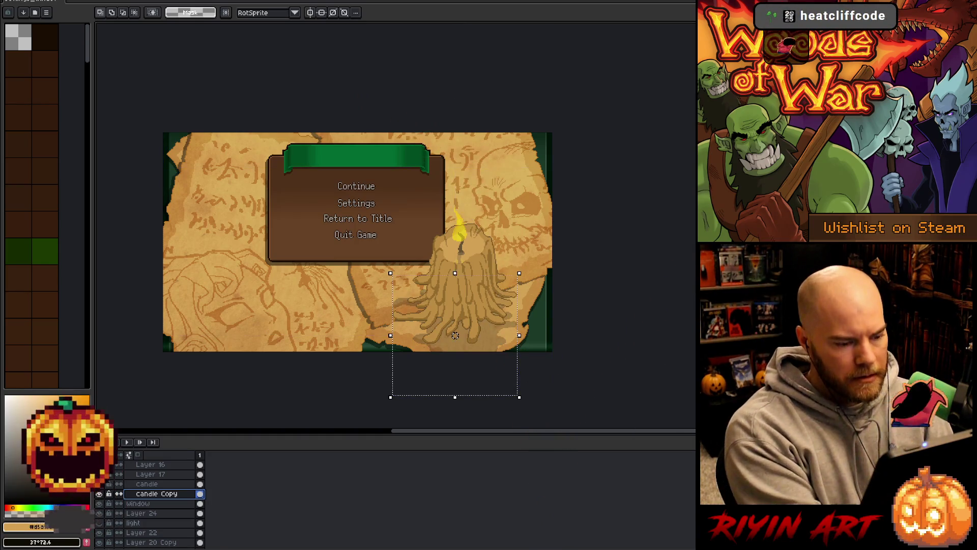
drag(455, 396, 454, 370)
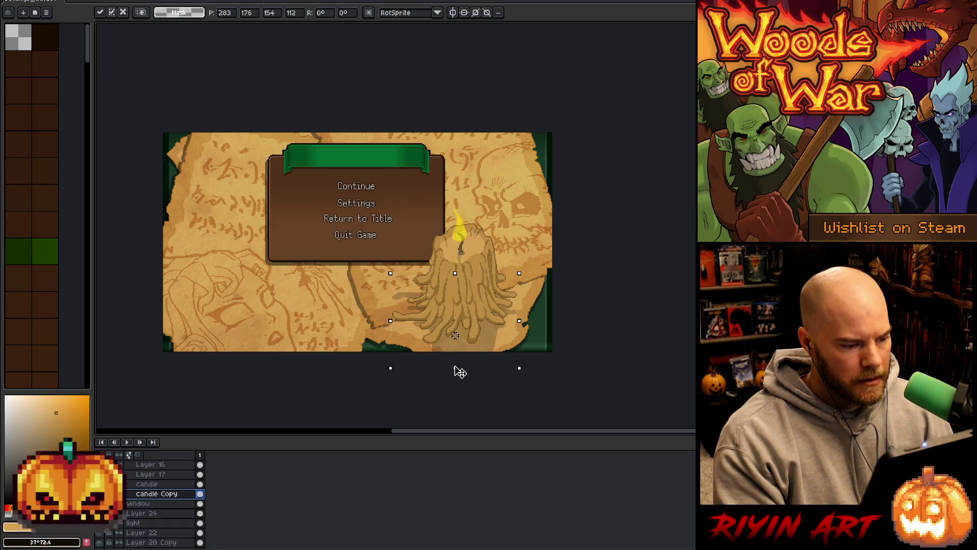
drag(454, 365, 453, 370)
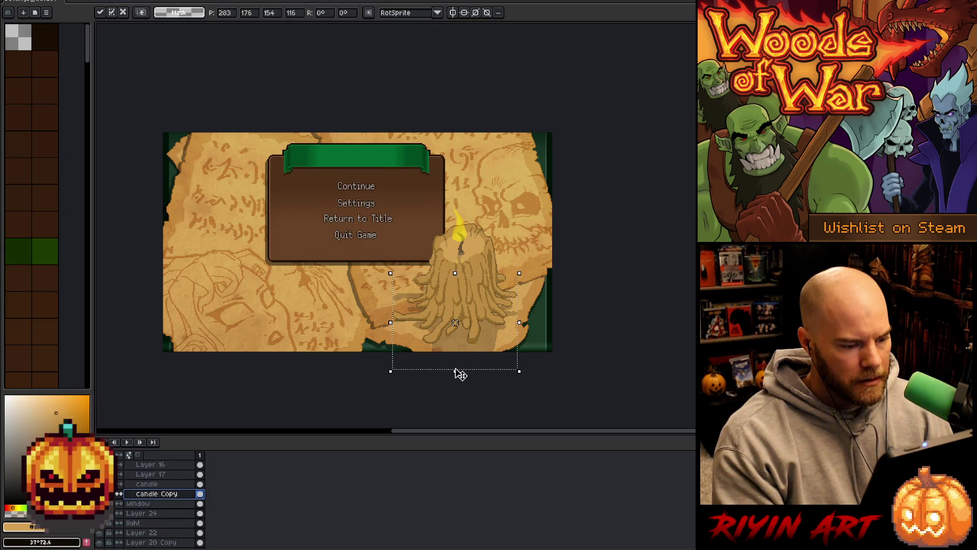
key(Up)
key(Up)
key(Up)
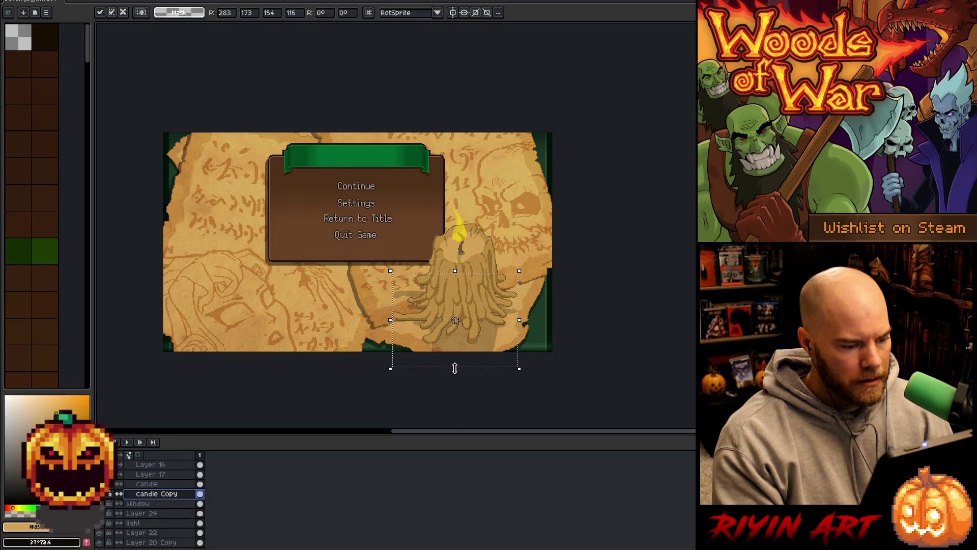
key(Up)
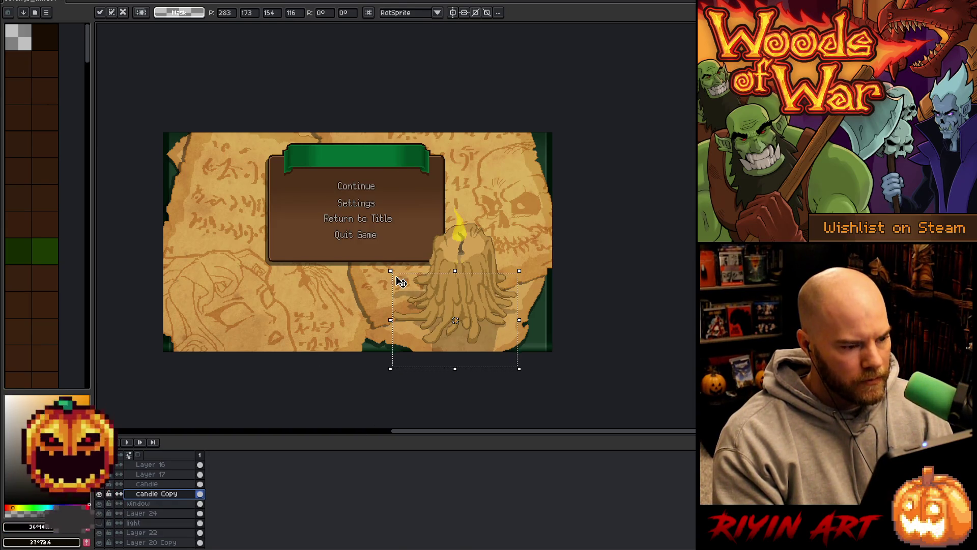
key(Return)
Lasso the stray dark bits beside the candle roots, then deselect and select the candle layer.
scroll(451, 285, up, 1)
drag(460, 302, 451, 233)
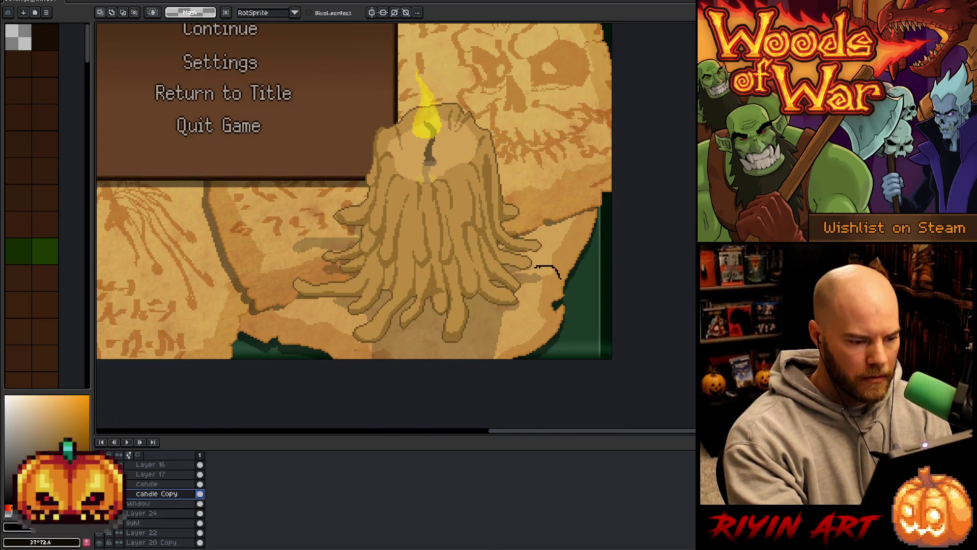
mouse_move(512, 287)
mouse_down()
mouse_move(571, 304)
mouse_move(564, 290)
mouse_up()
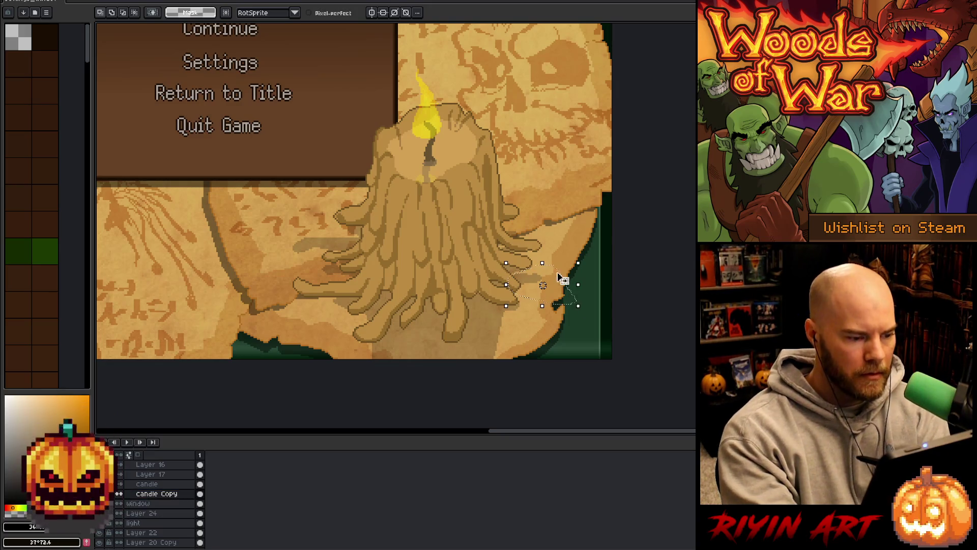
drag(295, 214, 345, 234)
mouse_move(363, 258)
mouse_down()
mouse_move(310, 309)
mouse_move(257, 265)
mouse_up()
key(ctrl+d)
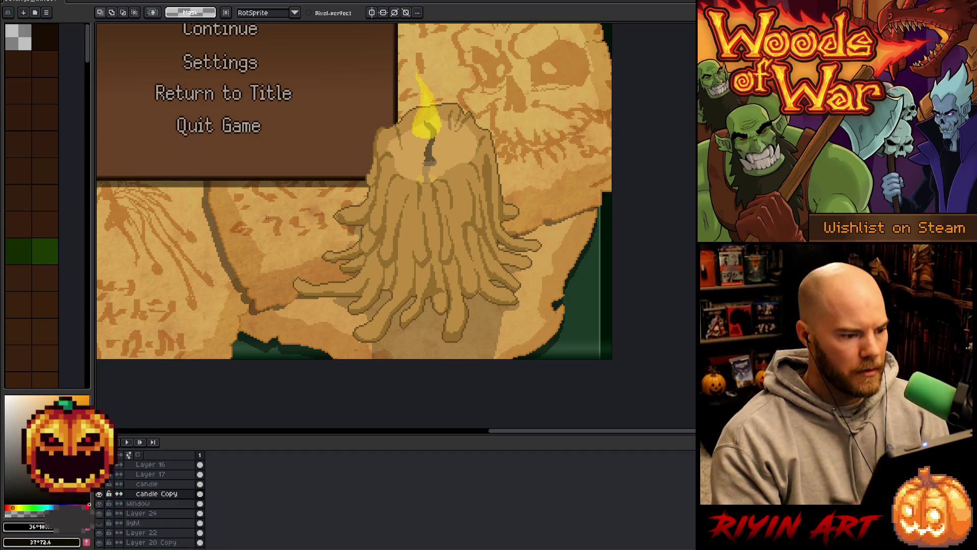
key(b)
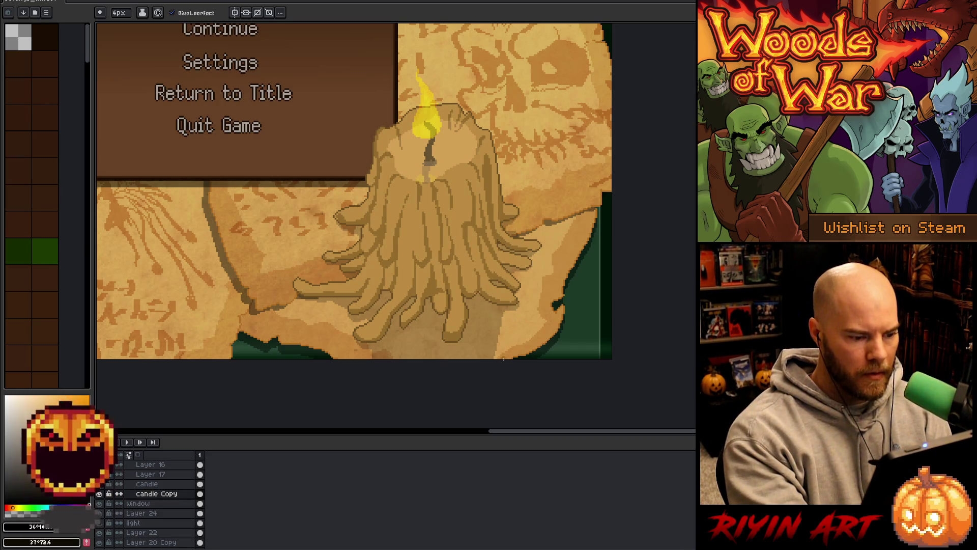
ctrl+click(497, 279)
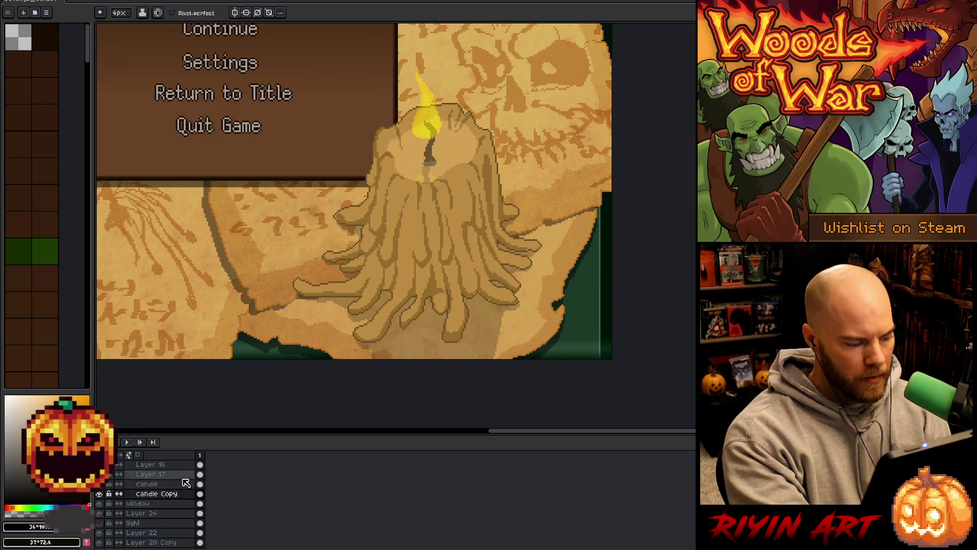
With a 1px brush, darken stray light pixels along the candle root outlines.
scroll(498, 311, up, 3)
click(121, 13)
click(115, 27)
drag(428, 243, 519, 235)
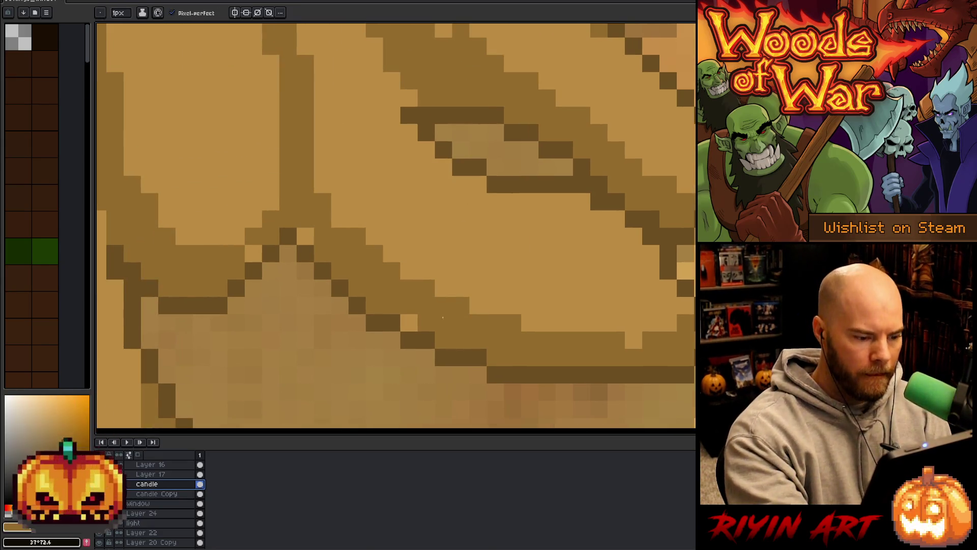
click(410, 323)
click(426, 341)
click(305, 236)
click(252, 253)
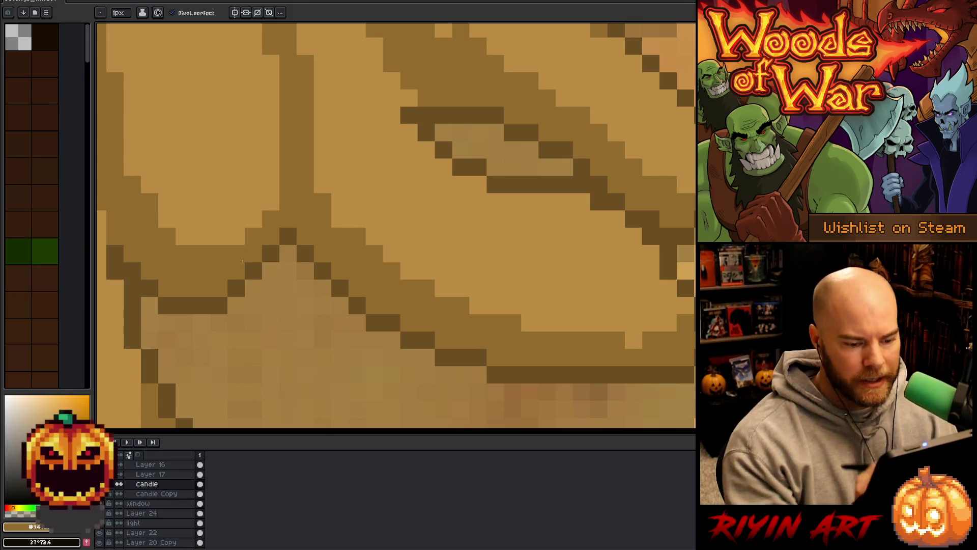
click(633, 341)
click(669, 322)
click(668, 306)
click(633, 271)
scroll(487, 243, down, 2)
drag(487, 243, 480, 293)
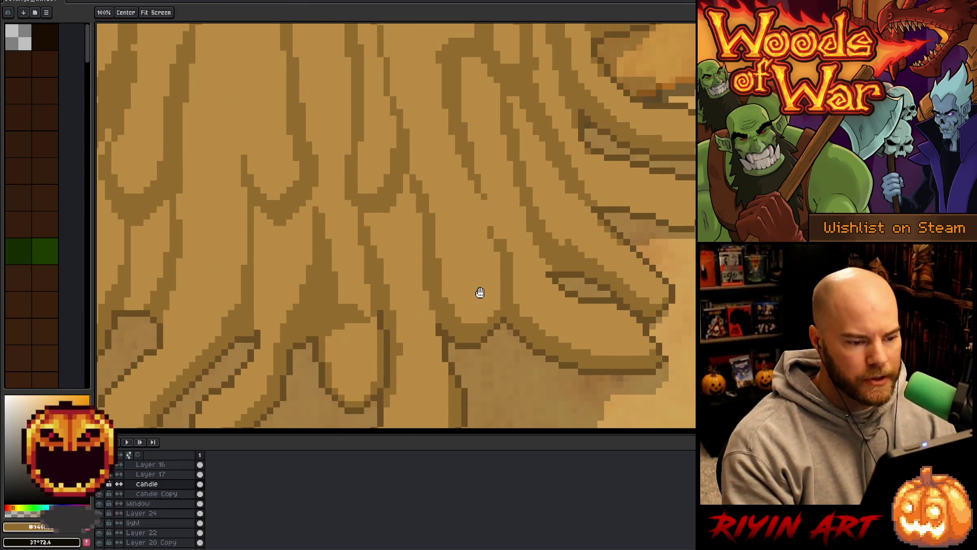
Outline the bottom of the lower-left root finger in dark brown.
key(b)
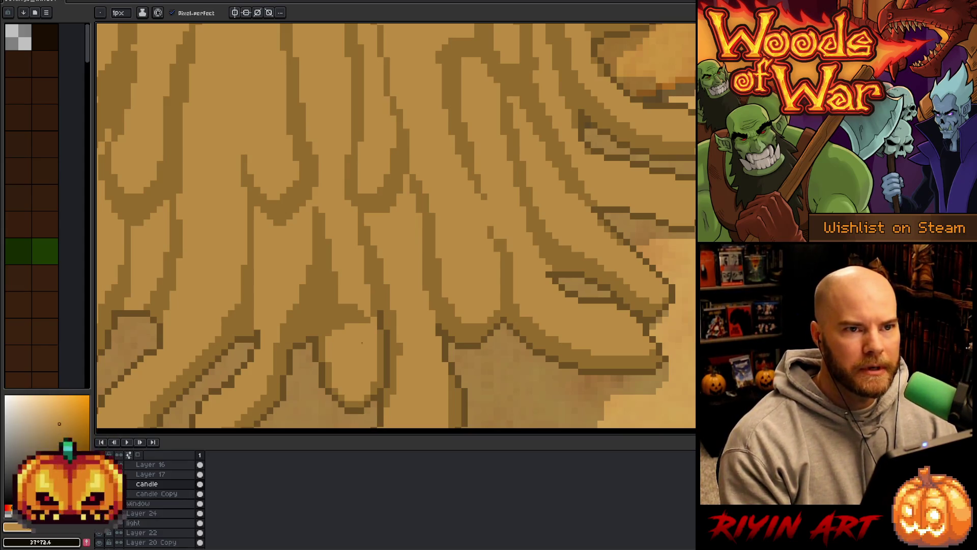
scroll(362, 342, down, 3)
drag(430, 349, 436, 345)
scroll(436, 345, up, 3)
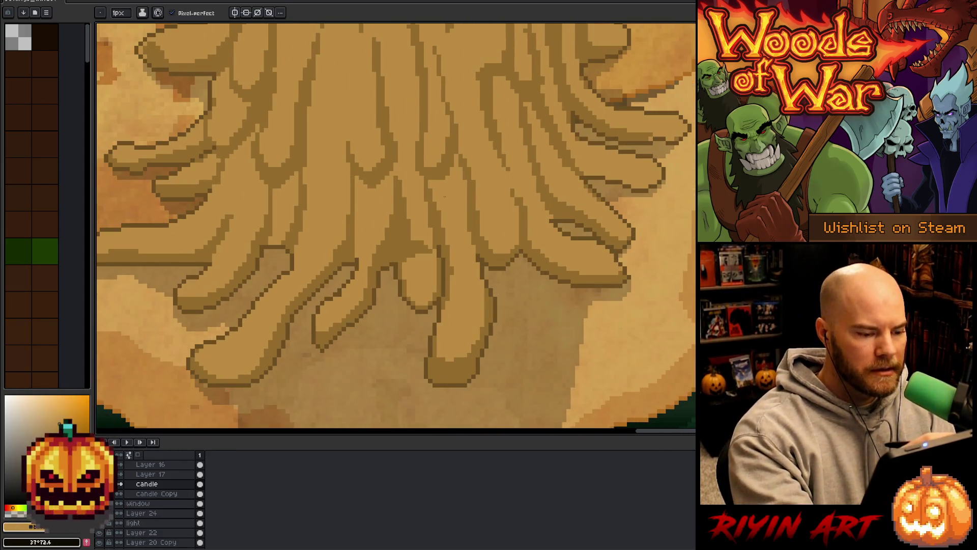
scroll(459, 215, down, 3)
scroll(459, 214, up, 3)
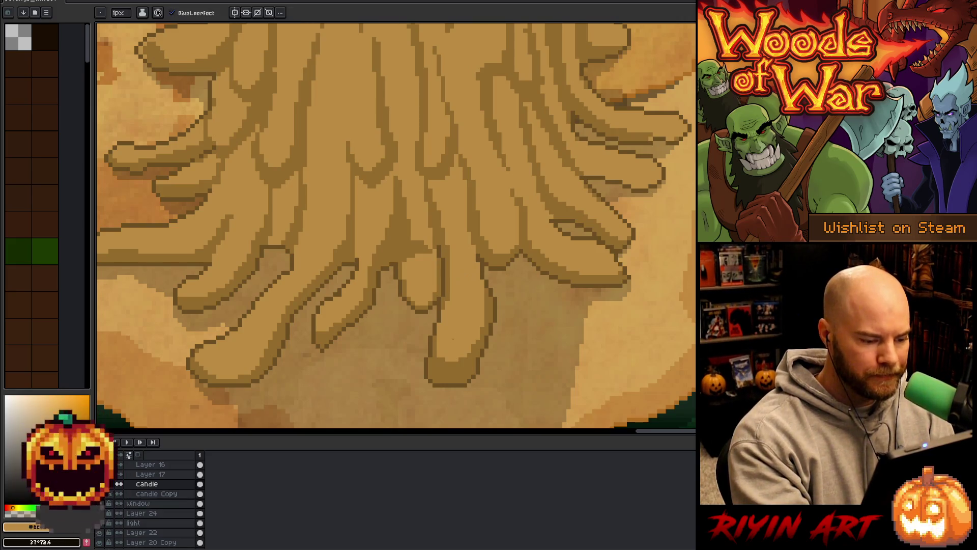
scroll(404, 260, down, 3)
scroll(404, 280, up, 3)
alt+click(408, 284)
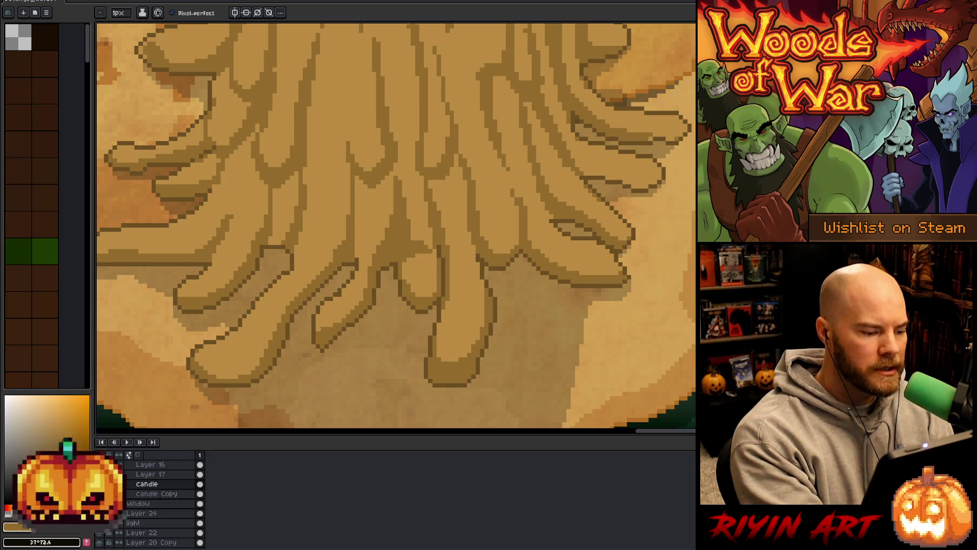
drag(225, 377, 265, 354)
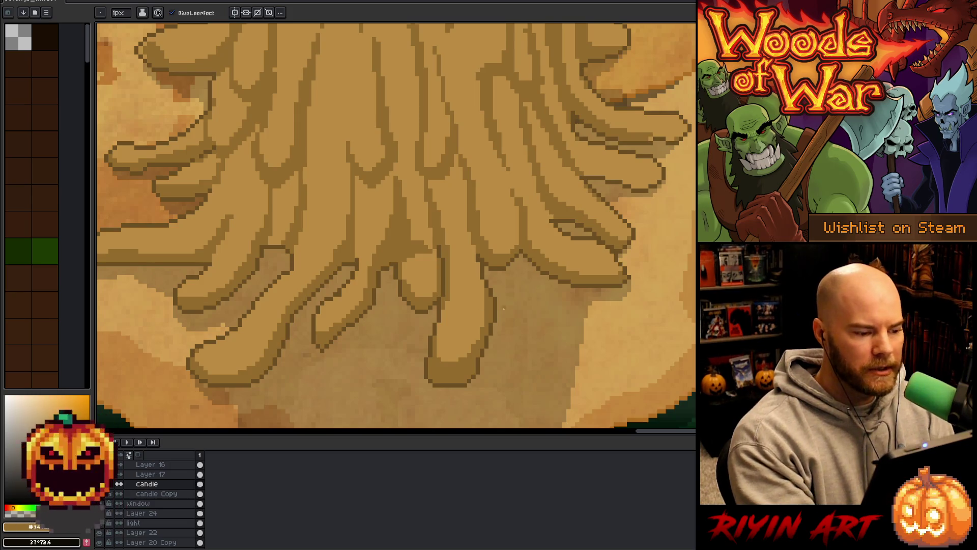
alt+click(333, 253)
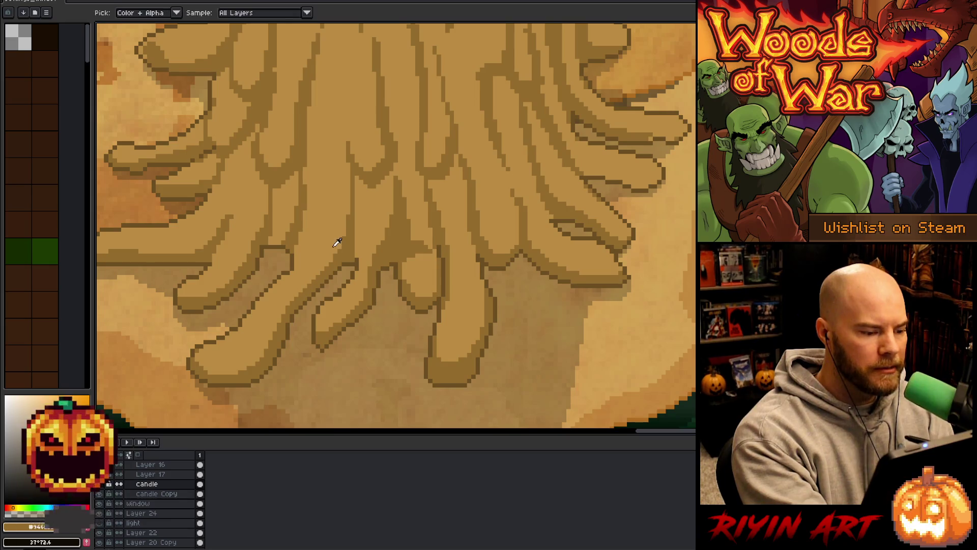
Draw a short dark brown shading line on the candle's wax drips.
mouse_move(558, 307)
mouse_down()
mouse_move(602, 355)
mouse_move(575, 367)
mouse_up()
drag(613, 318, 606, 377)
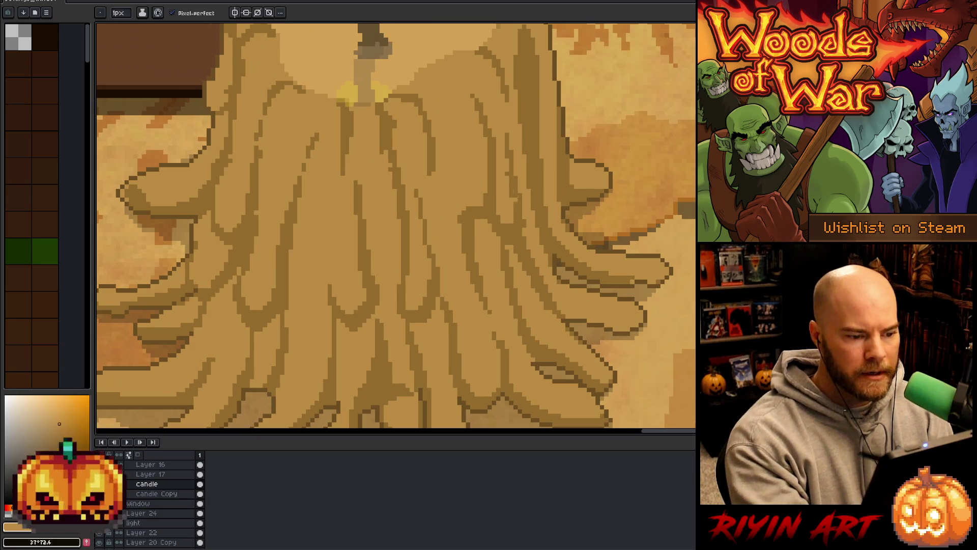
drag(524, 212, 577, 271)
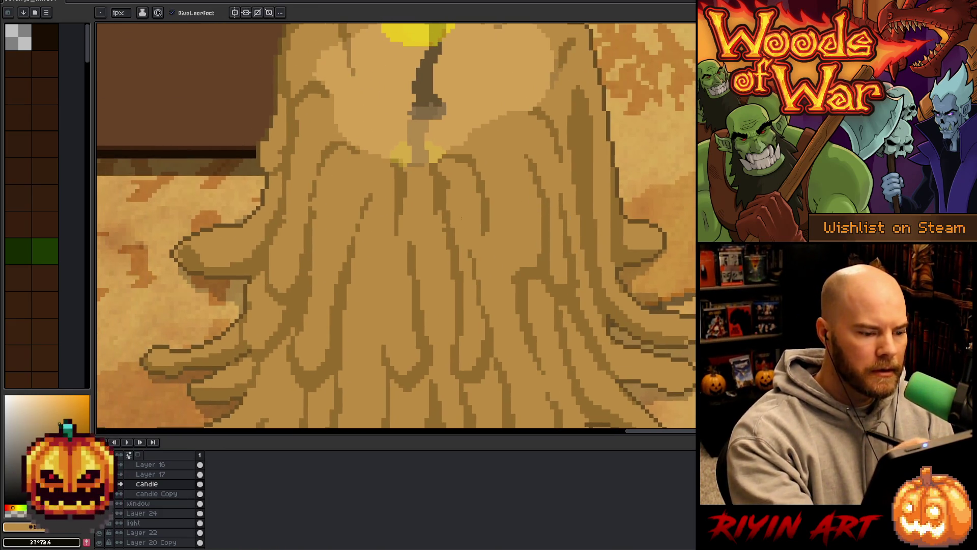
drag(444, 278, 545, 231)
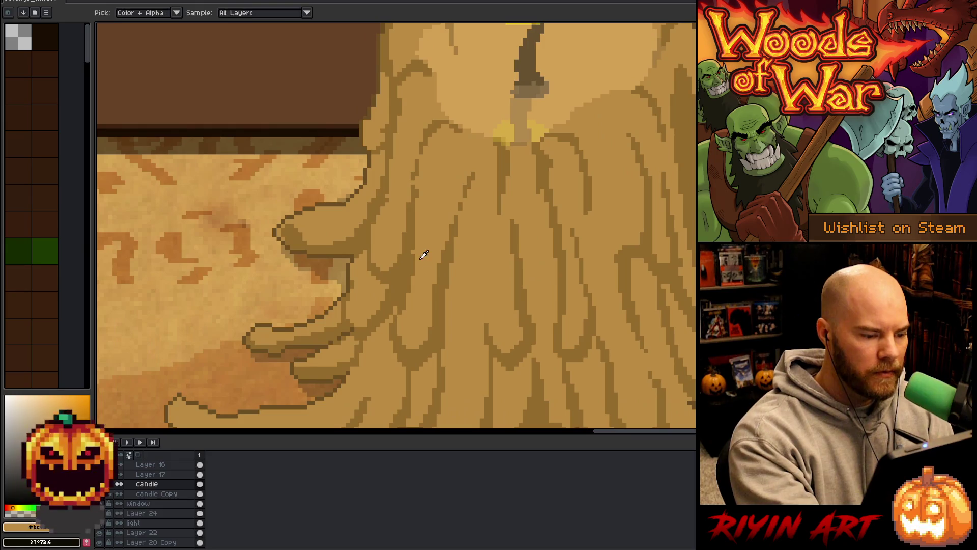
alt+click(415, 209)
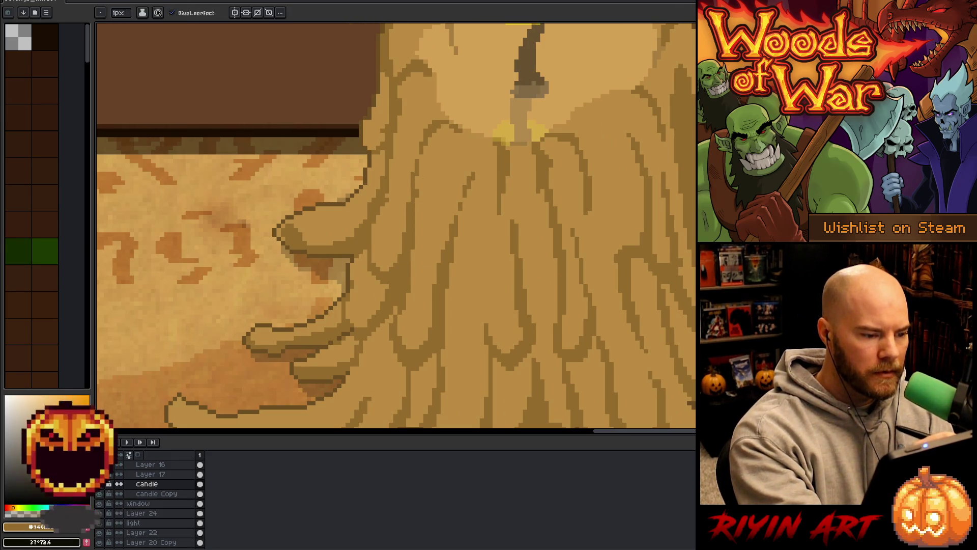
alt+click(416, 195)
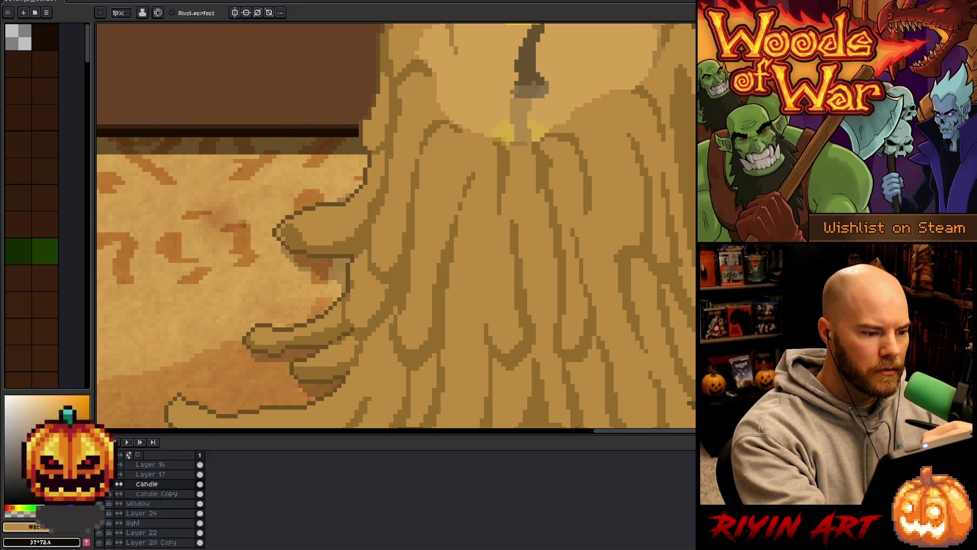
drag(453, 204, 478, 356)
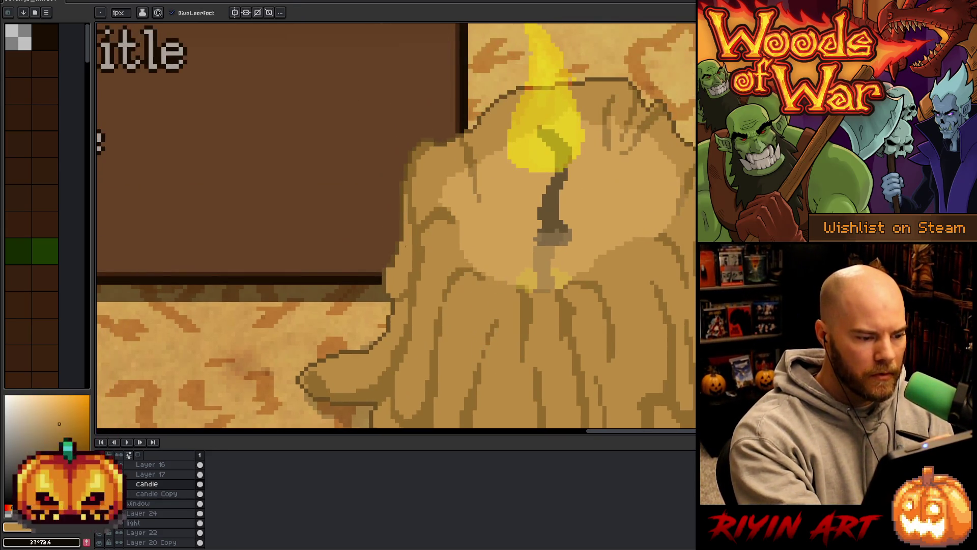
drag(598, 334, 619, 227)
drag(430, 273, 427, 250)
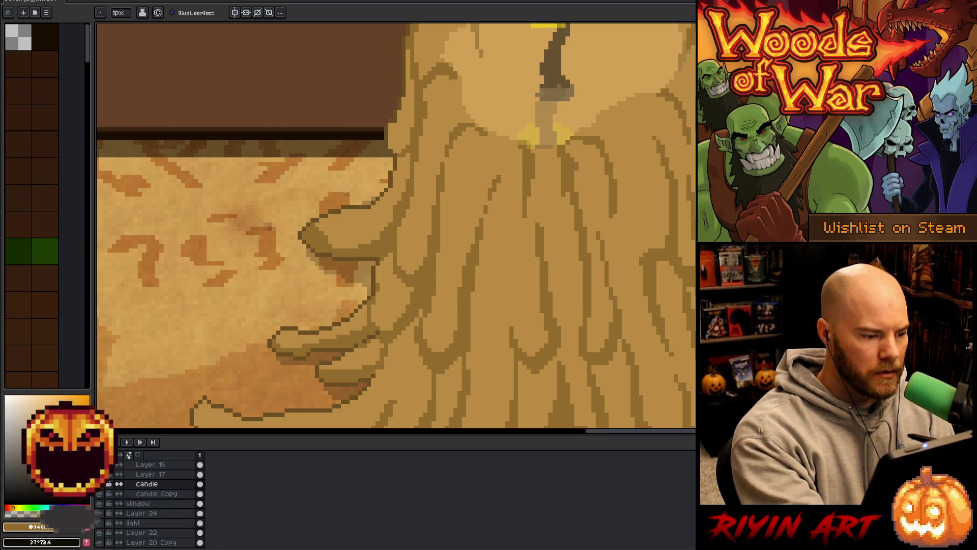
drag(460, 292, 472, 263)
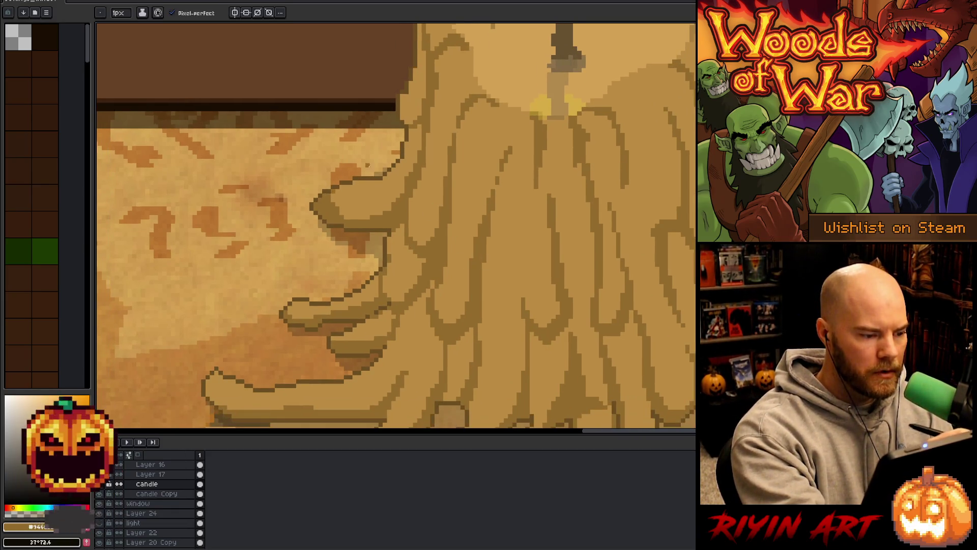
drag(526, 293, 563, 248)
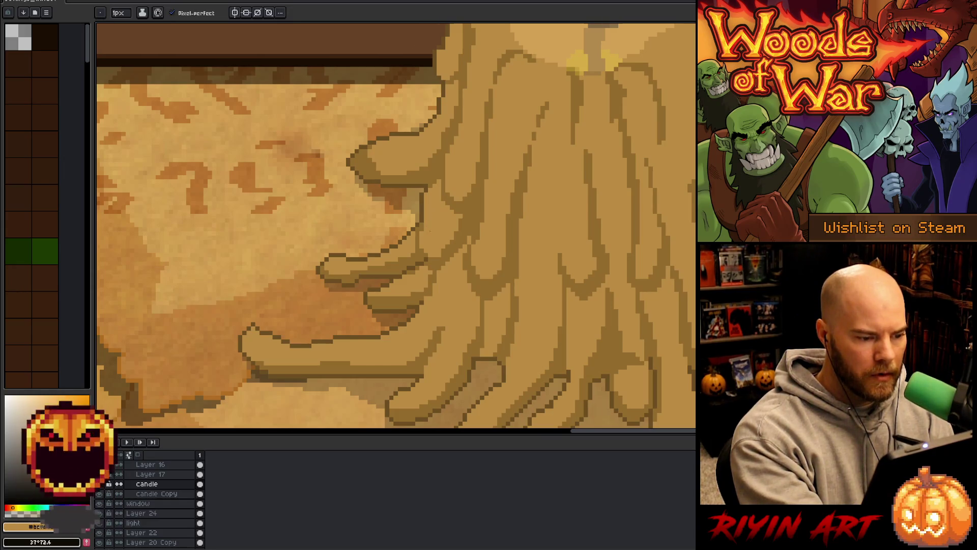
alt+click(468, 201)
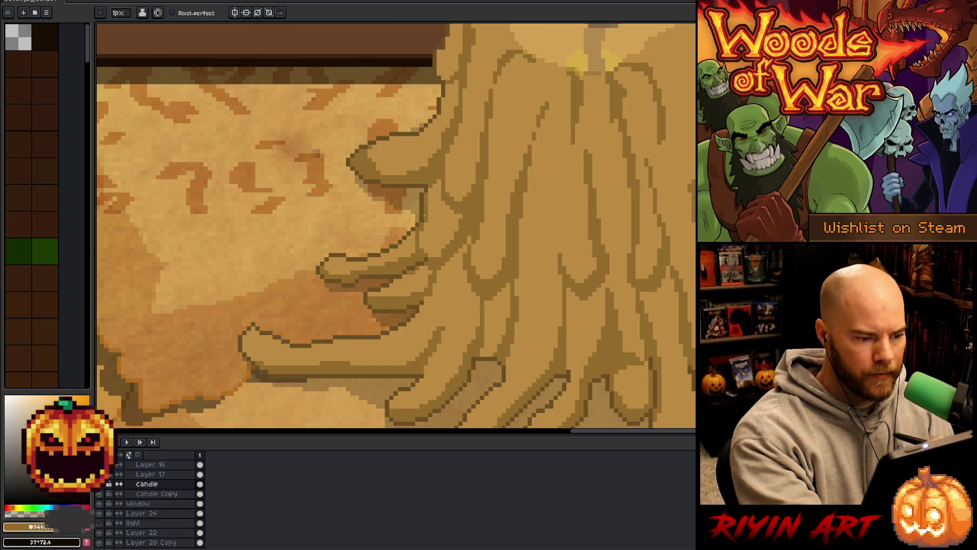
drag(426, 247, 434, 249)
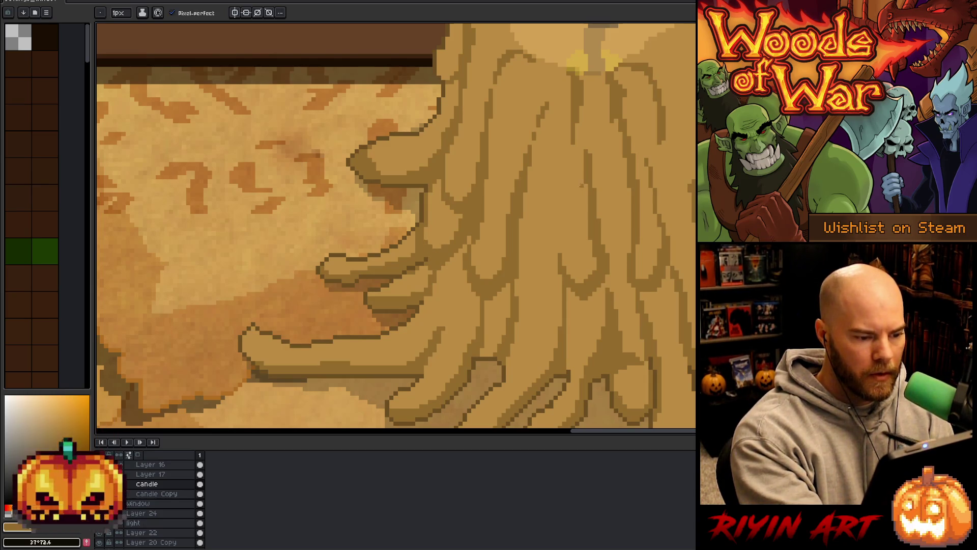
Zoom out and recentre the whole pause-menu artwork.
drag(590, 341, 578, 299)
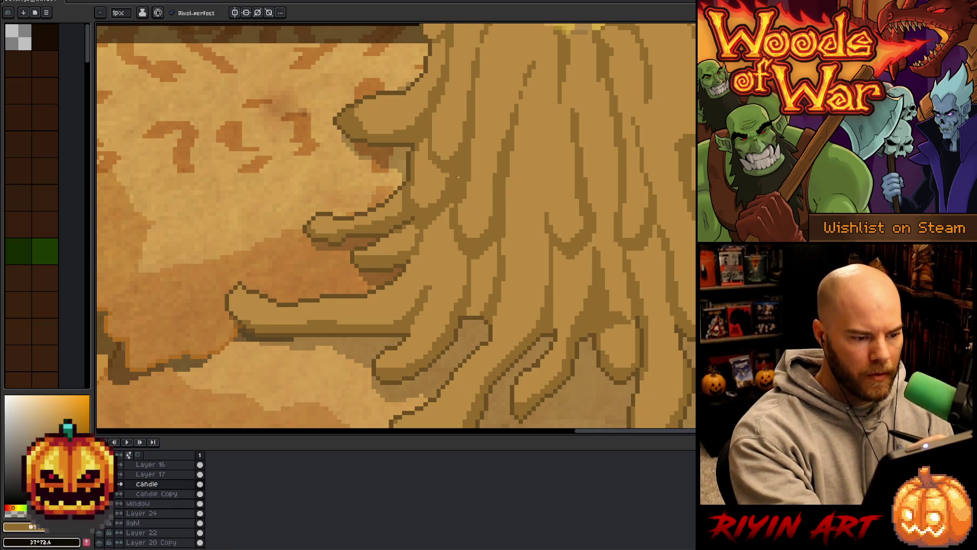
scroll(634, 277, down, 2)
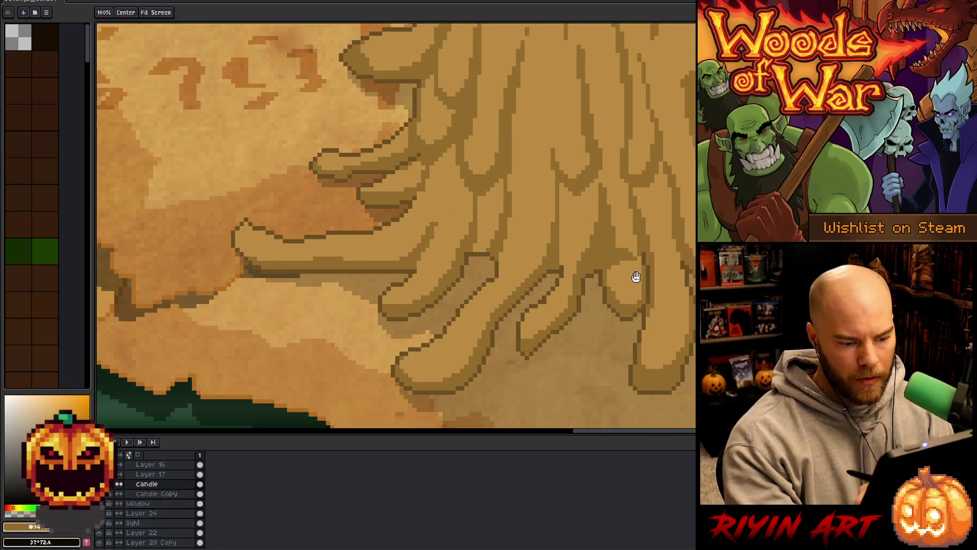
scroll(622, 289, down, 2)
mouse_move(681, 255)
mouse_down()
mouse_move(540, 283)
mouse_move(556, 302)
mouse_up()
scroll(540, 284, down, 1)
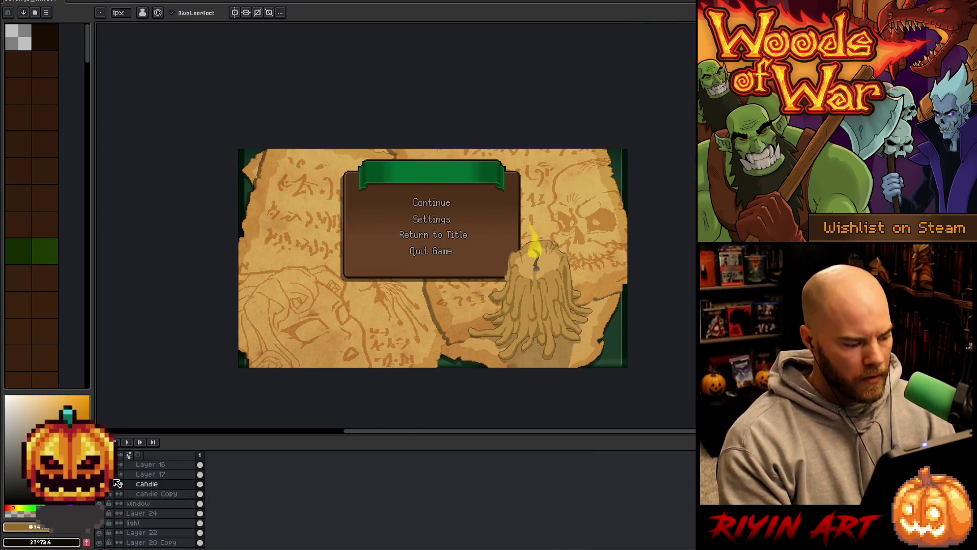
Set candle Copy to 11% opacity and blacken it with saturation and lightness at -100.
double_click(155, 493)
drag(369, 75, 373, 77)
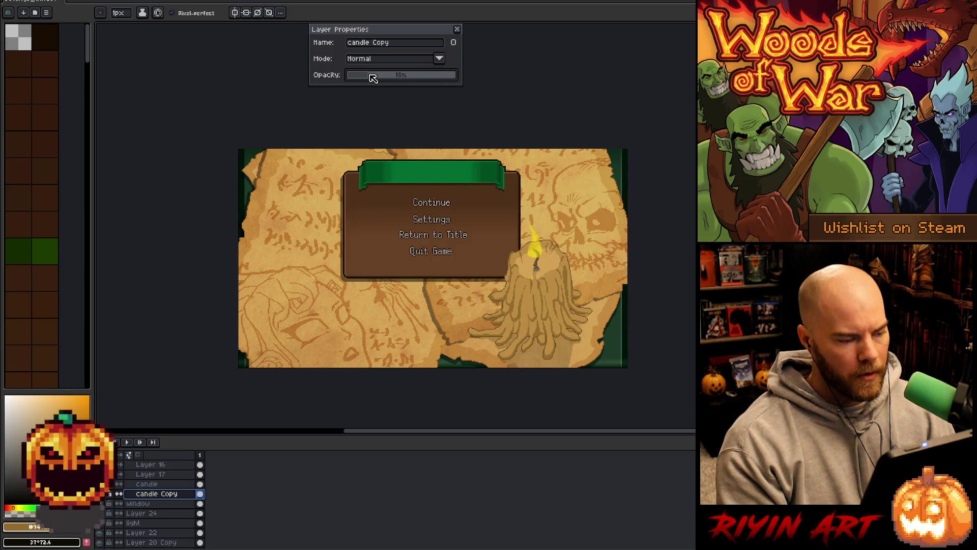
click(457, 29)
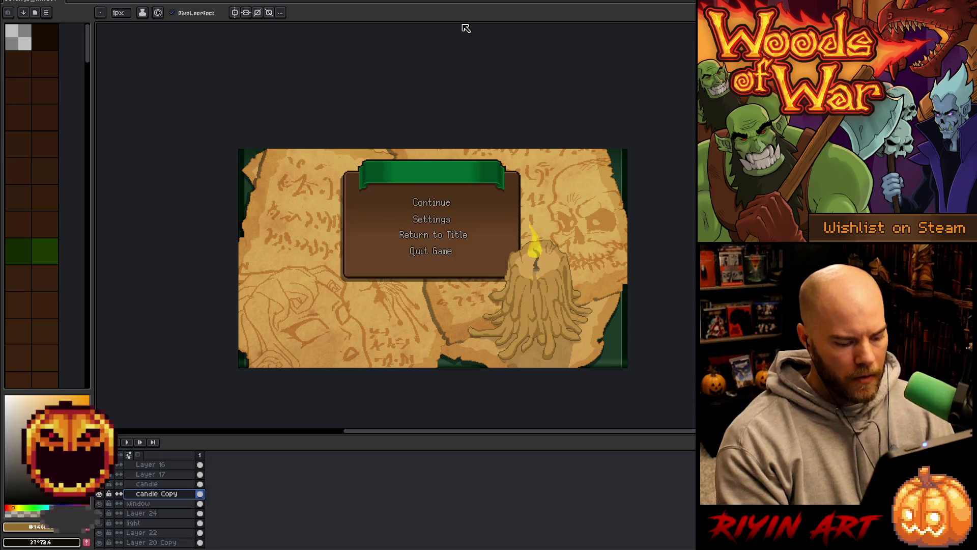
key(ctrl+u)
mouse_move(207, 337)
mouse_down()
mouse_move(334, 342)
mouse_move(191, 362)
mouse_move(64, 350)
mouse_up()
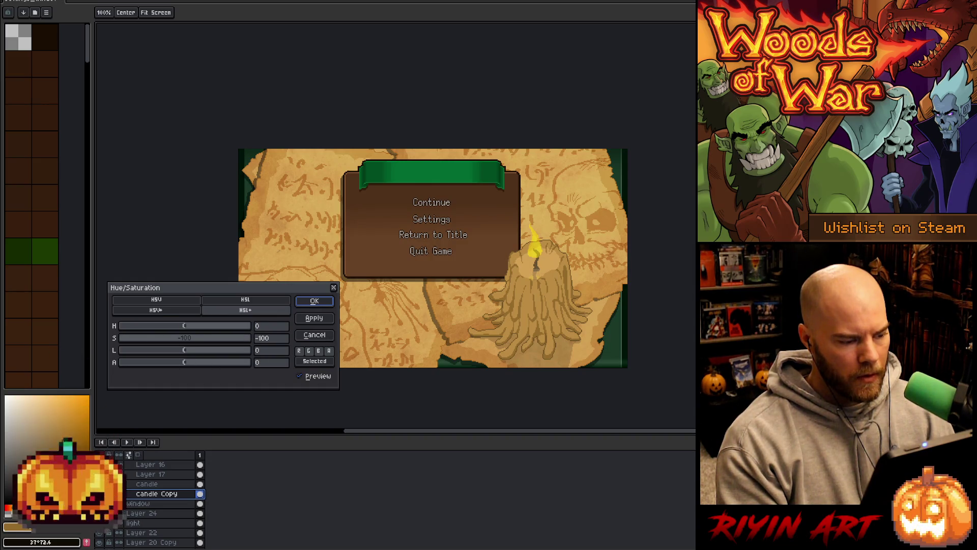
drag(173, 352, 5, 355)
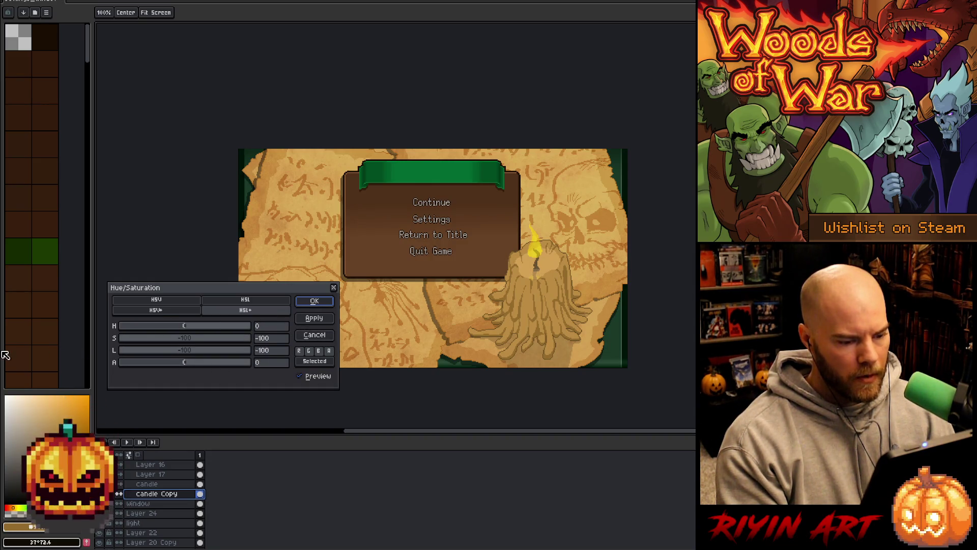
click(315, 301)
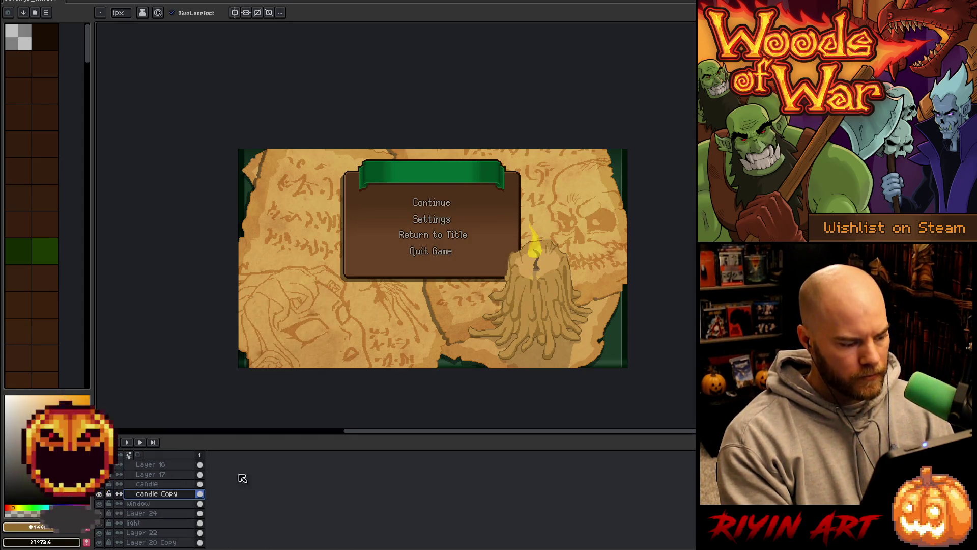
Switch candle Copy's blend mode to Color Burn with a reduced opacity.
key(i)
scroll(579, 309, up, 1)
scroll(562, 285, up, 6)
scroll(636, 242, down, 7)
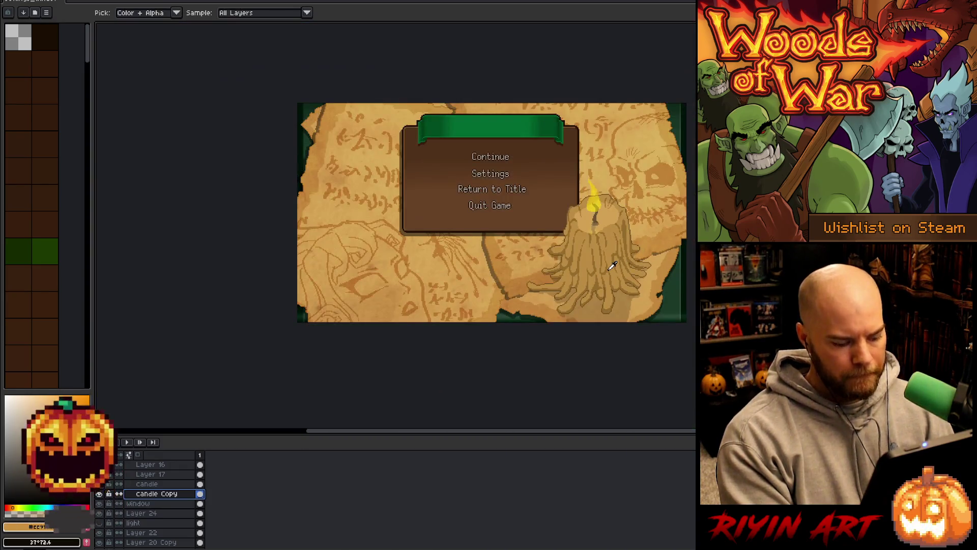
key(w)
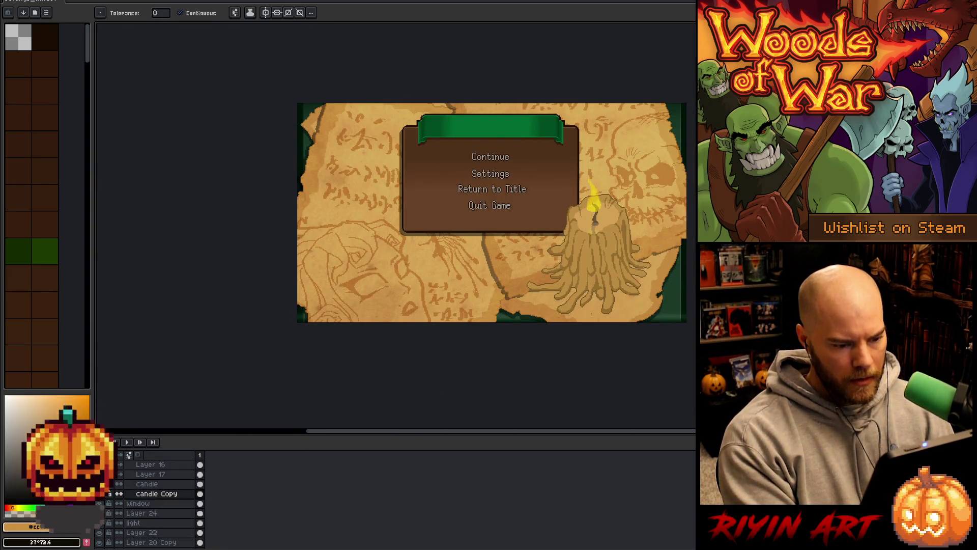
double_click(156, 493)
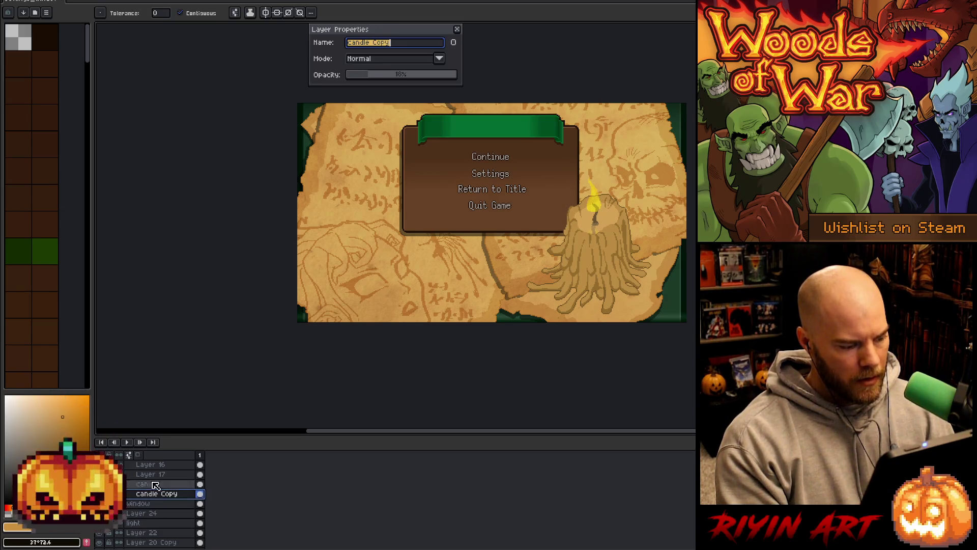
click(379, 63)
click(376, 93)
click(405, 75)
drag(405, 77, 484, 78)
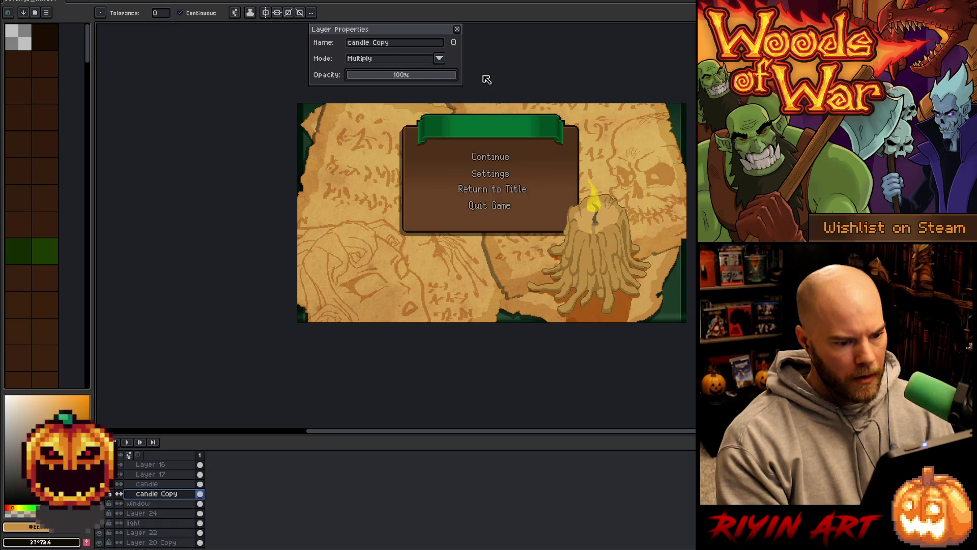
click(377, 60)
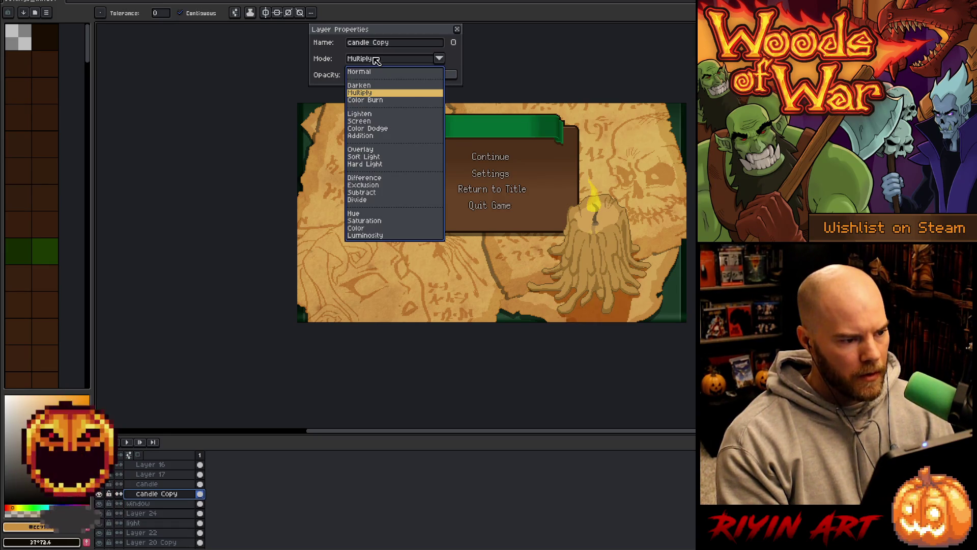
click(376, 101)
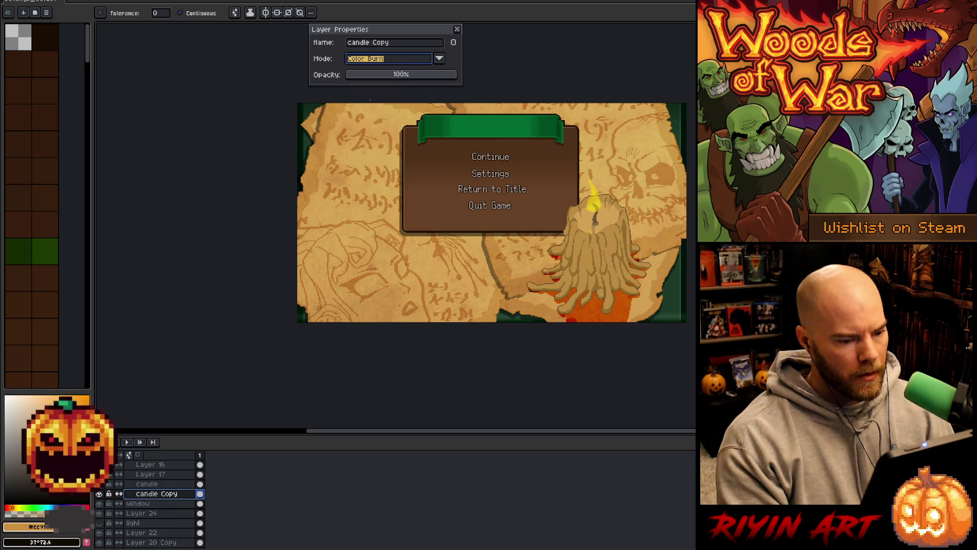
drag(374, 76, 402, 76)
Duplicate candle Copy, blacken it with lightness -100, and set Multiply at about 18% opacity.
right_click(157, 493)
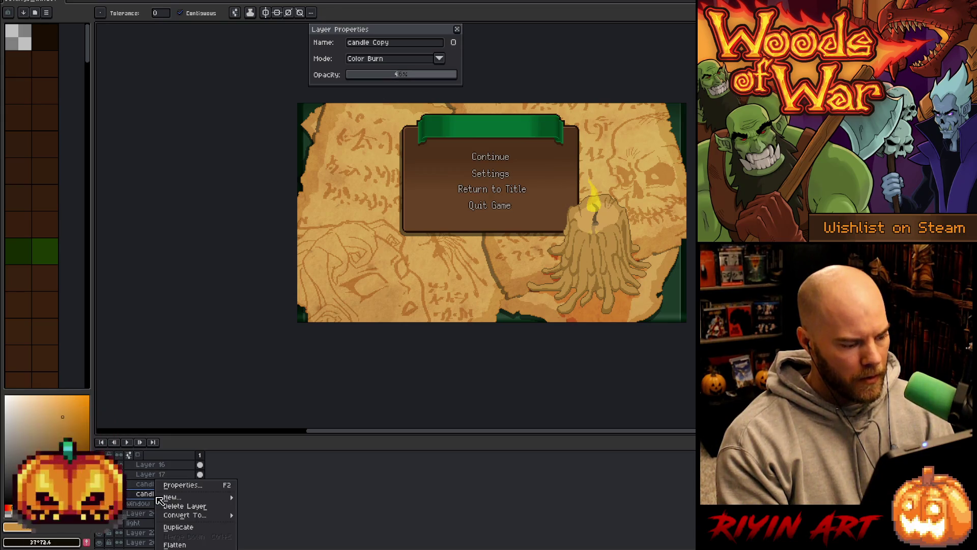
click(179, 527)
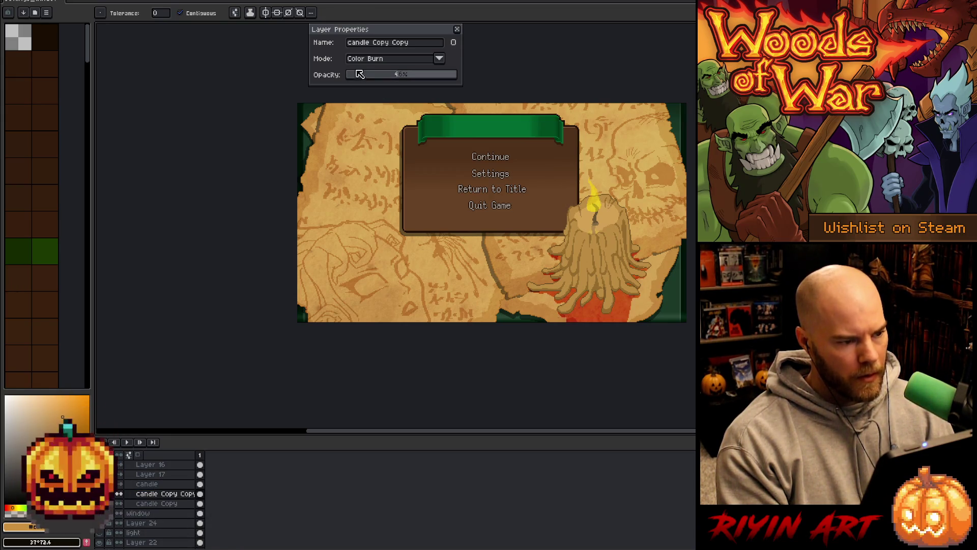
key(ctrl+u)
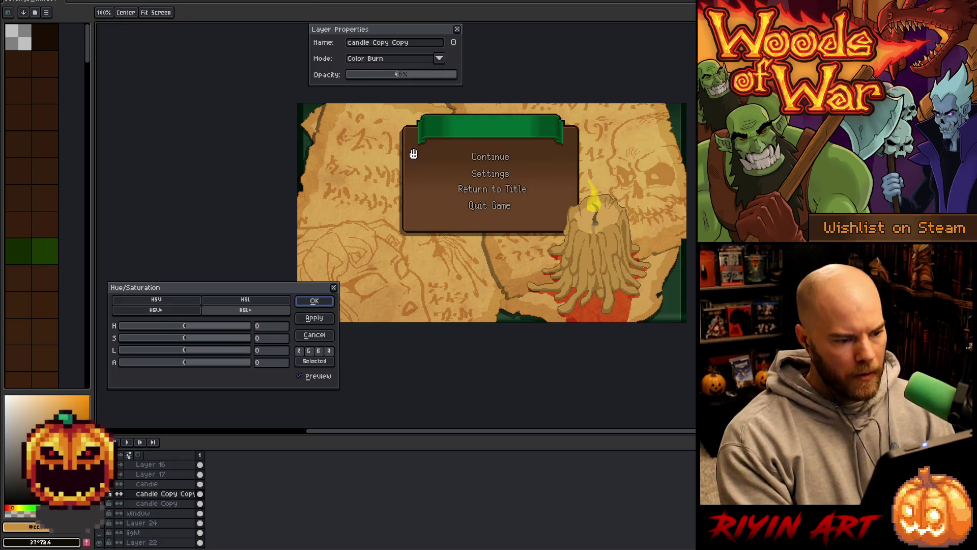
drag(186, 354, 5, 350)
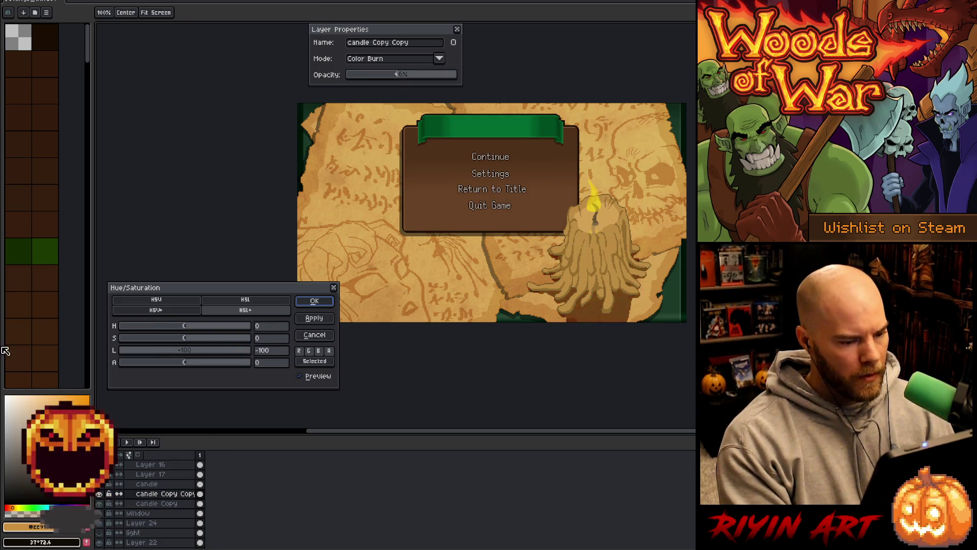
click(314, 301)
click(366, 76)
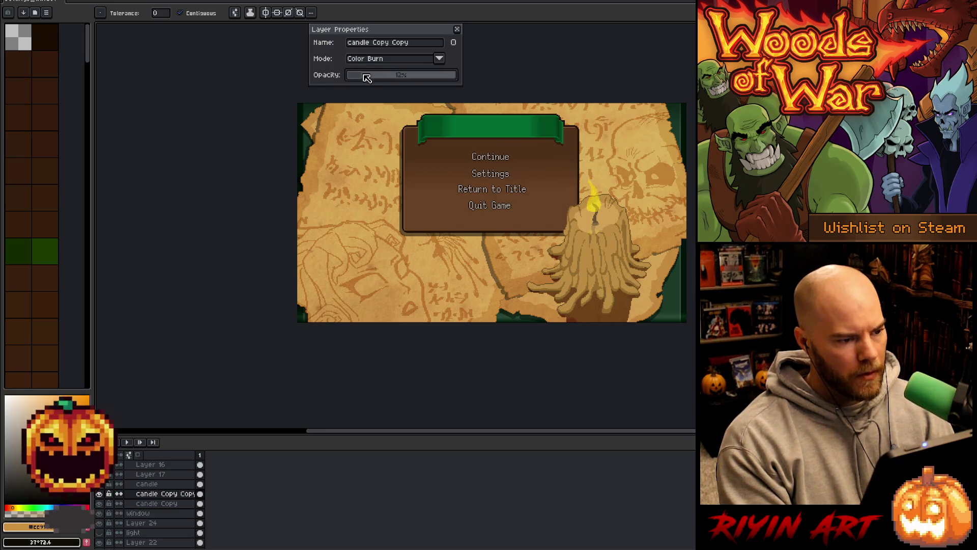
click(371, 58)
click(358, 93)
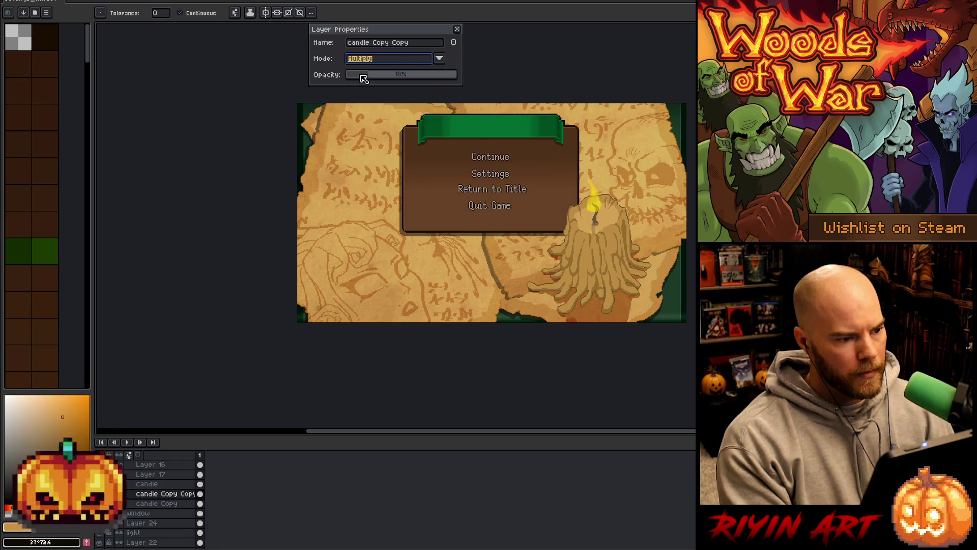
Fade candle Copy to about 17% and candle Copy Copy further to 11%.
click(160, 502)
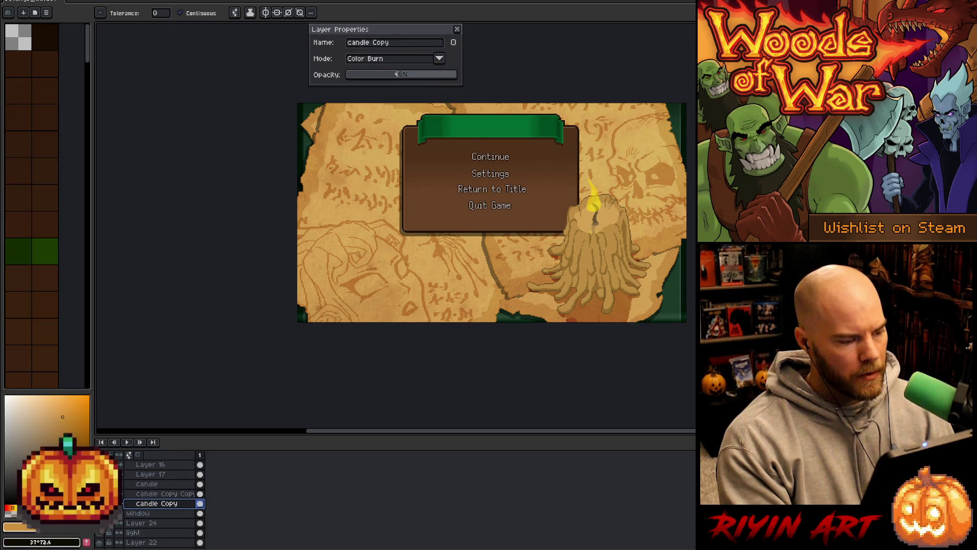
click(370, 76)
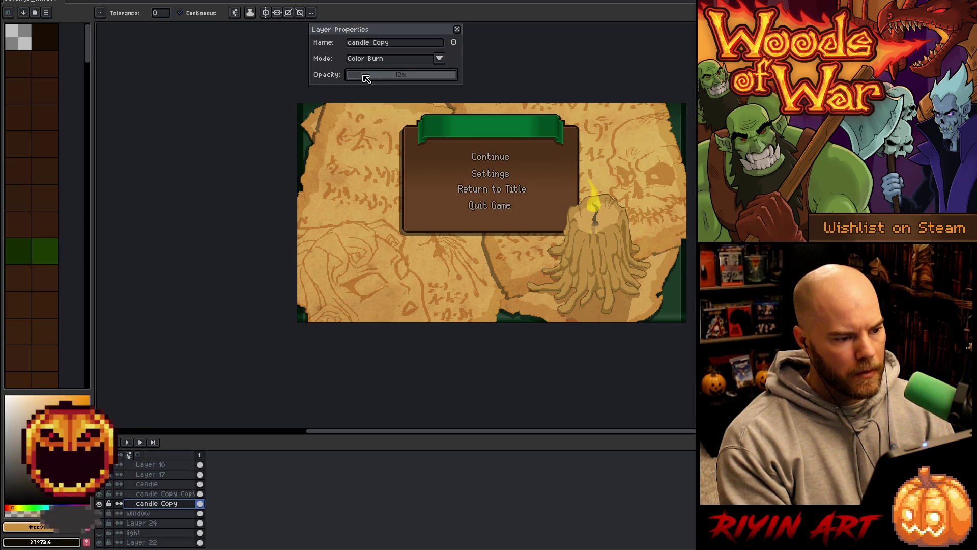
click(159, 493)
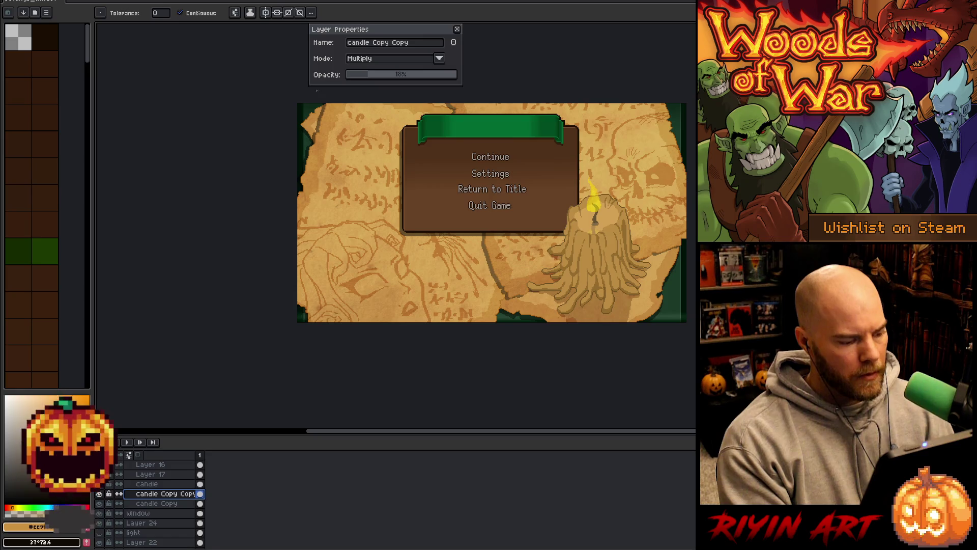
click(361, 76)
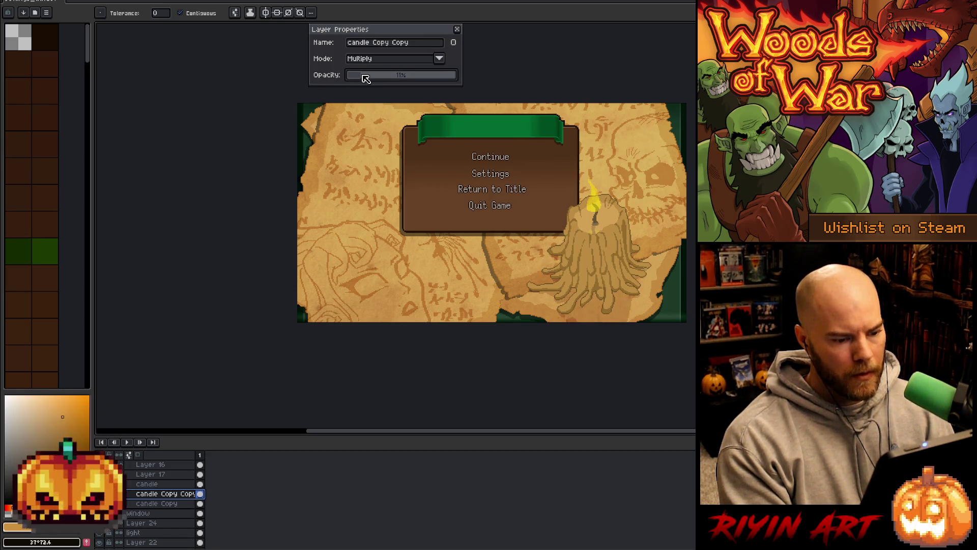
click(458, 30)
key(space)
mouse_move(617, 247)
mouse_down()
mouse_move(508, 295)
mouse_move(486, 246)
mouse_move(468, 279)
mouse_up()
scroll(484, 280, up, 1)
scroll(485, 242, up, 1)
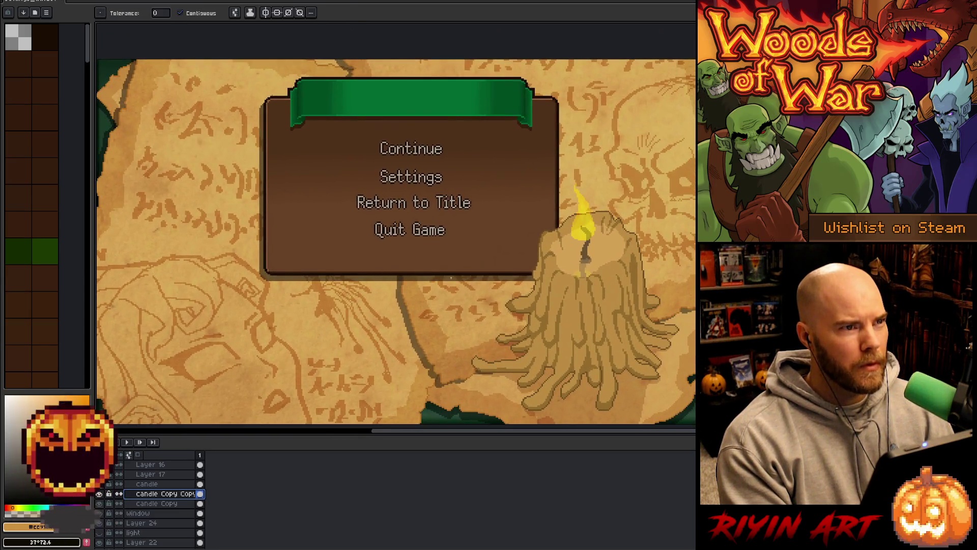
Zoom and pan to frame the pause menu and the candle in view.
key(v)
right_click(491, 240)
scroll(129, 517, up, 2)
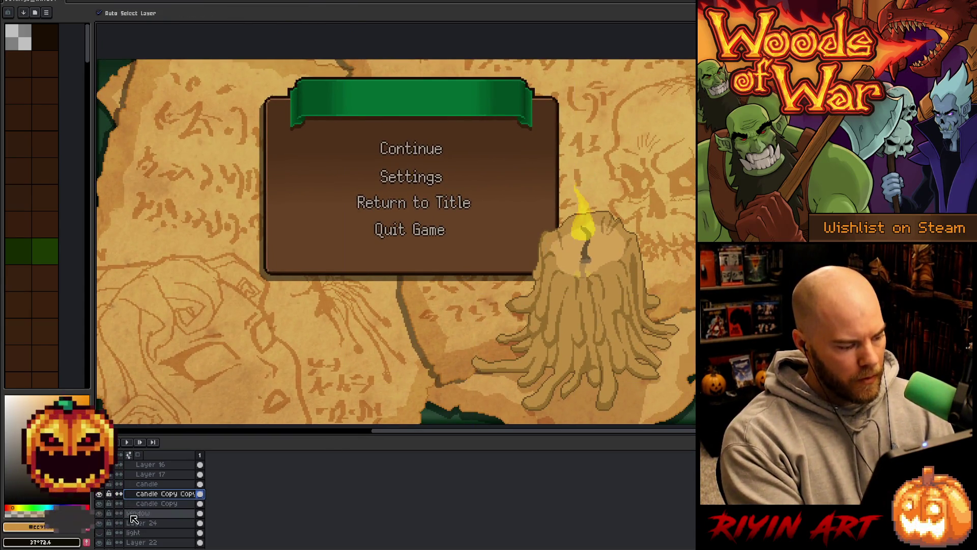
scroll(129, 517, down, 3)
key(minus)
key(minus)
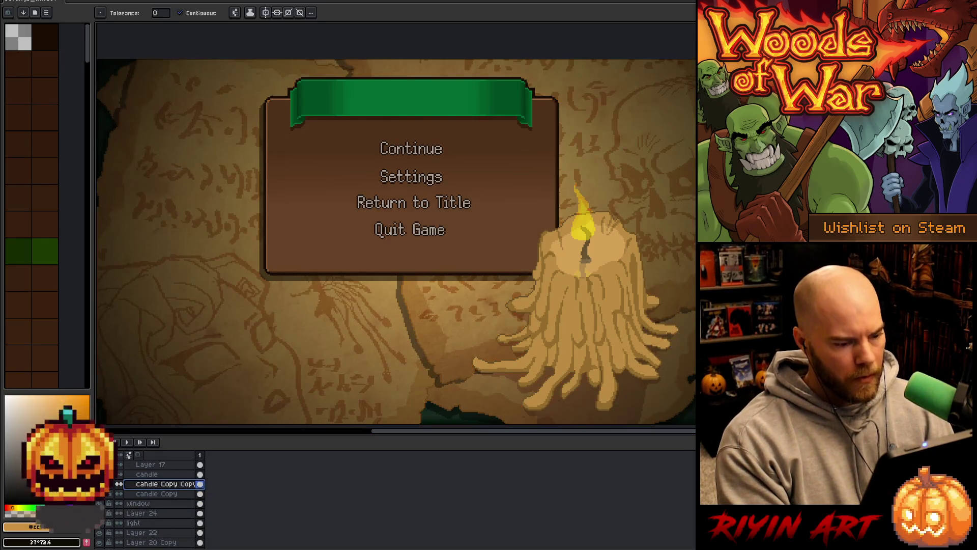
scroll(409, 216, down, 1)
scroll(409, 215, up, 1)
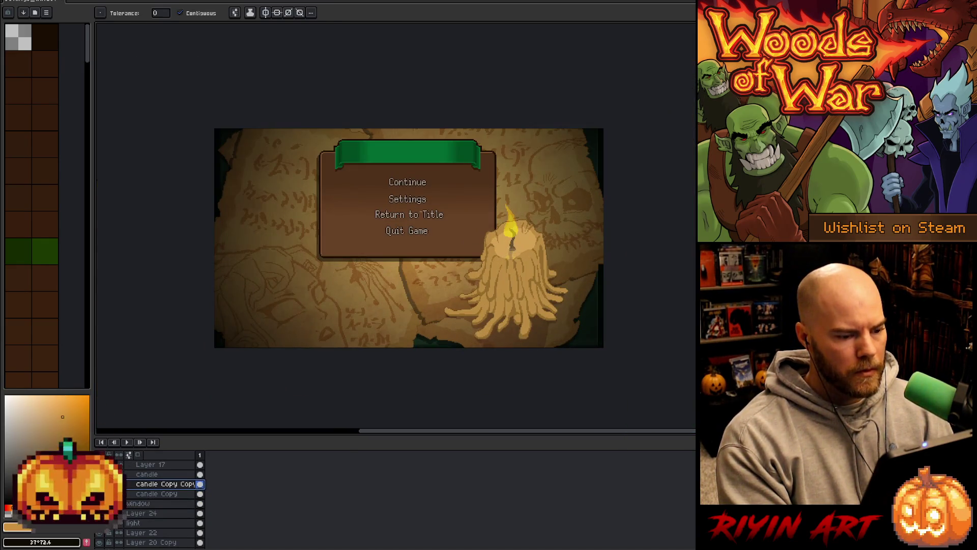
drag(429, 229, 422, 251)
key(space)
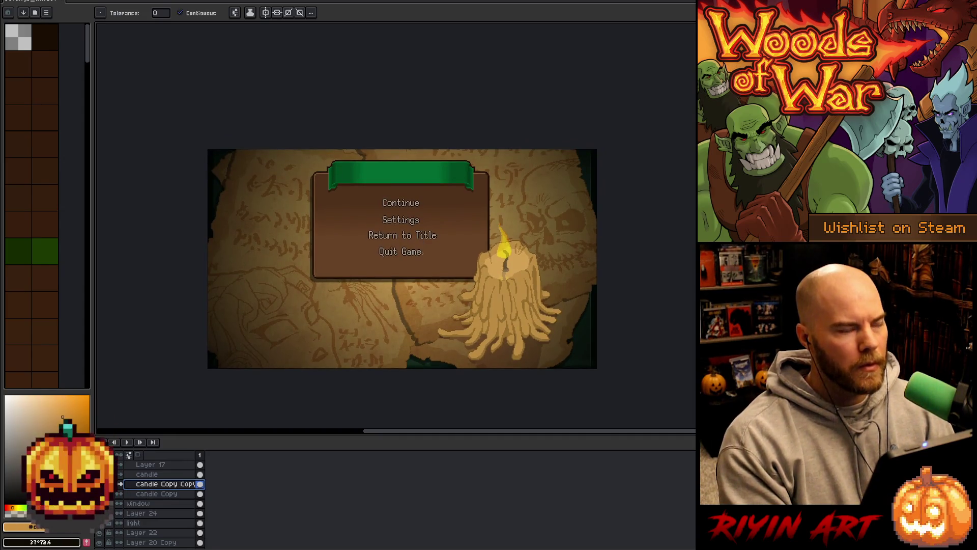
key(plus)
drag(421, 255, 436, 237)
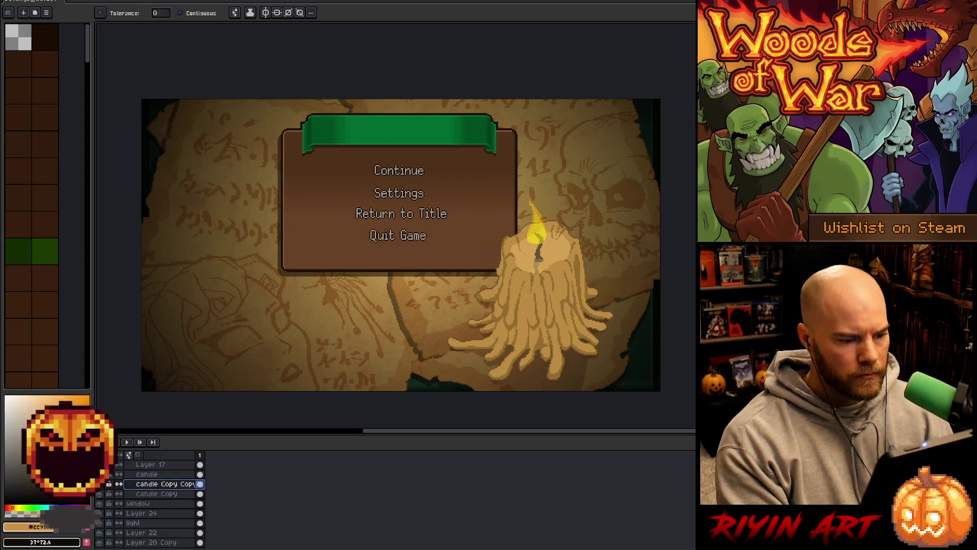
drag(507, 294, 490, 279)
scroll(431, 356, up, 1)
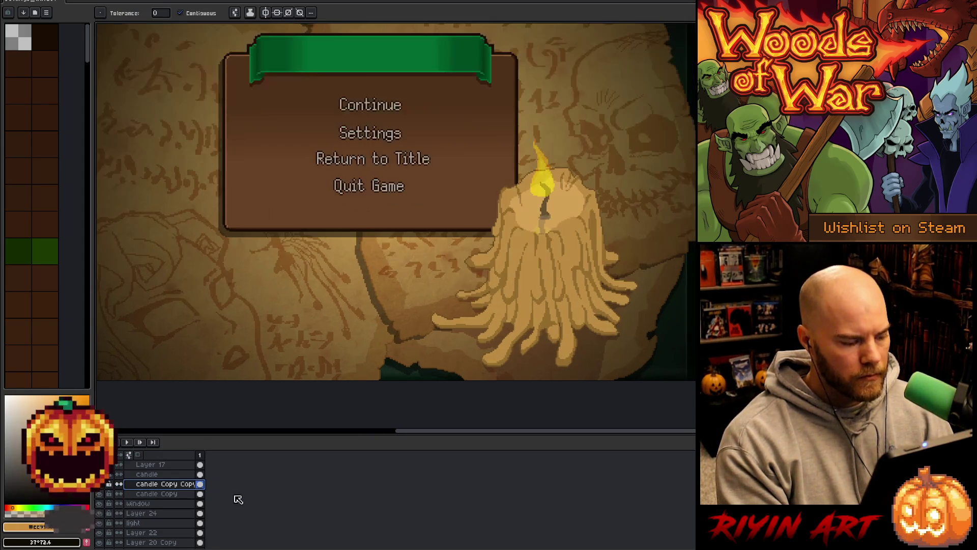
Select the candle layer, eyedrop its tan colour, and use the Pencil with Pixel-perfect off.
click(152, 474)
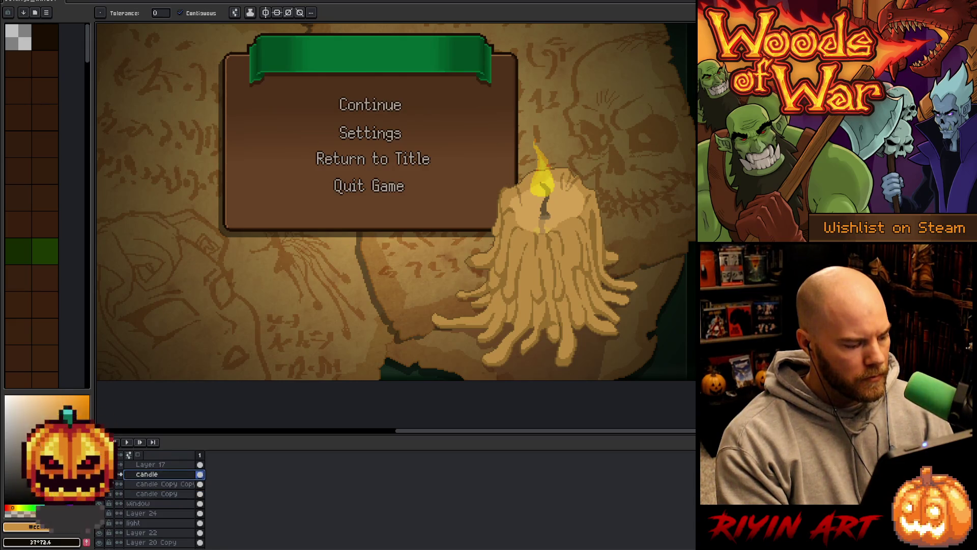
scroll(511, 258, up, 1)
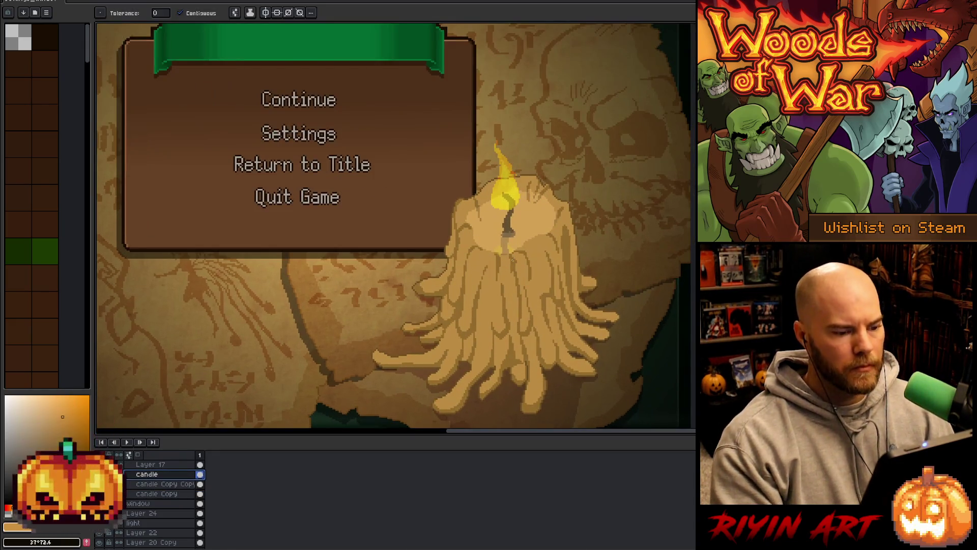
key(i)
click(484, 250)
key(b)
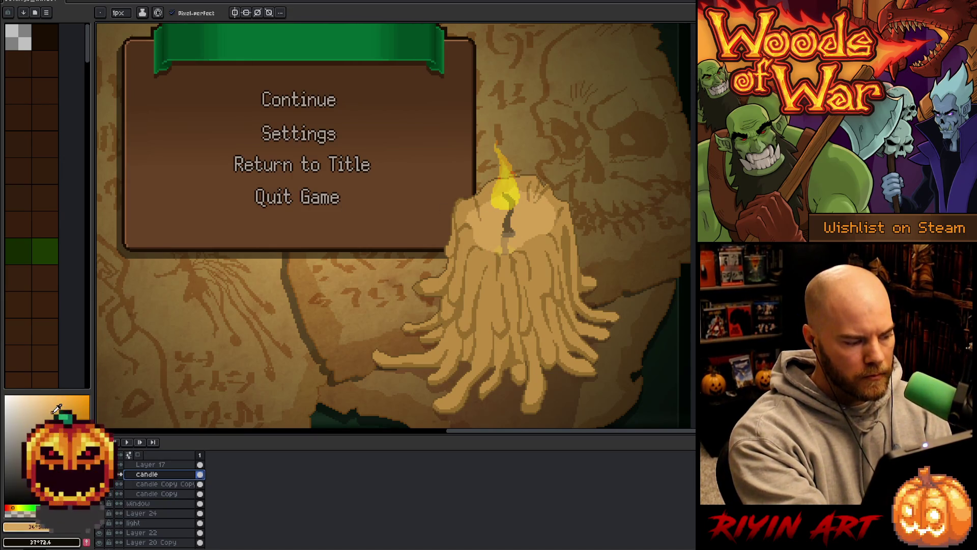
click(478, 255)
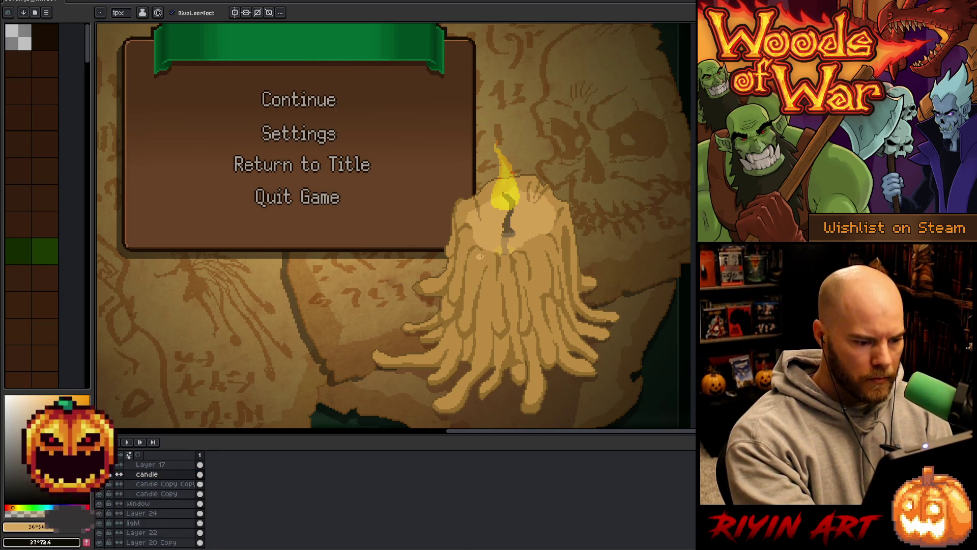
click(200, 473)
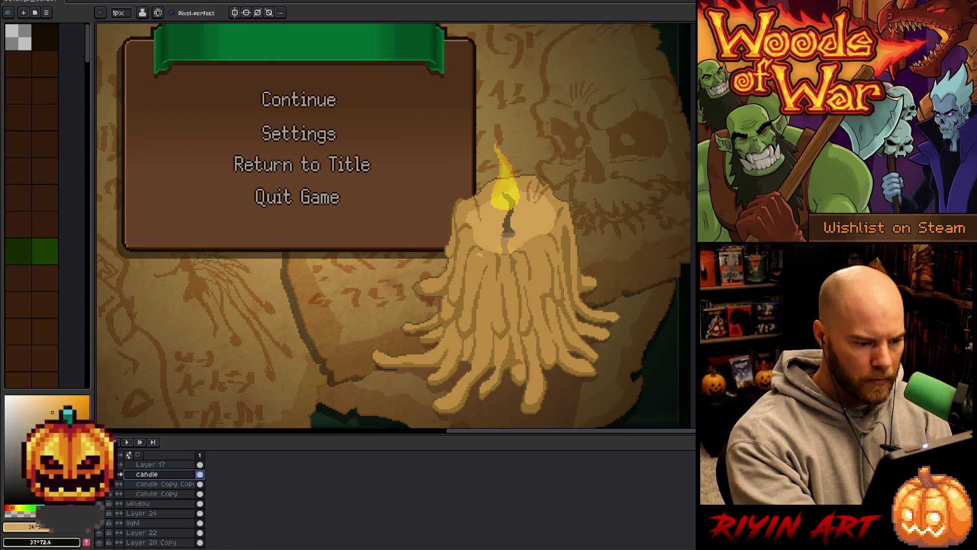
click(194, 16)
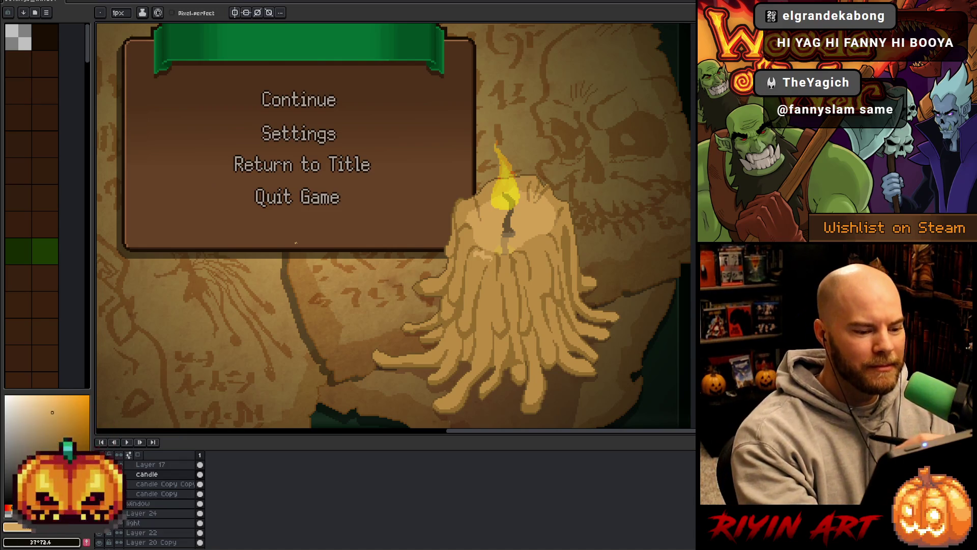
scroll(560, 254, down, 1)
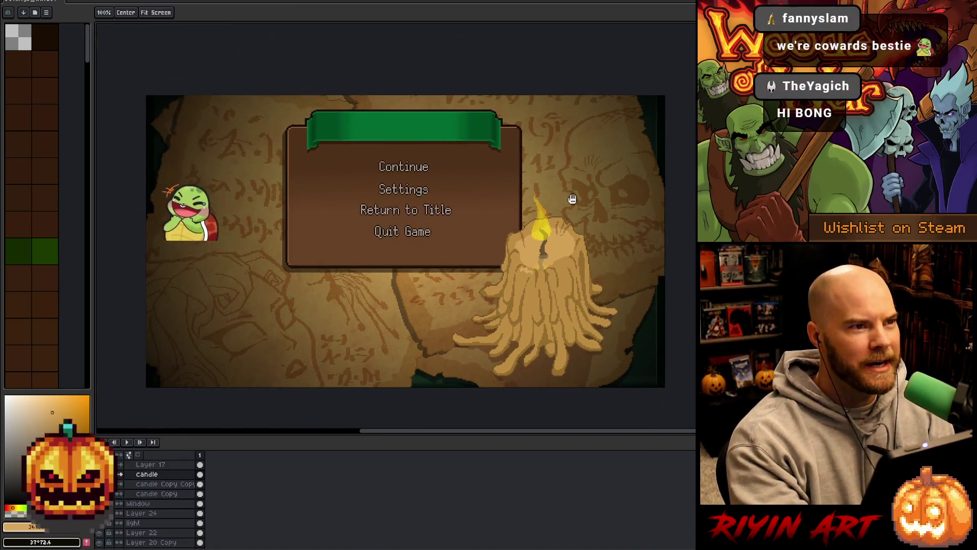
Sample the candle's light tan wax colour and pan the view onto the candle.
scroll(544, 275, up, 1)
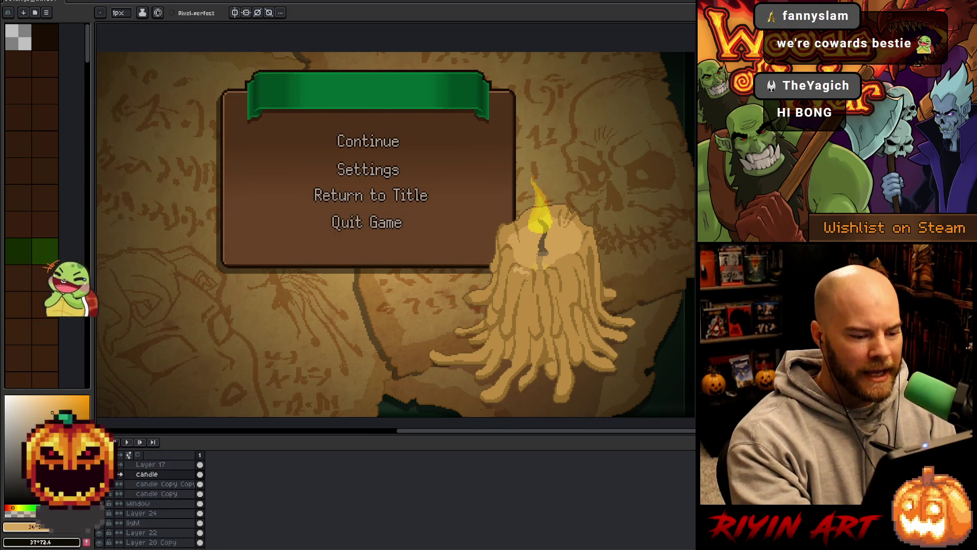
scroll(545, 275, up, 1)
alt+click(532, 272)
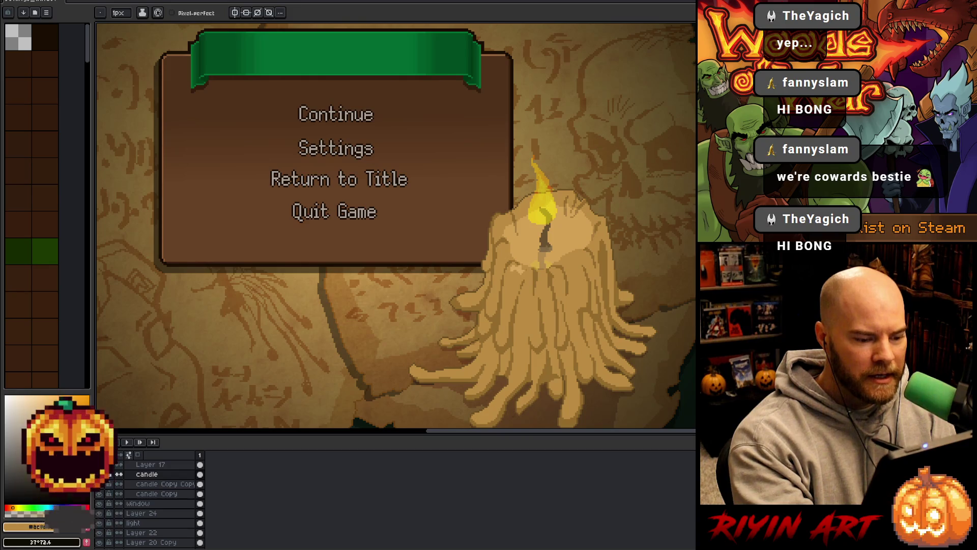
scroll(531, 270, up, 2)
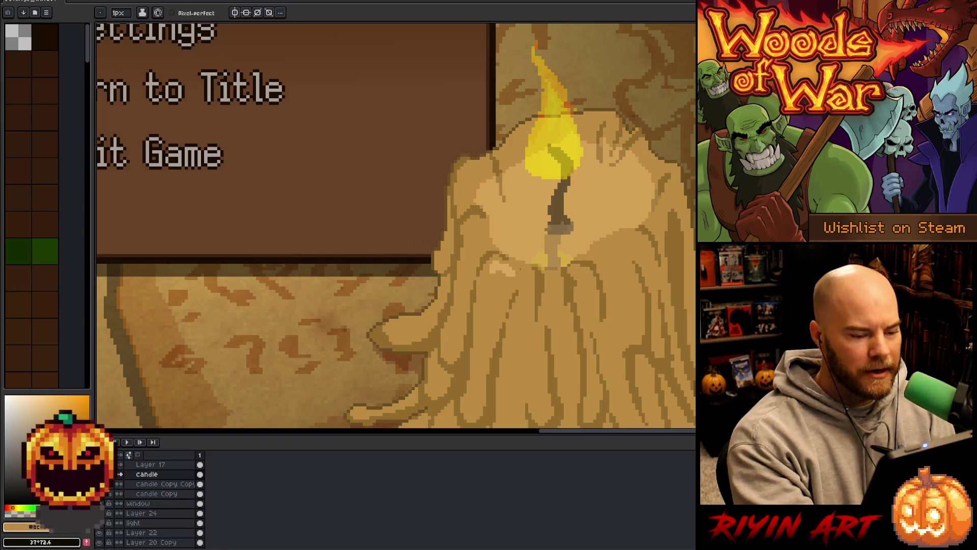
scroll(560, 356, down, 1)
drag(493, 300, 397, 274)
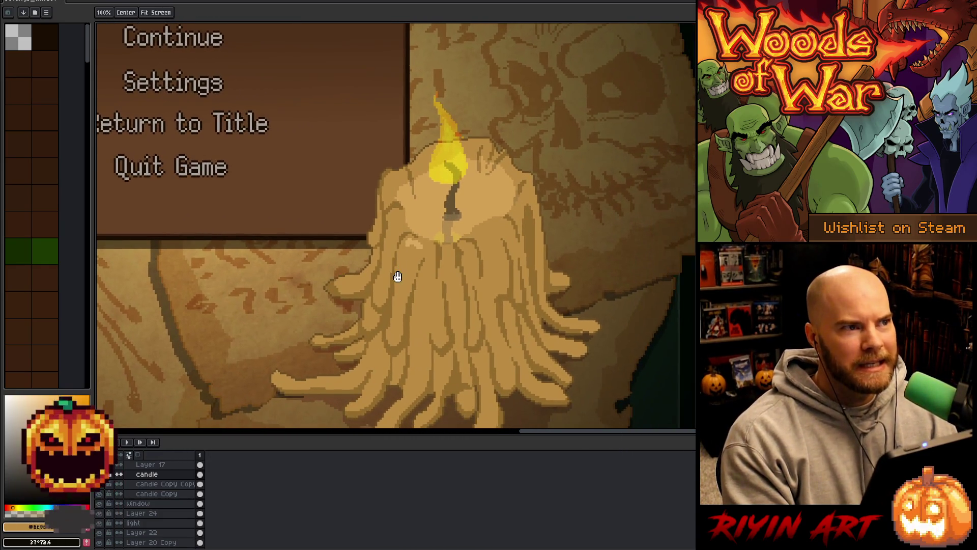
scroll(399, 270, down, 2)
scroll(399, 270, up, 1)
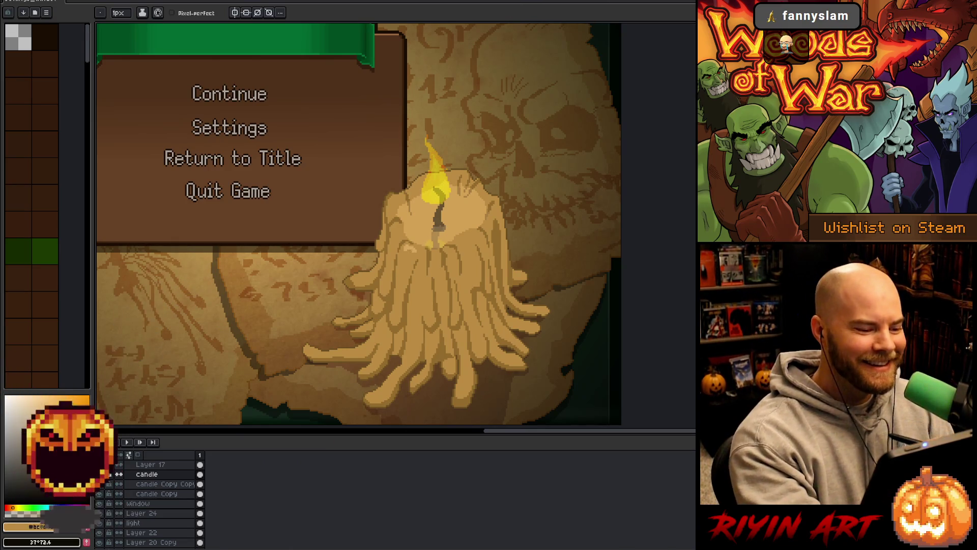
scroll(463, 247, up, 1)
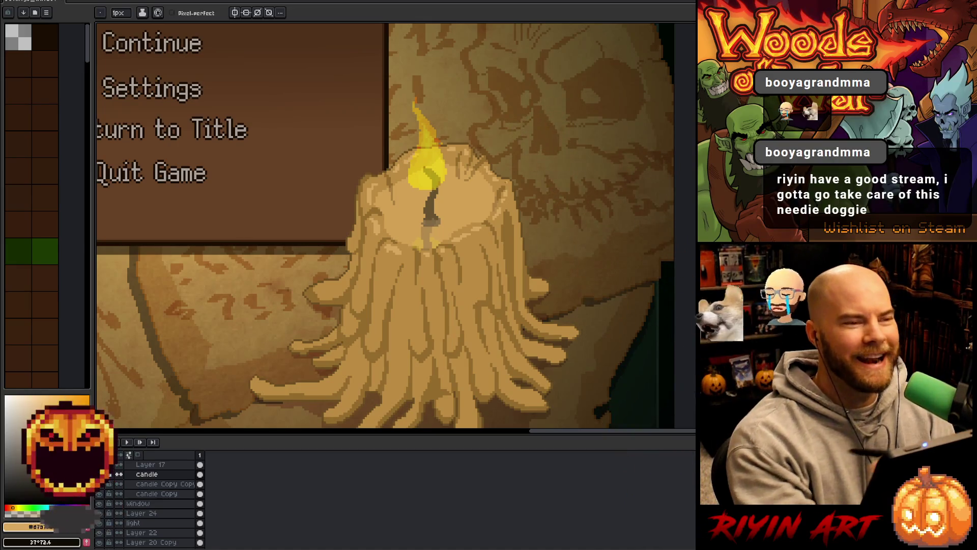
Eyedrop a darker brown from the canvas as the shading colour.
right_click(506, 187)
key(Escape)
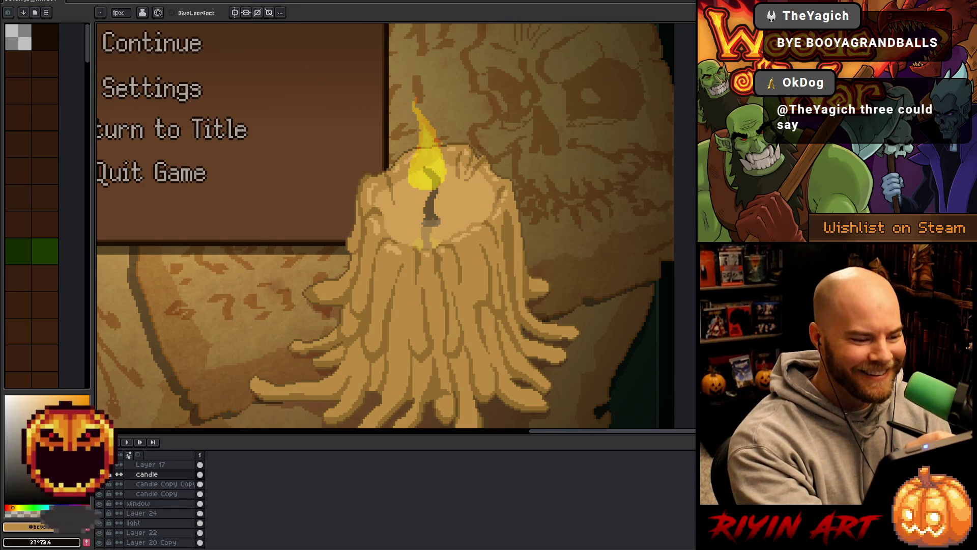
alt+click(484, 156)
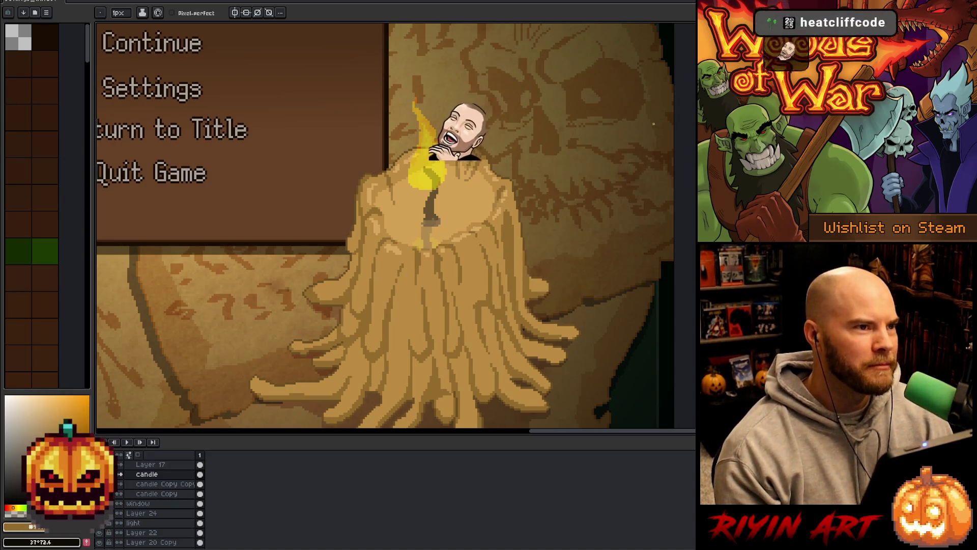
key(alt+f)
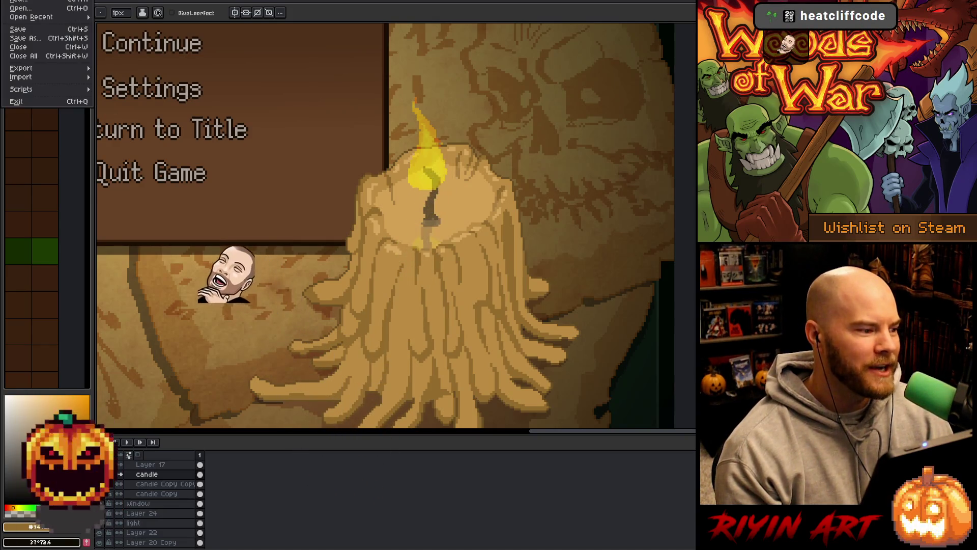
Open witch_doctor_v5.aseprite from the TreeRevenge project folder.
mouse_move(76, 16)
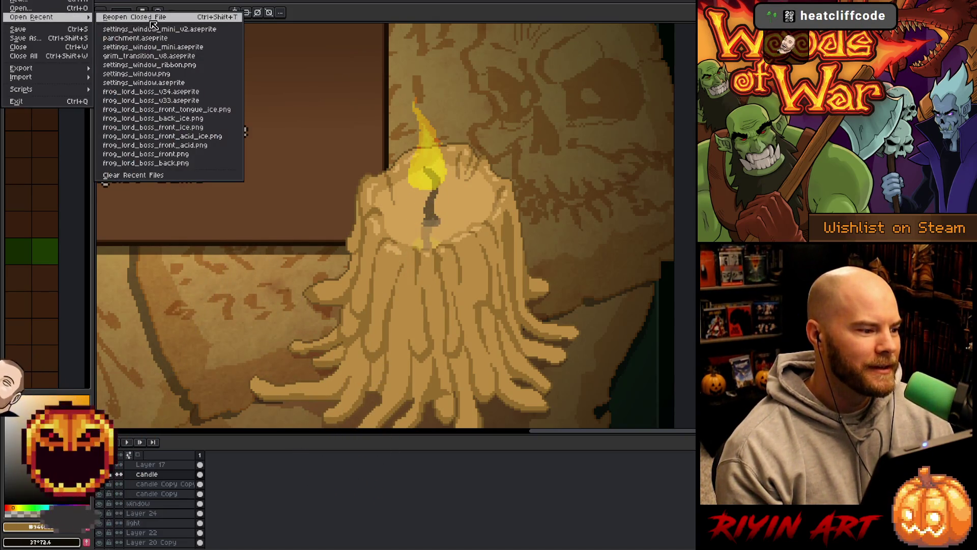
click(153, 20)
key(ctrl+o)
scroll(335, 285, down, 10)
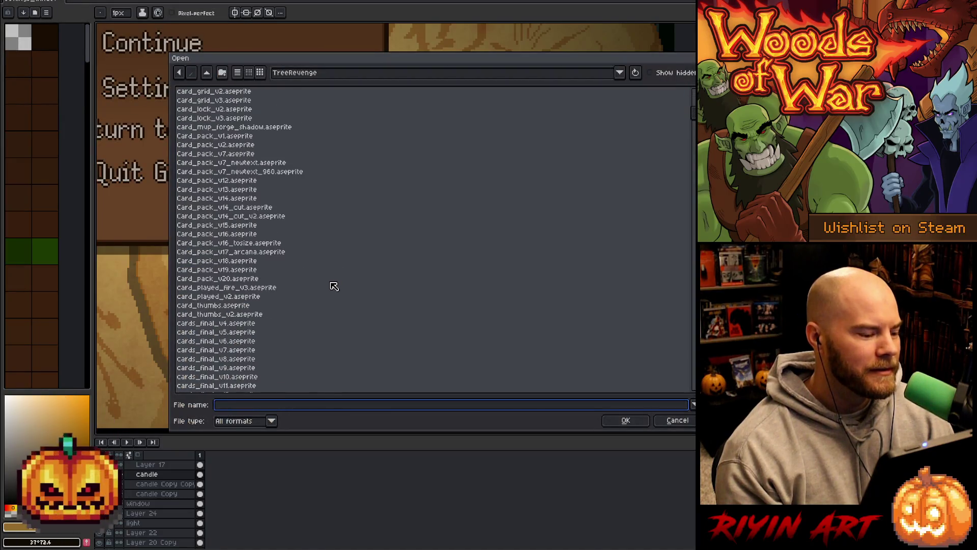
scroll(334, 286, down, 15)
scroll(354, 306, down, 14)
click(291, 307)
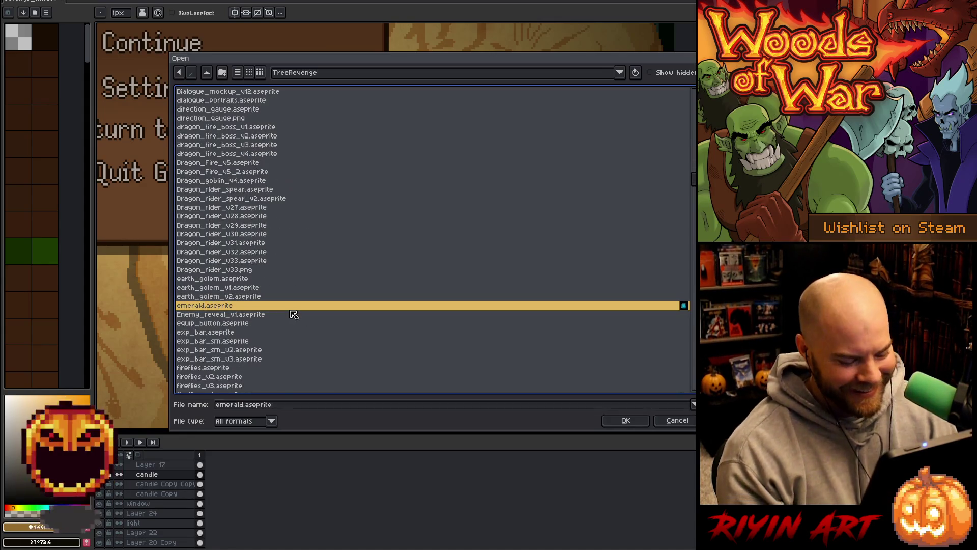
text(ottom_v1)
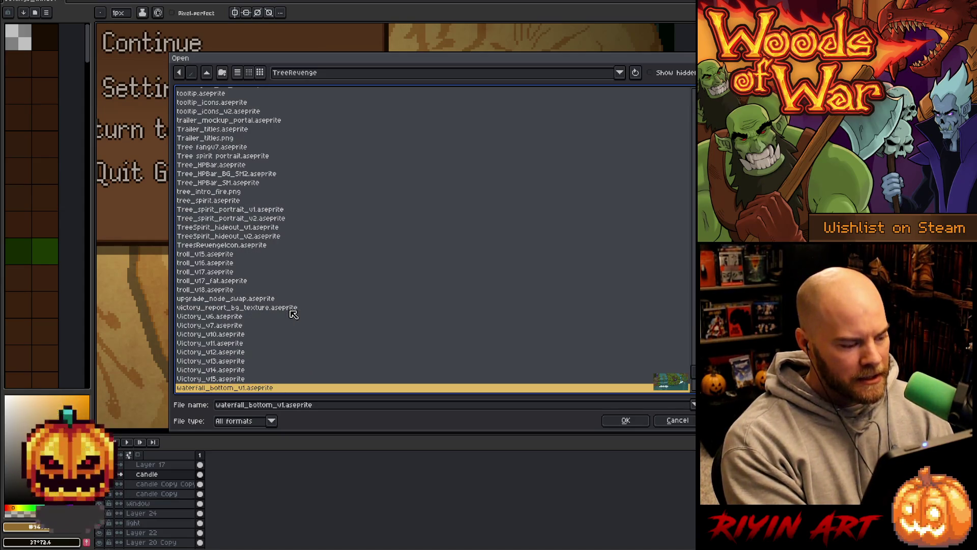
text(w)
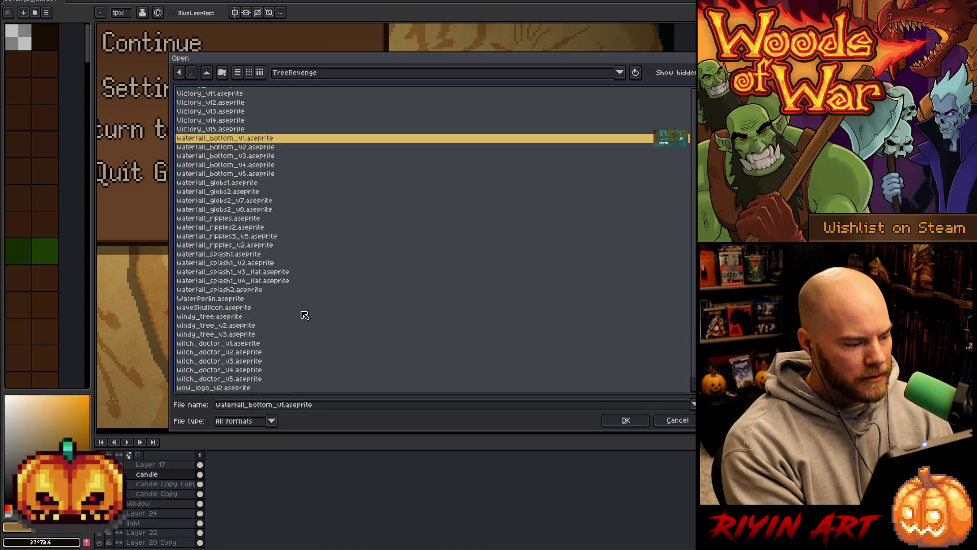
double_click(243, 379)
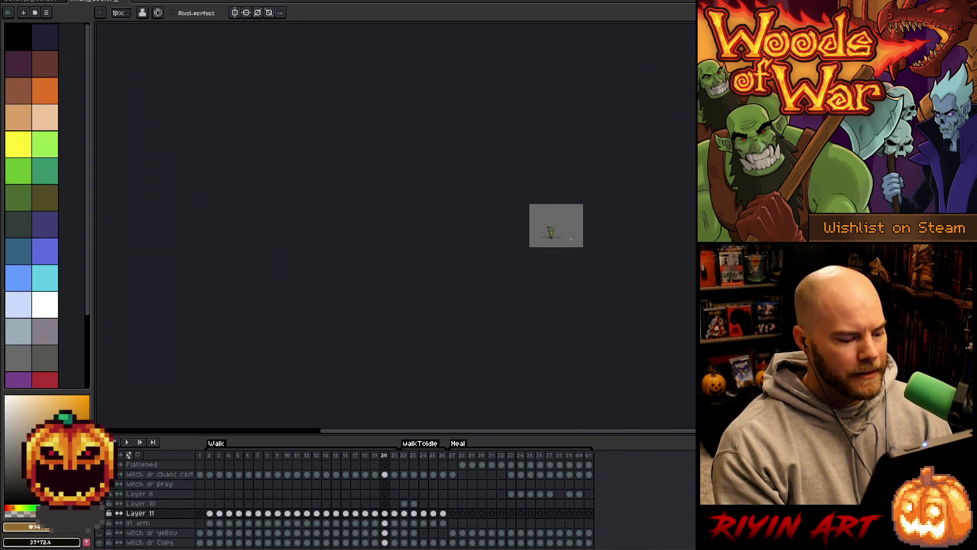
Play the witch doctor sprite's animation.
scroll(425, 232, up, 8)
key(Return)
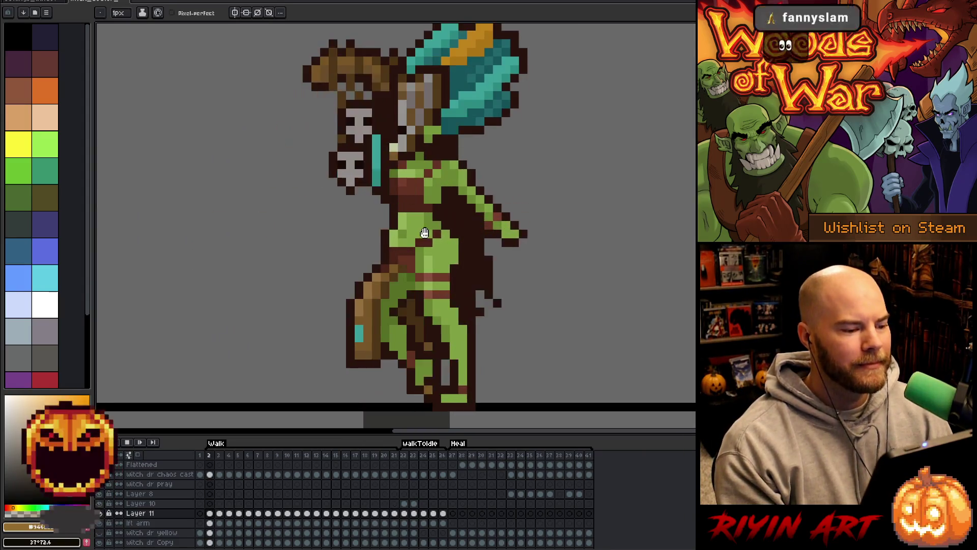
scroll(425, 232, down, 3)
scroll(430, 229, up, 2)
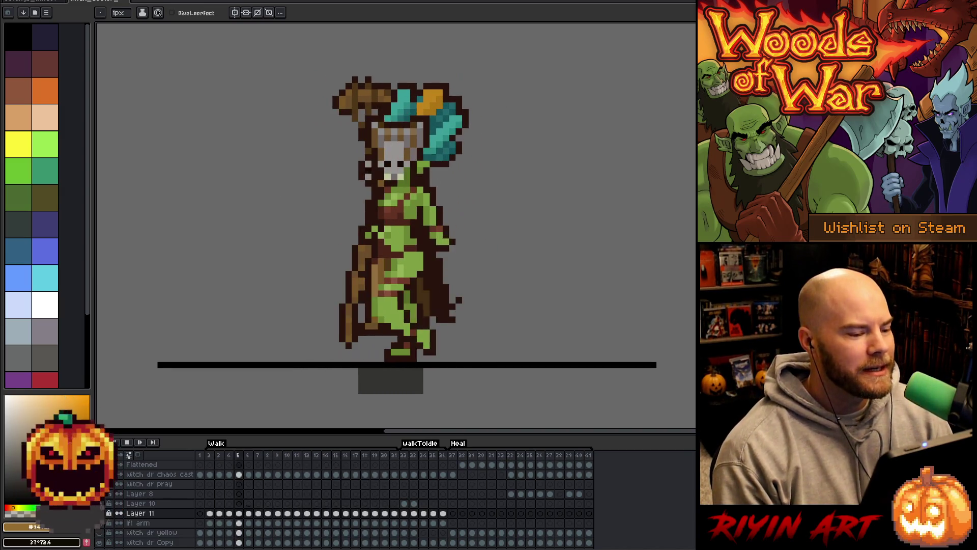
Dock the witch_doctor sprite in a narrow side pane and make the candle artwork active.
mouse_move(94, 37)
mouse_down()
mouse_move(153, 203)
mouse_move(202, 214)
mouse_move(229, 148)
mouse_up()
scroll(229, 148, down, 1)
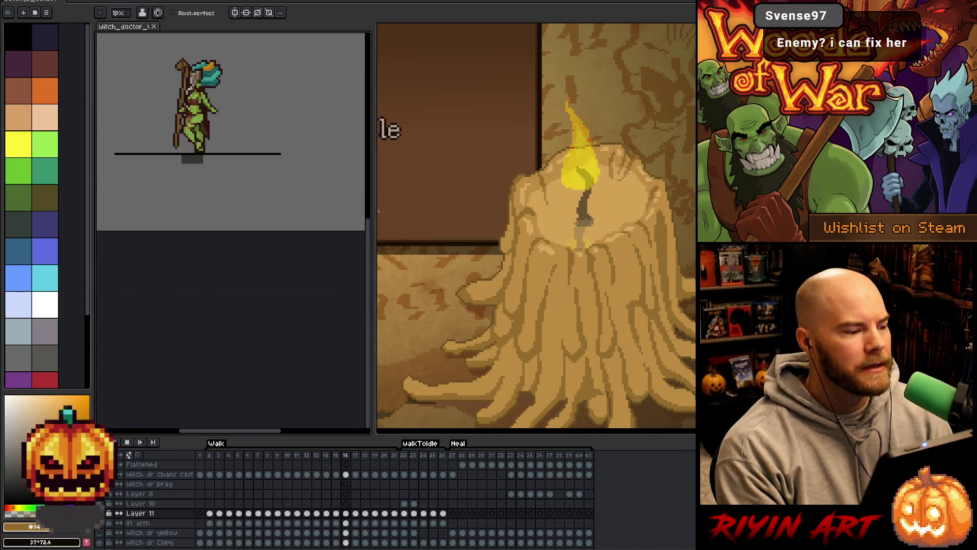
drag(374, 231, 233, 229)
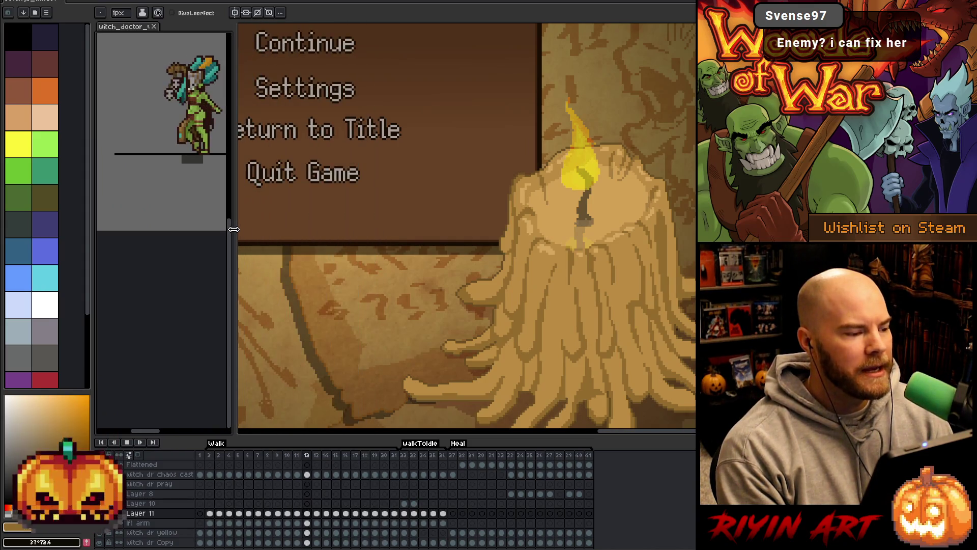
key(h)
scroll(234, 214, right, 2)
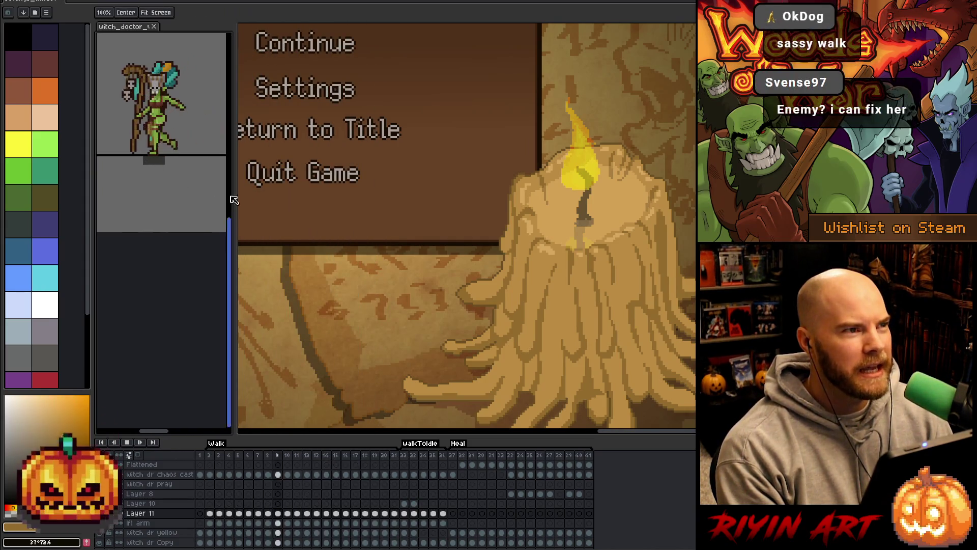
click(244, 204)
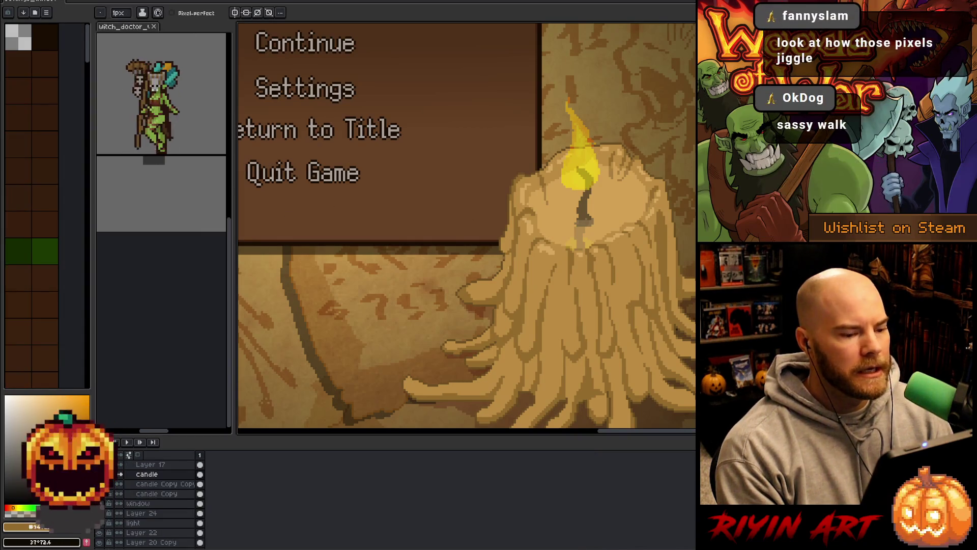
Sample the light tan and paint two highlight streaks on the candle wax.
scroll(356, 284, down, 2)
scroll(465, 283, up, 4)
key(h)
drag(477, 300, 506, 288)
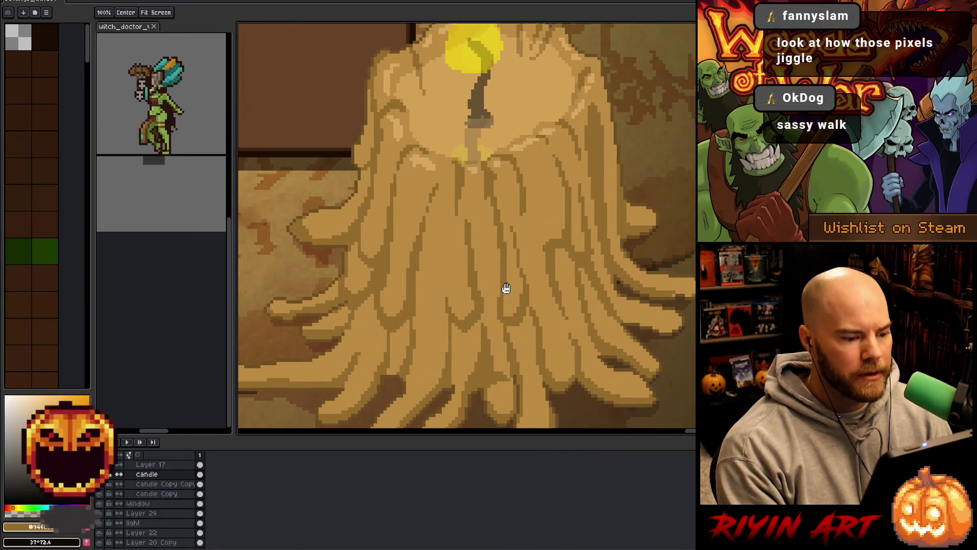
key(b)
scroll(506, 288, down, 1)
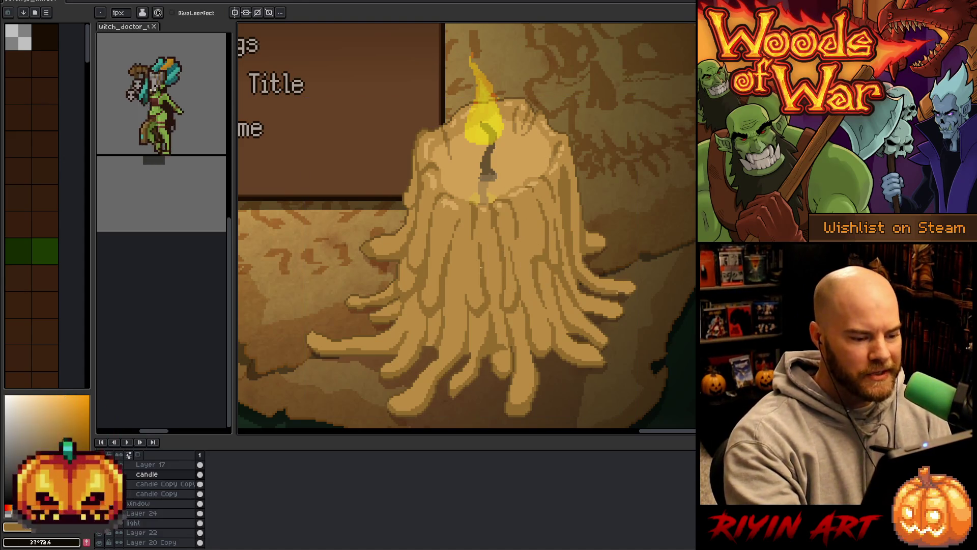
alt+click(458, 199)
drag(467, 271, 469, 289)
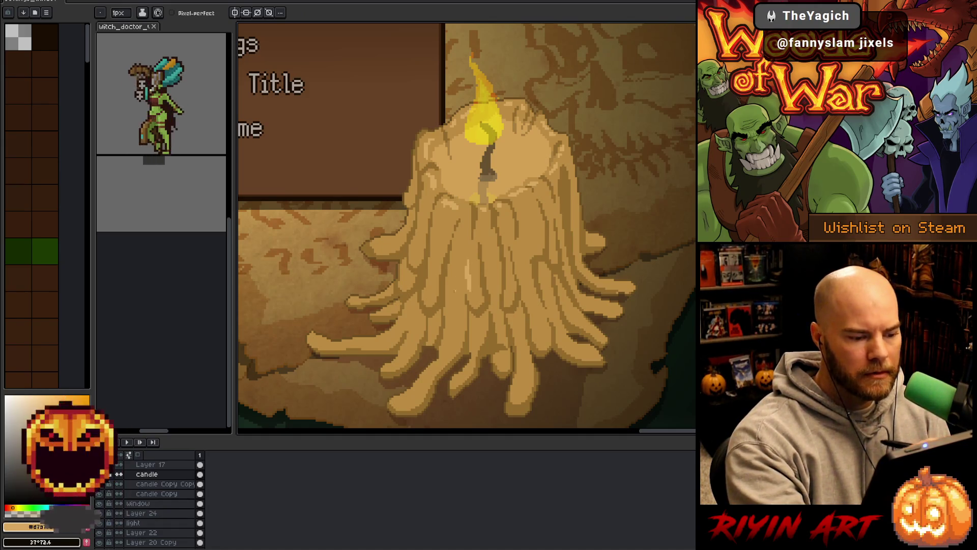
drag(434, 232, 434, 248)
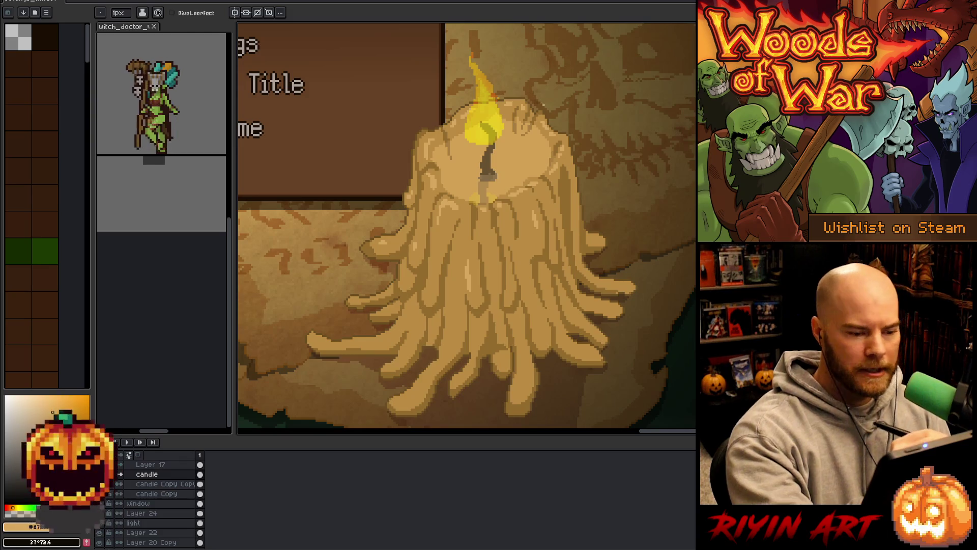
Sample darker tan and brown wax shades, ending on the light tan highlight colour.
alt+click(562, 171)
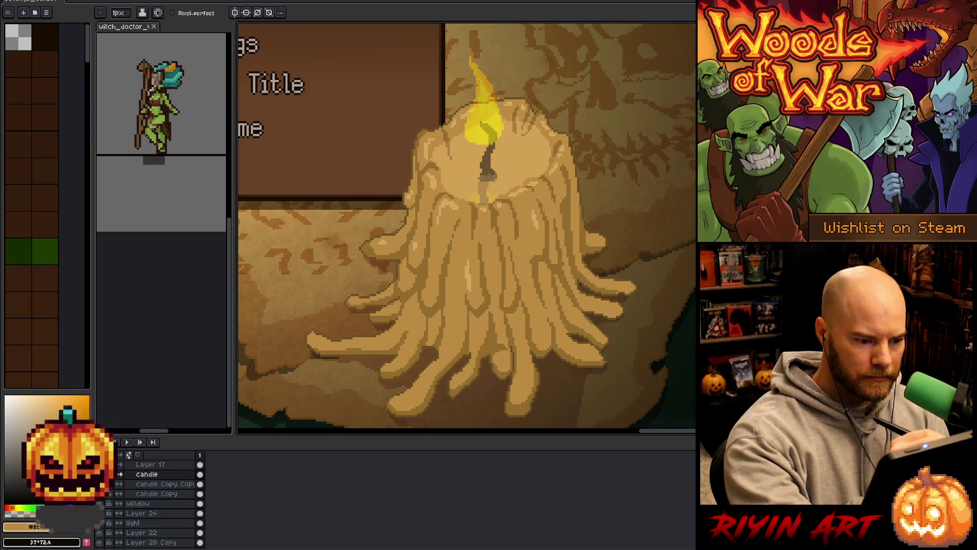
alt+click(538, 213)
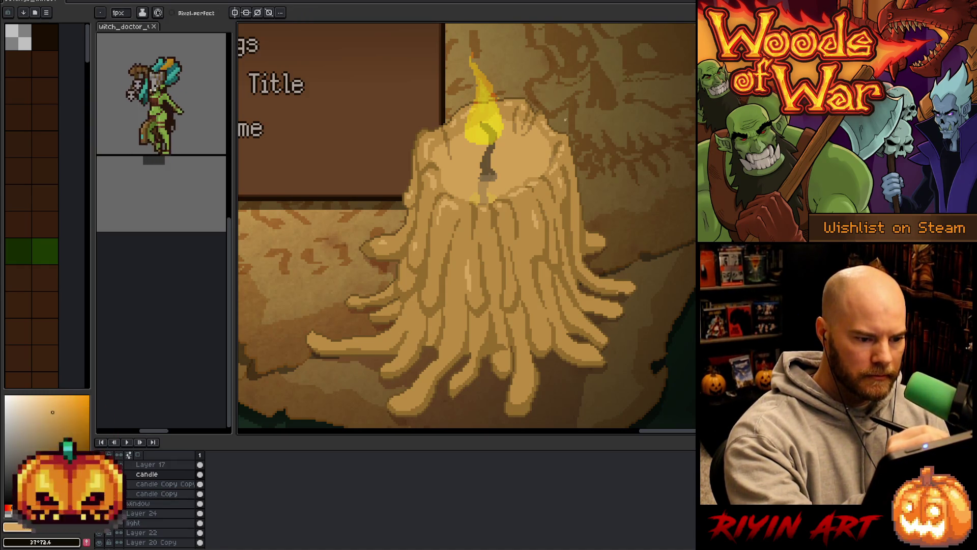
alt+click(569, 148)
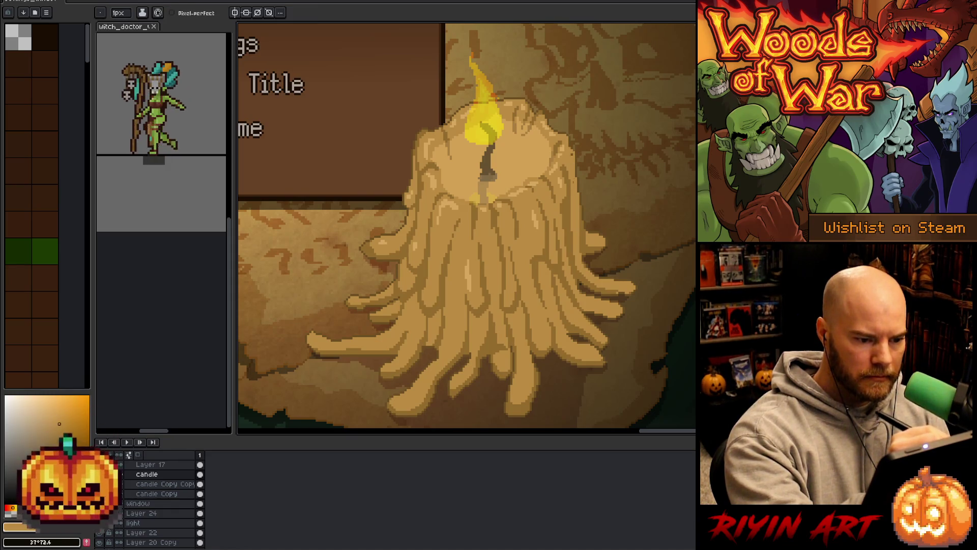
alt+click(542, 213)
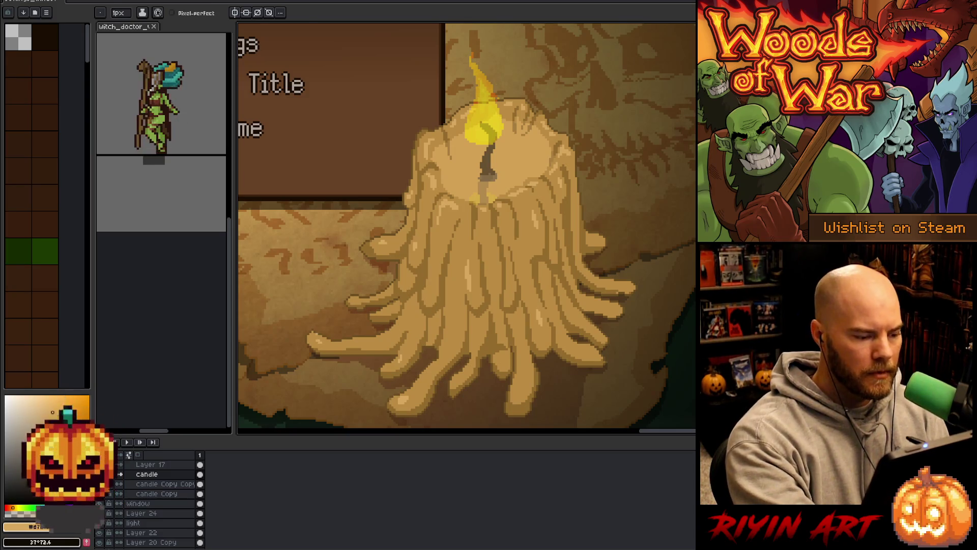
alt+click(320, 331)
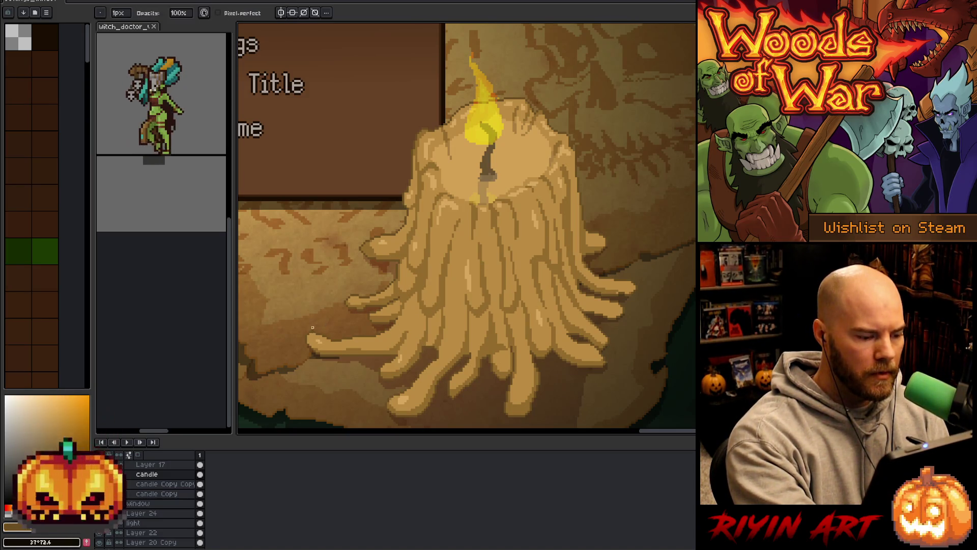
alt+click(453, 202)
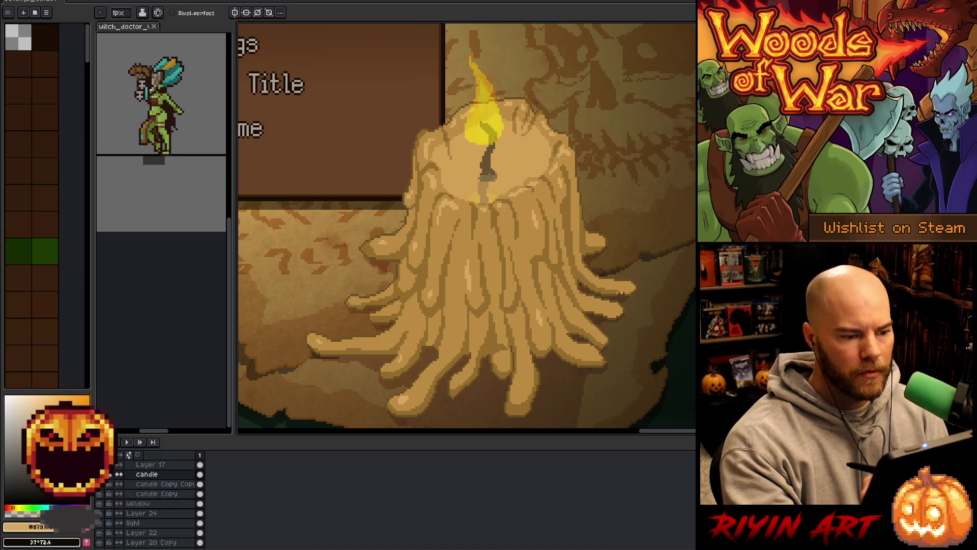
scroll(617, 323, down, 2)
Zoom in and out to review the whole pause-menu scene with the candle.
scroll(617, 322, up, 2)
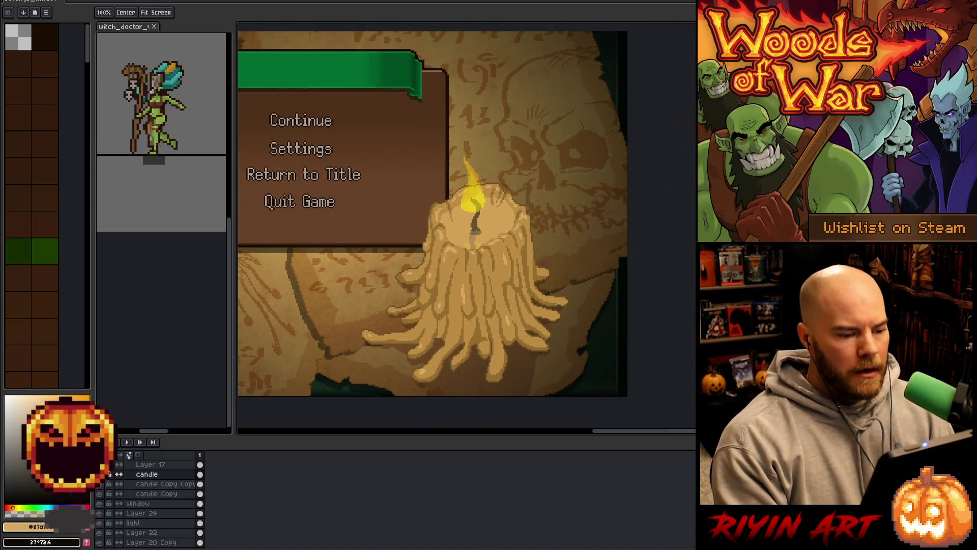
scroll(481, 279, down, 2)
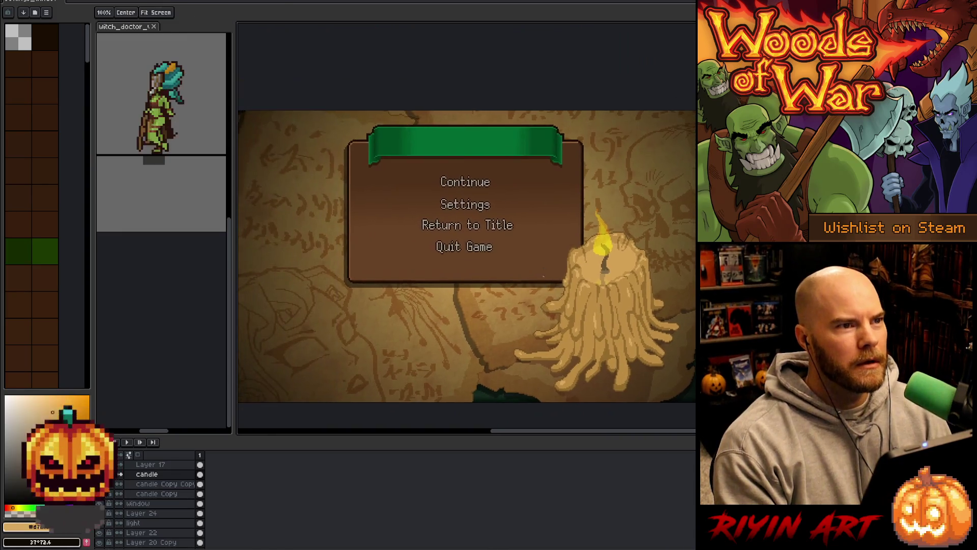
scroll(557, 278, up, 1)
scroll(557, 278, down, 1)
scroll(560, 290, up, 2)
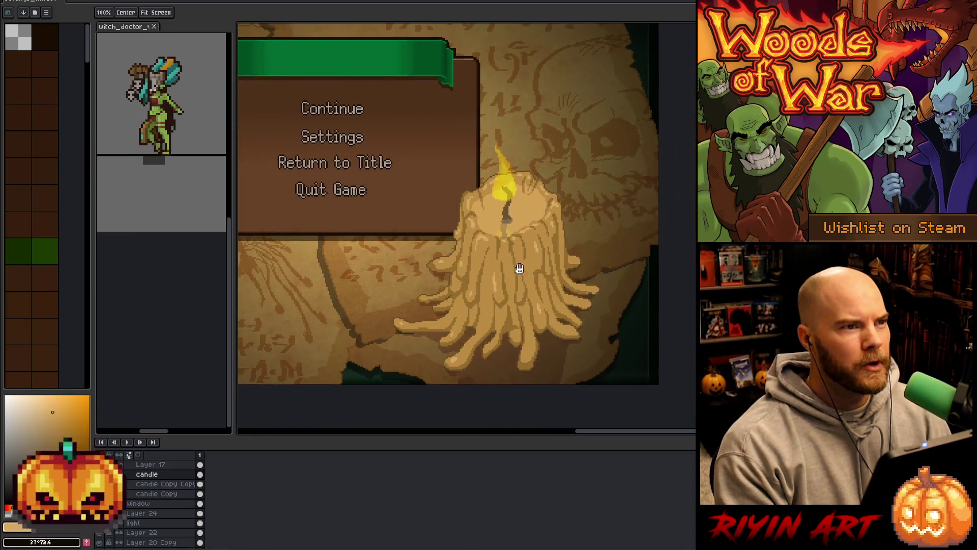
scroll(533, 308, down, 1)
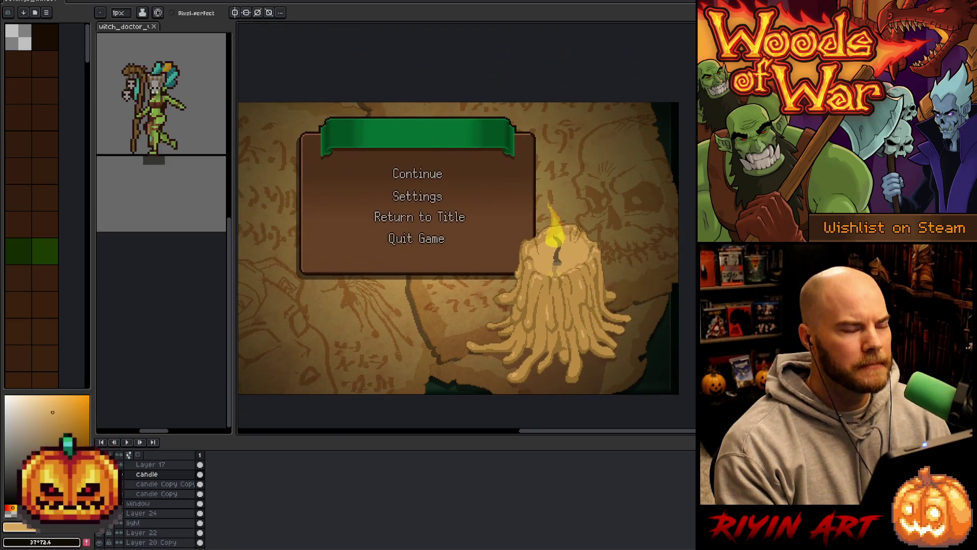
scroll(543, 331, up, 1)
scroll(561, 278, down, 1)
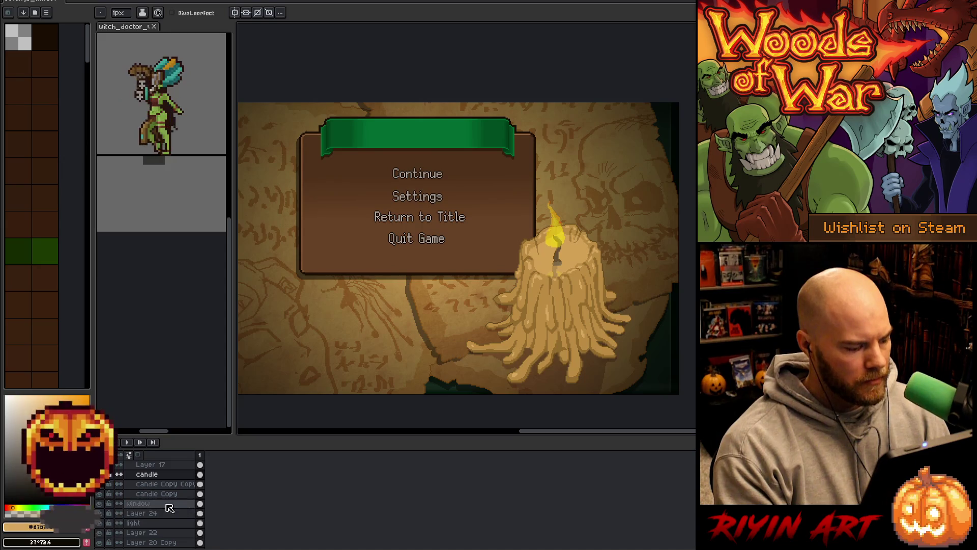
double_click(156, 524)
Try light layer opacities around 81–83%, then settle it at 92%.
click(436, 79)
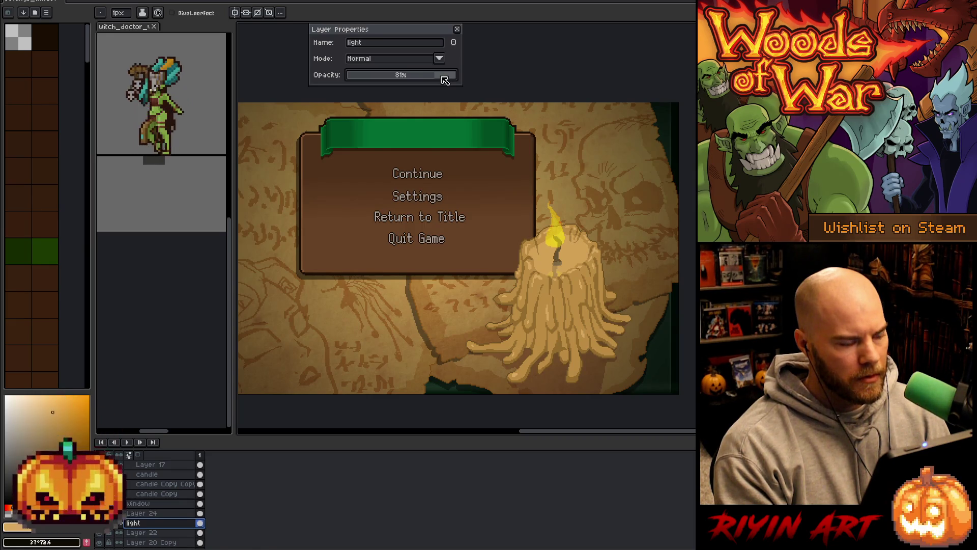
click(434, 81)
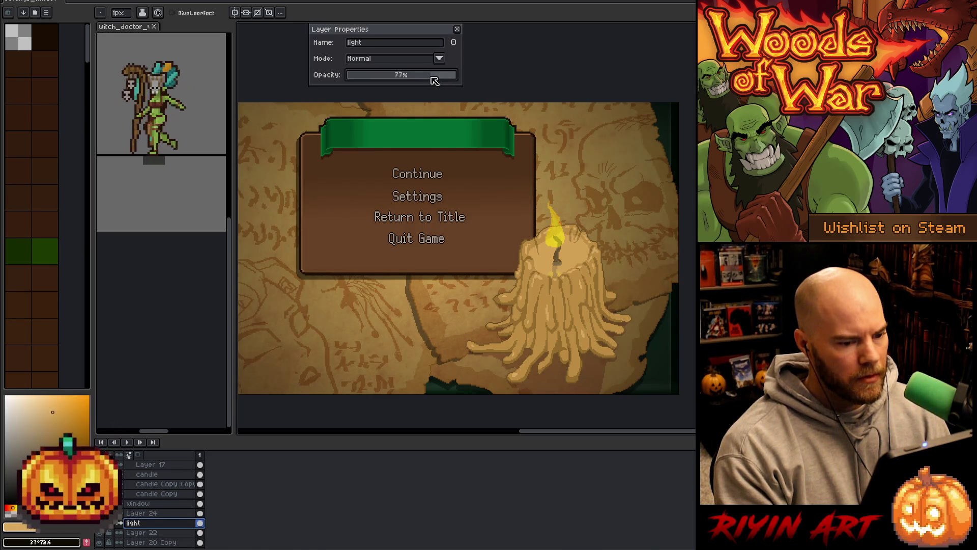
click(438, 77)
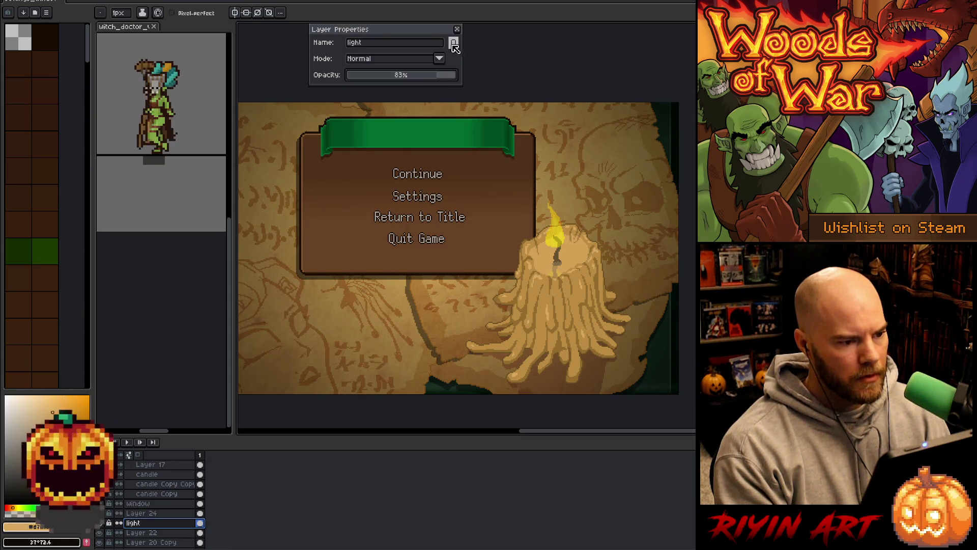
click(457, 29)
scroll(502, 263, down, 1)
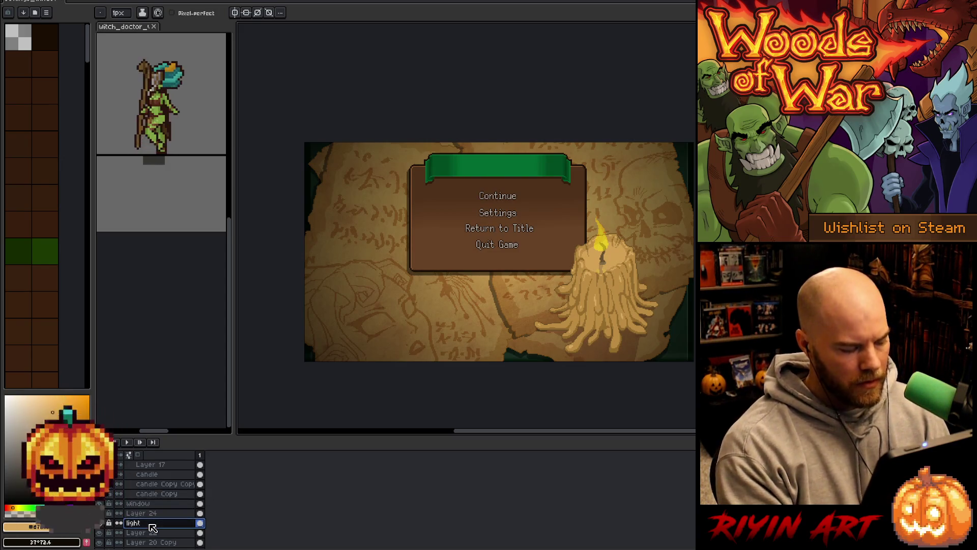
double_click(150, 524)
click(406, 76)
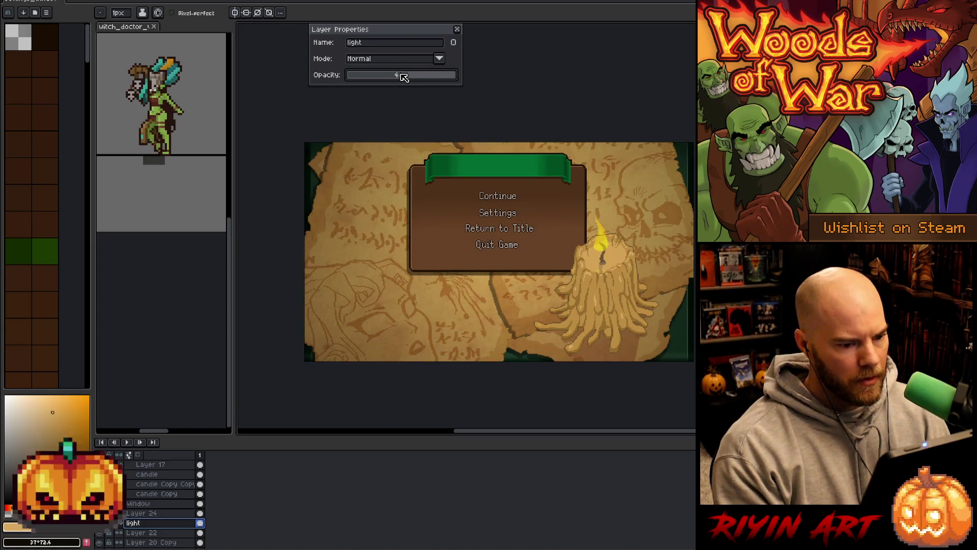
drag(406, 76, 475, 86)
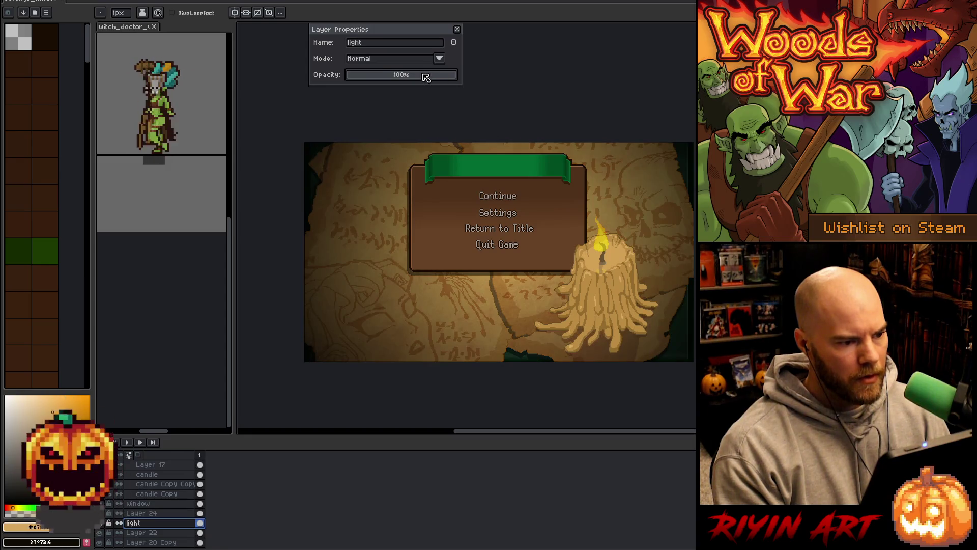
drag(440, 79, 448, 76)
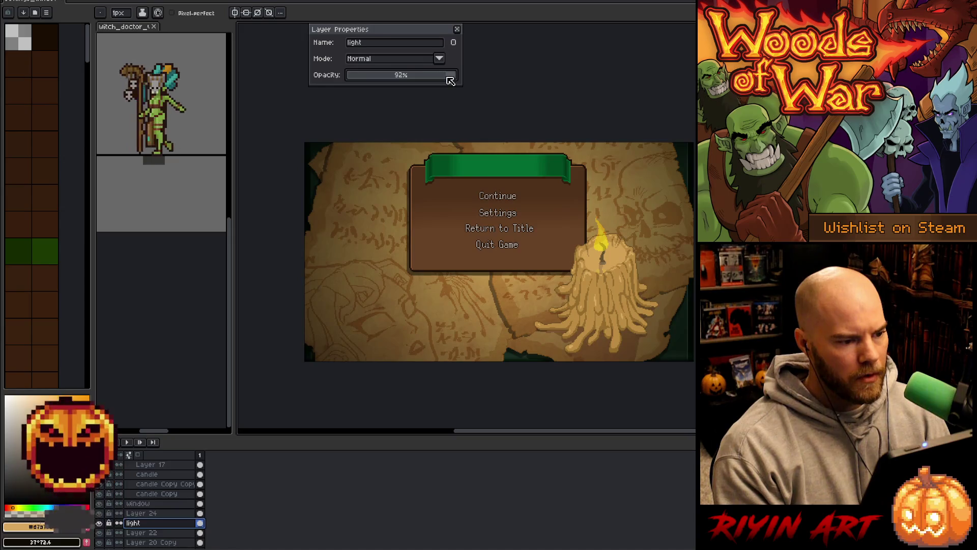
click(458, 30)
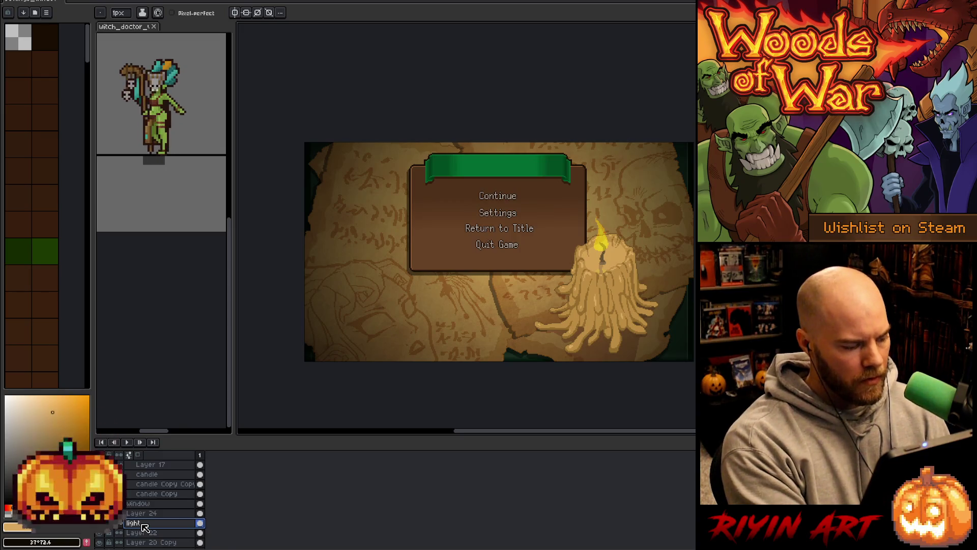
Add Layer 26 above the light layer, test a dark bucket fill, and undo it.
key(Return)
key(shift+n)
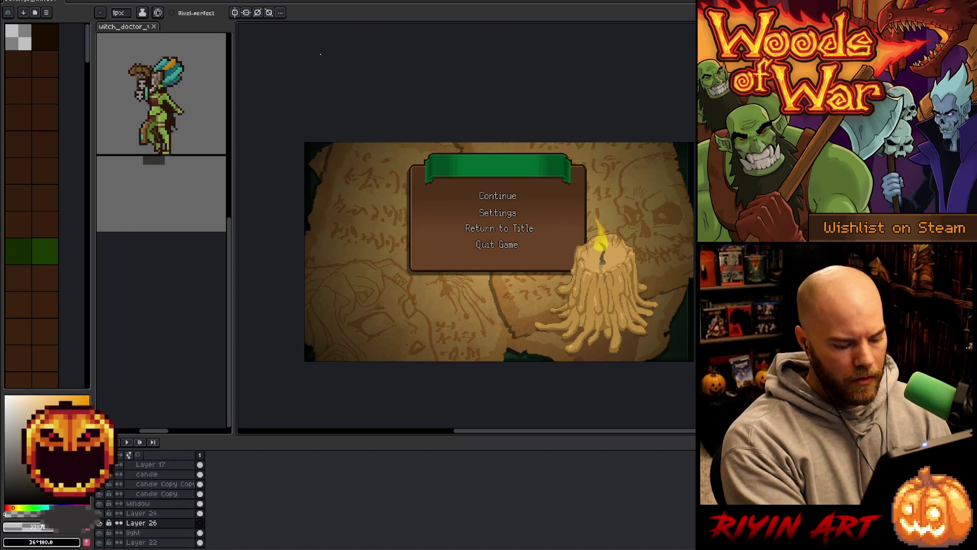
key(g)
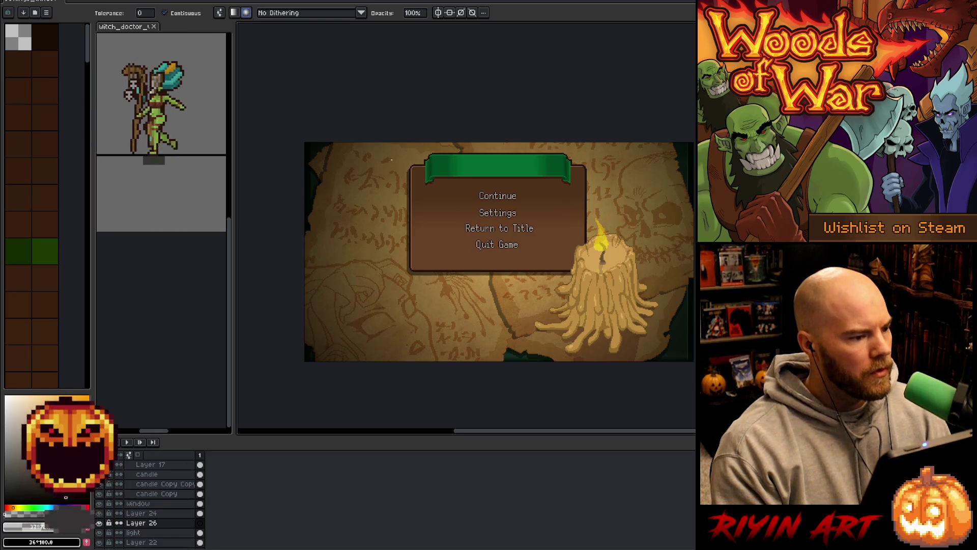
scroll(501, 218, down, 5)
click(501, 219)
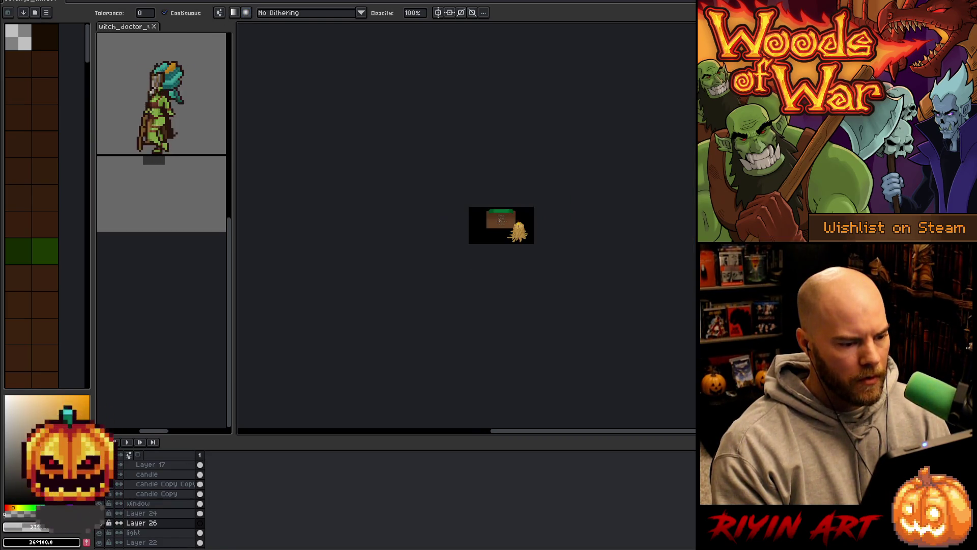
key(v)
key(ctrl+z)
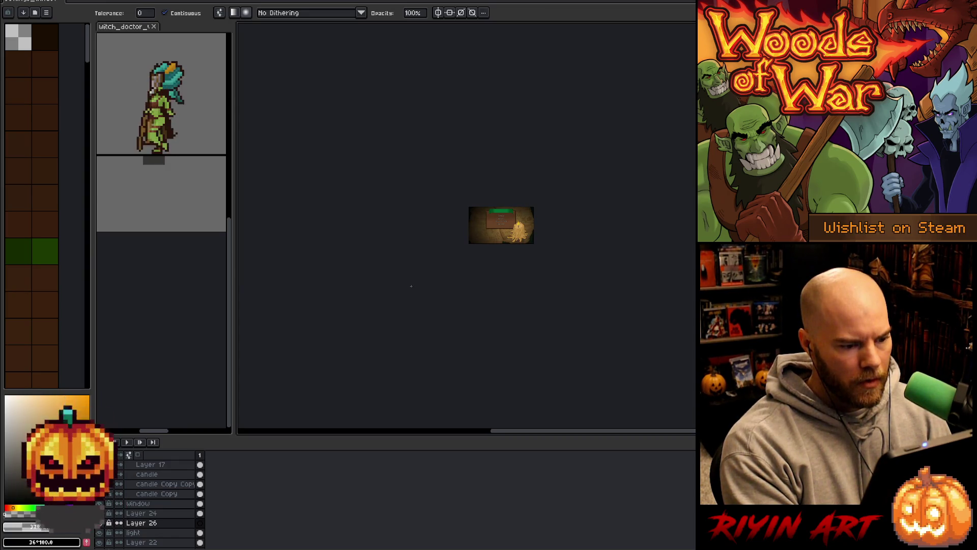
scroll(411, 286, up, 4)
scroll(437, 285, down, 1)
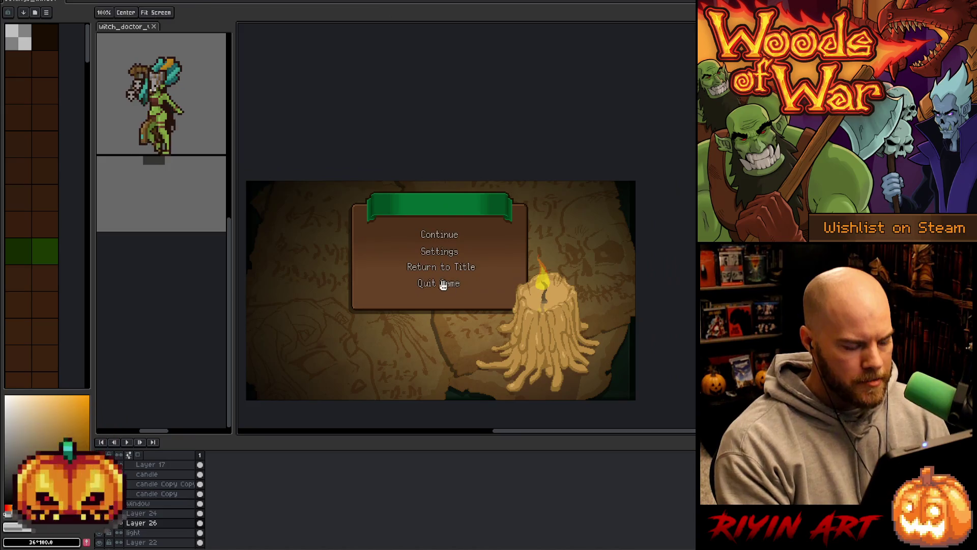
drag(442, 285, 497, 232)
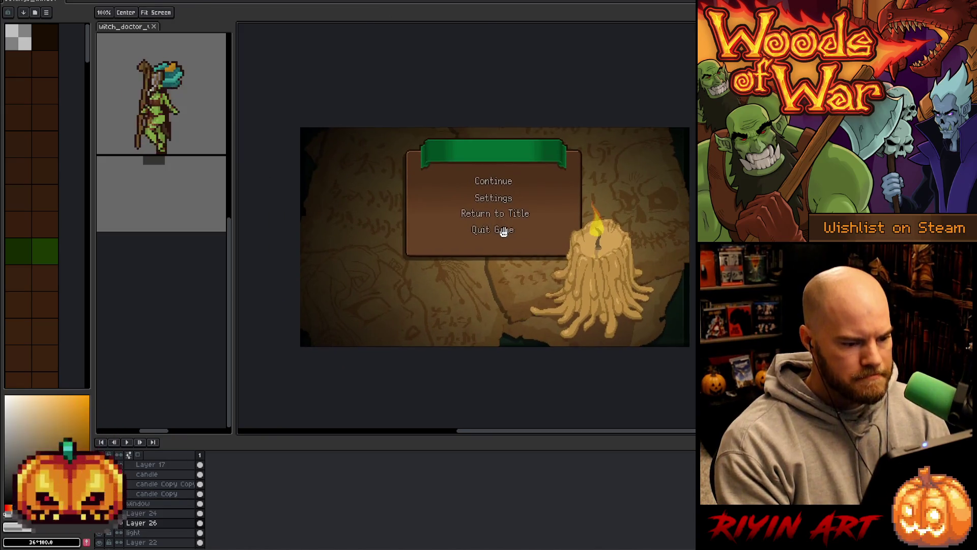
Rename Layer 26 to 'light 2' and toggle its visibility to compare.
double_click(138, 526)
text(light 2)
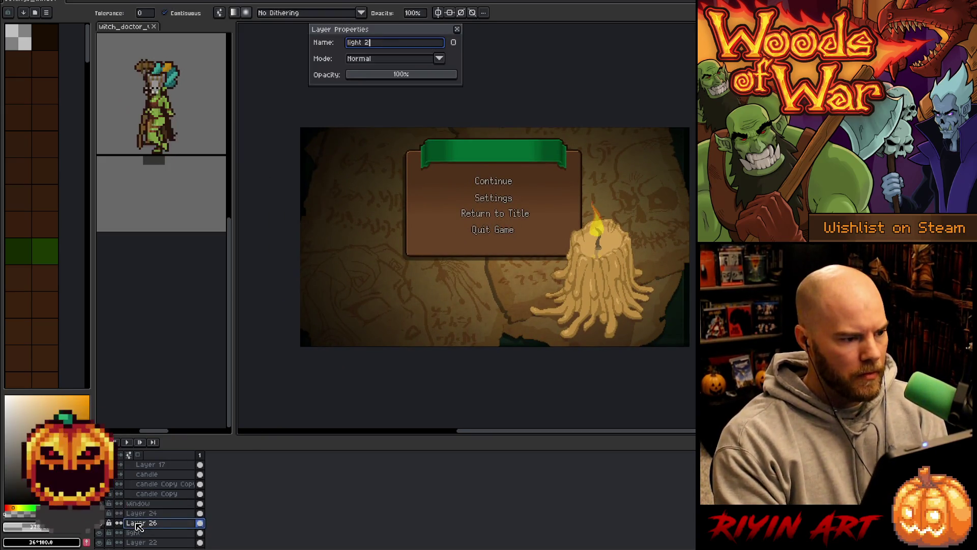
key(Return)
click(99, 525)
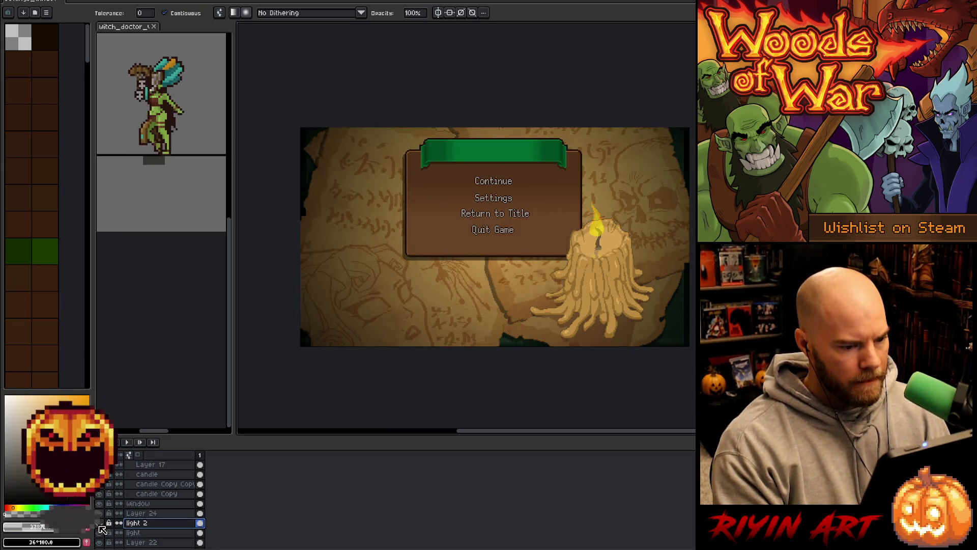
click(99, 524)
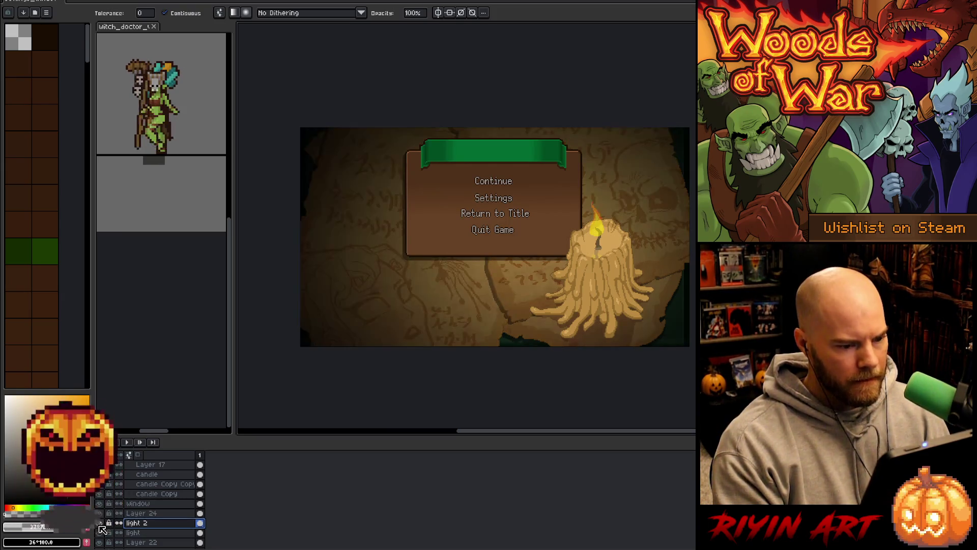
Lower the light layer's opacity to 67% and compare with light 2 hidden and shown.
double_click(152, 534)
click(422, 76)
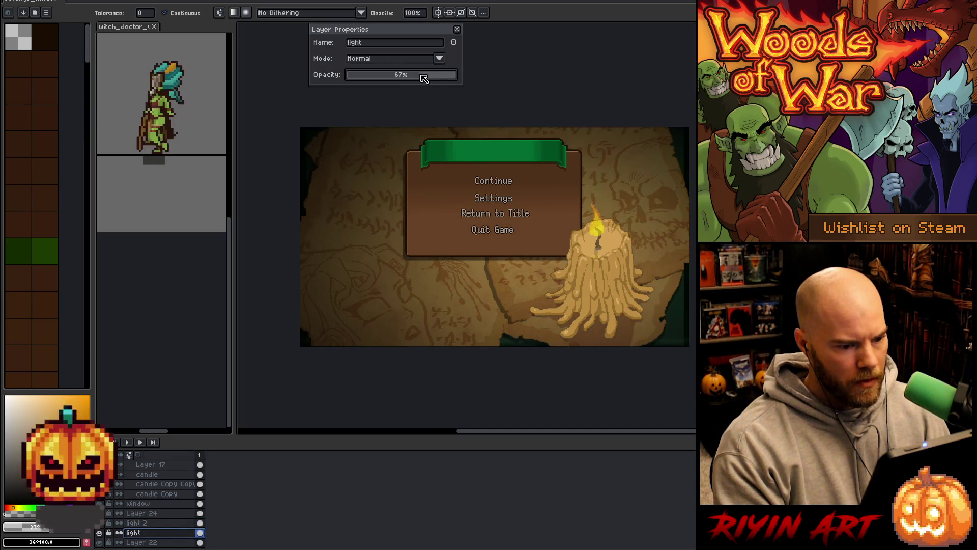
click(457, 29)
double_click(153, 523)
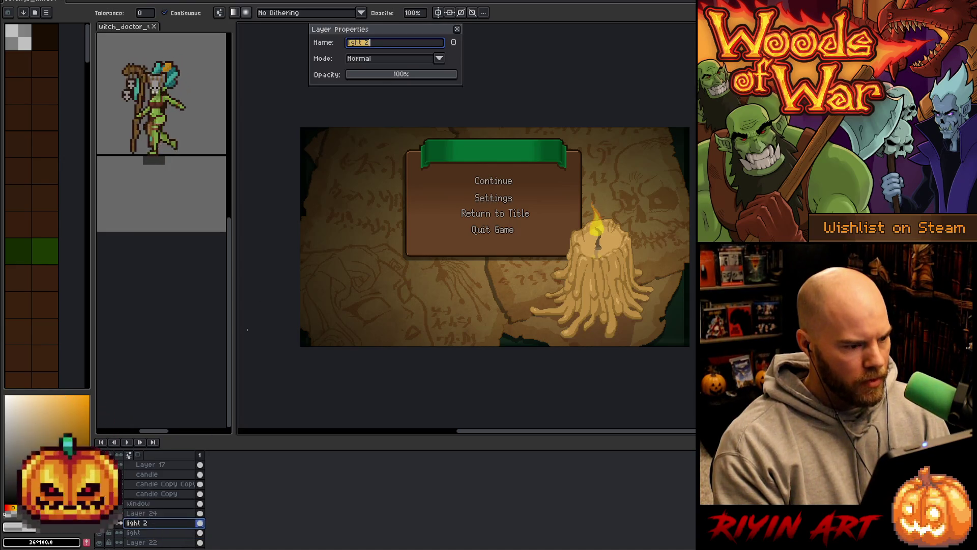
click(457, 29)
click(101, 522)
click(101, 523)
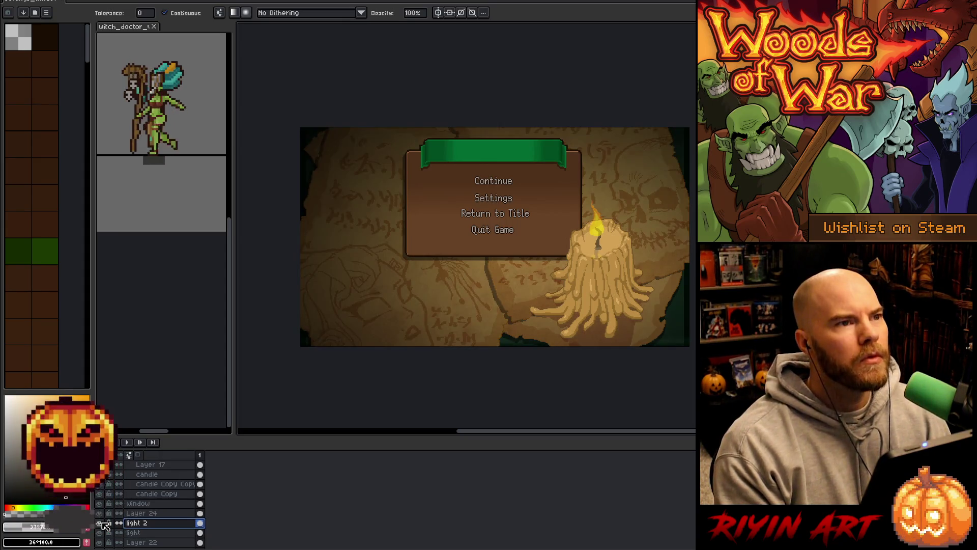
click(102, 522)
click(101, 522)
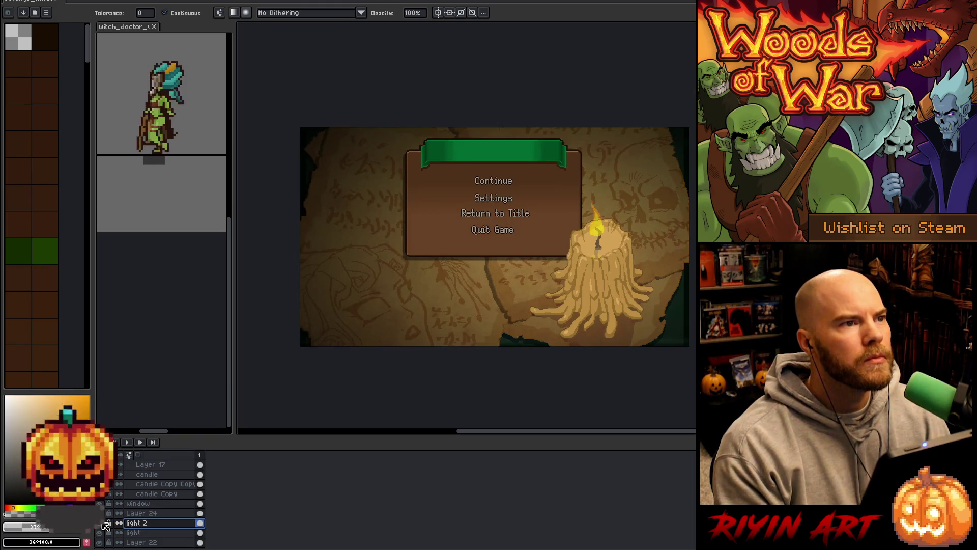
scroll(490, 265, up, 1)
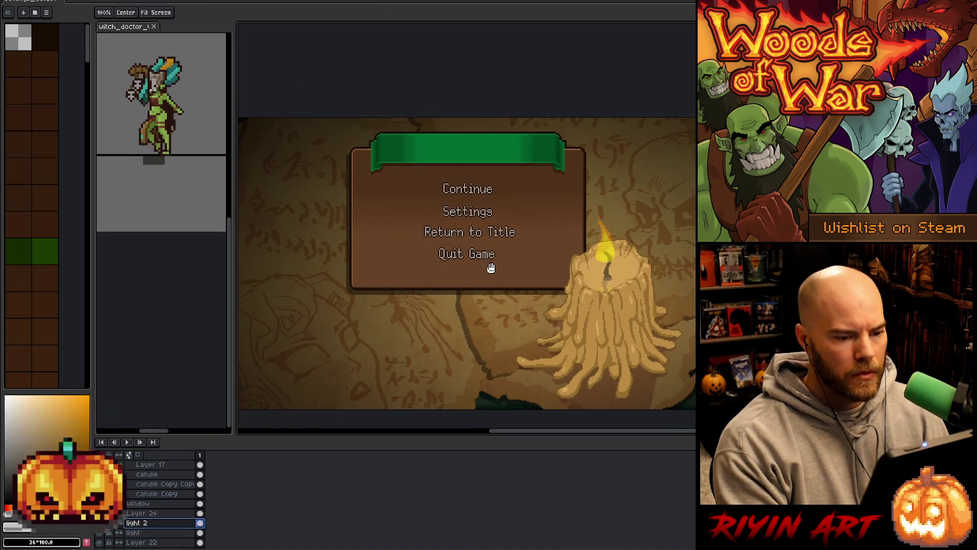
Set the light 2 layer's opacity to 81%.
double_click(153, 523)
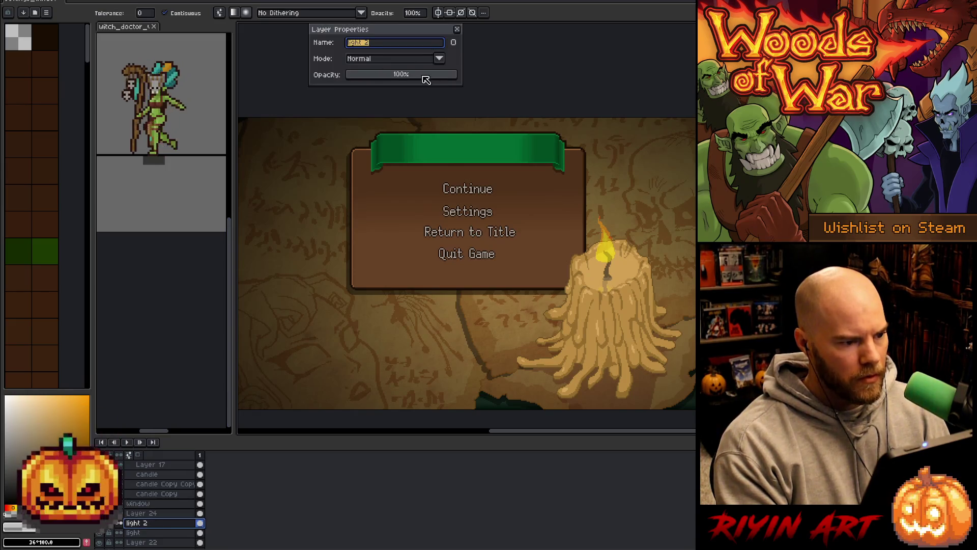
click(437, 75)
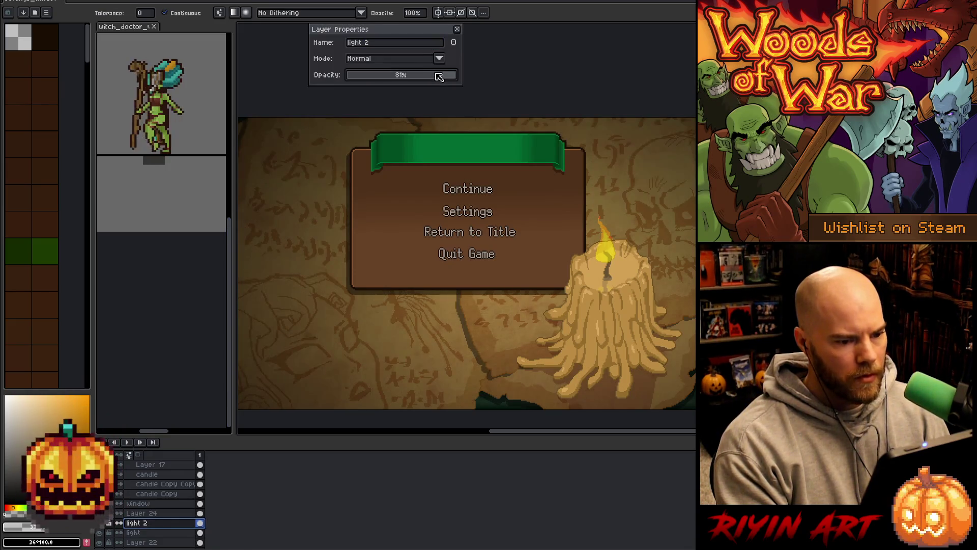
click(457, 29)
scroll(473, 214, down, 2)
scroll(481, 223, up, 2)
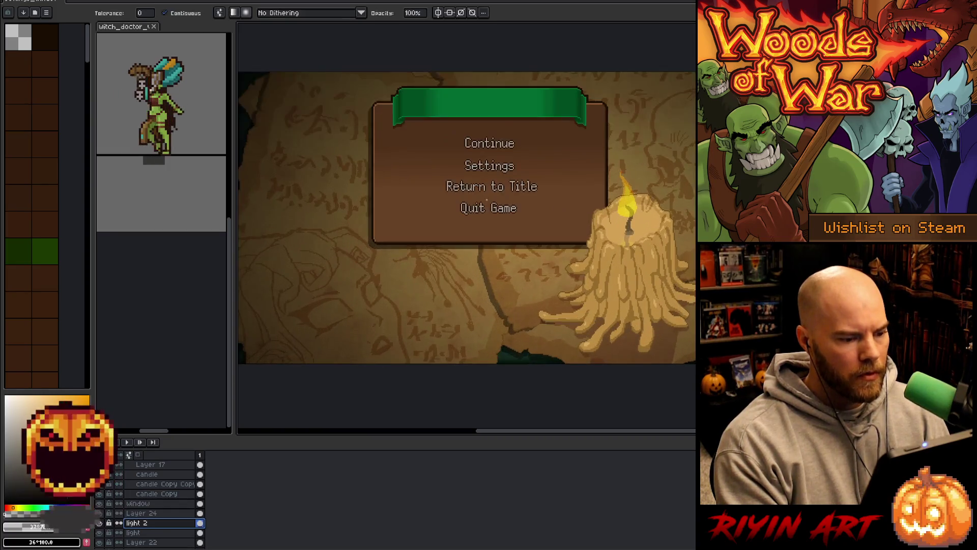
drag(481, 222, 478, 225)
right_click(497, 244)
key(Escape)
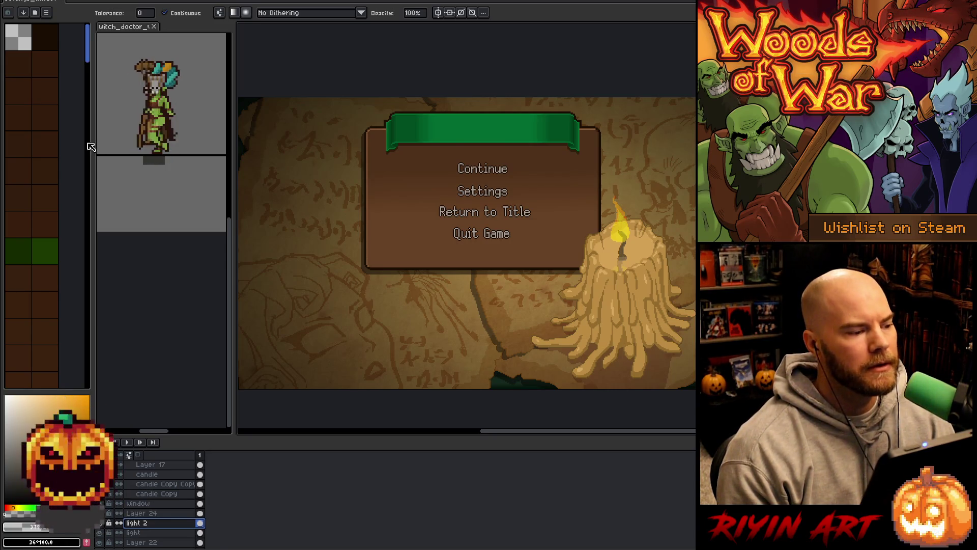
scroll(154, 90, up, 1)
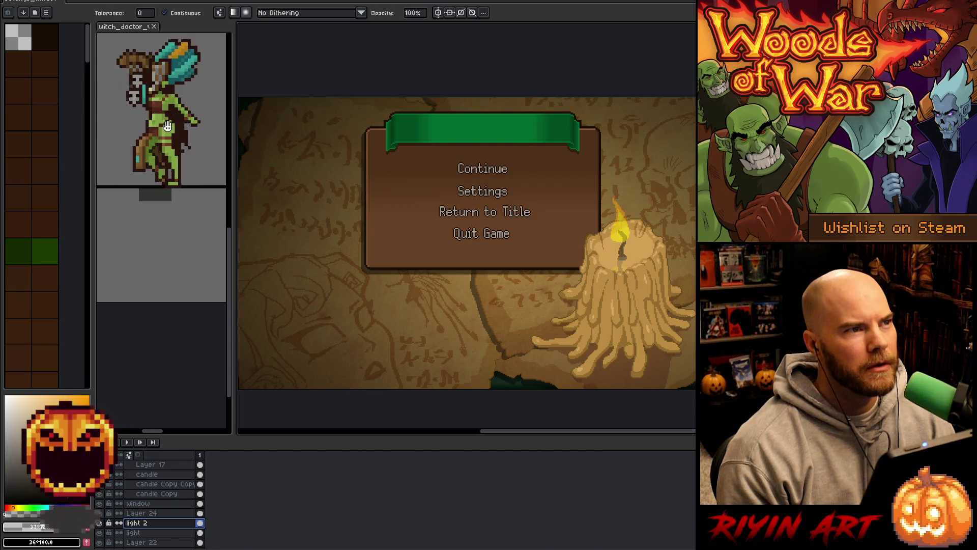
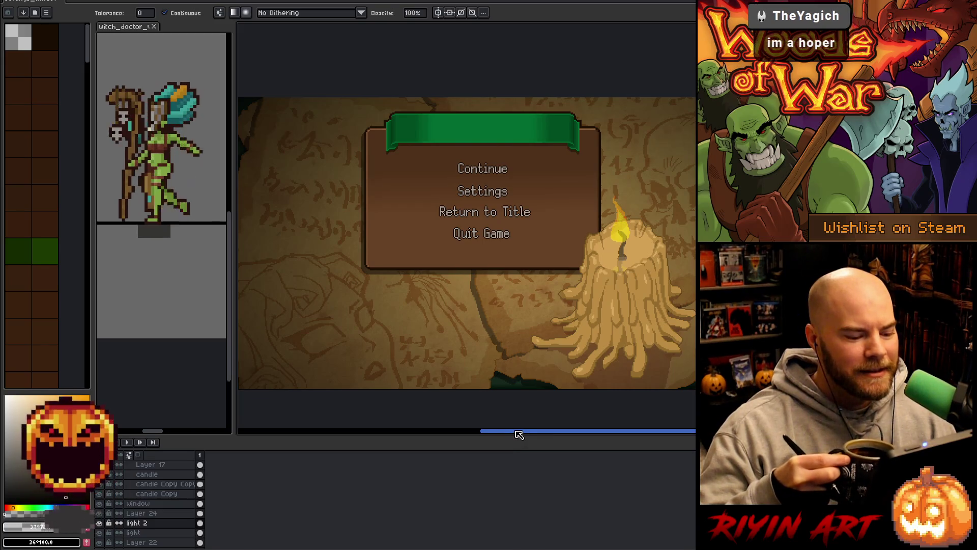
Pick up the candle's tan colour from the candle layer, then select Layer 16 Copy.
drag(517, 432, 525, 432)
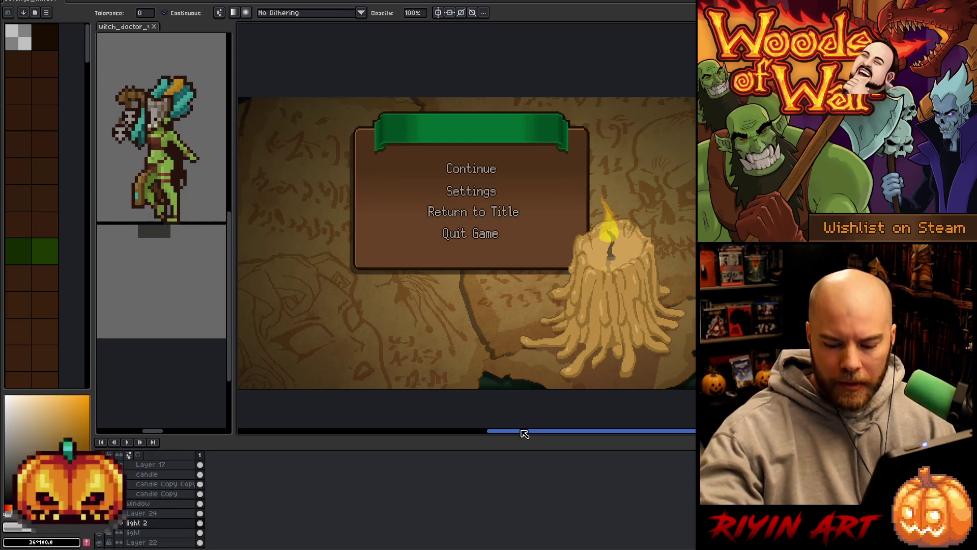
click(153, 474)
scroll(594, 246, up, 3)
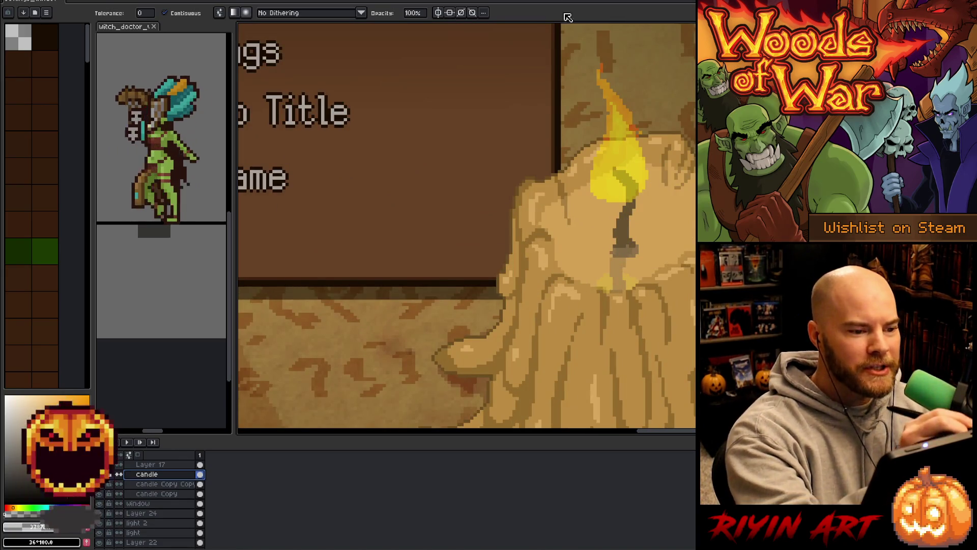
key(b)
alt+click(519, 224)
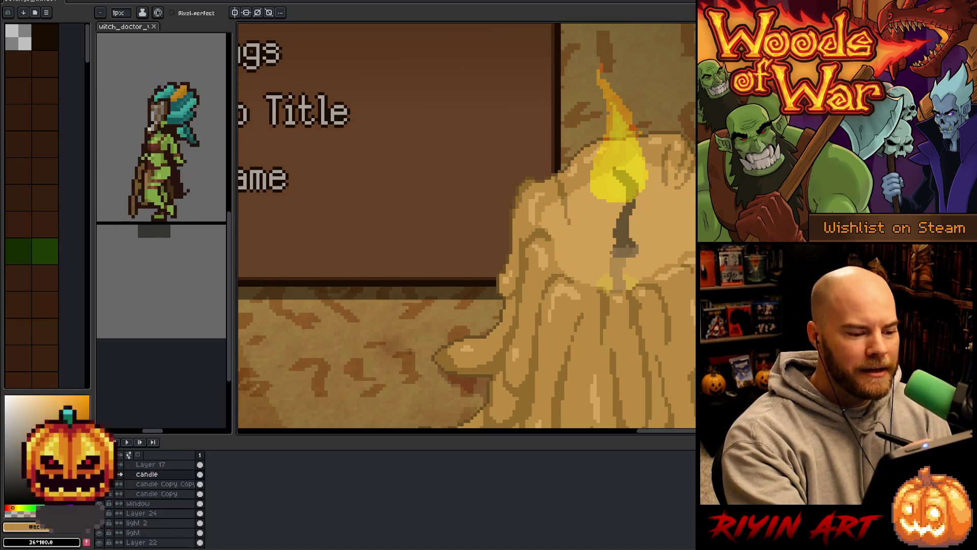
scroll(517, 246, down, 3)
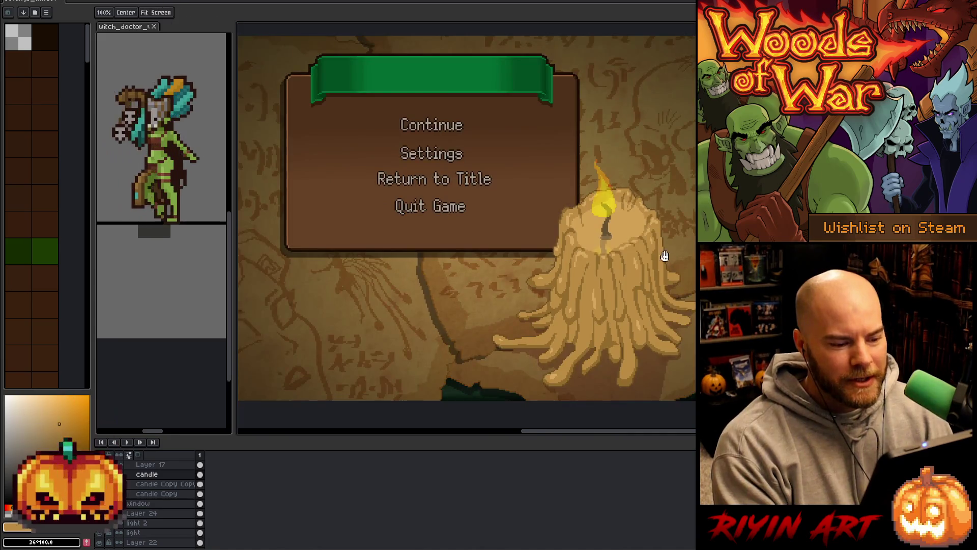
scroll(517, 246, up, 3)
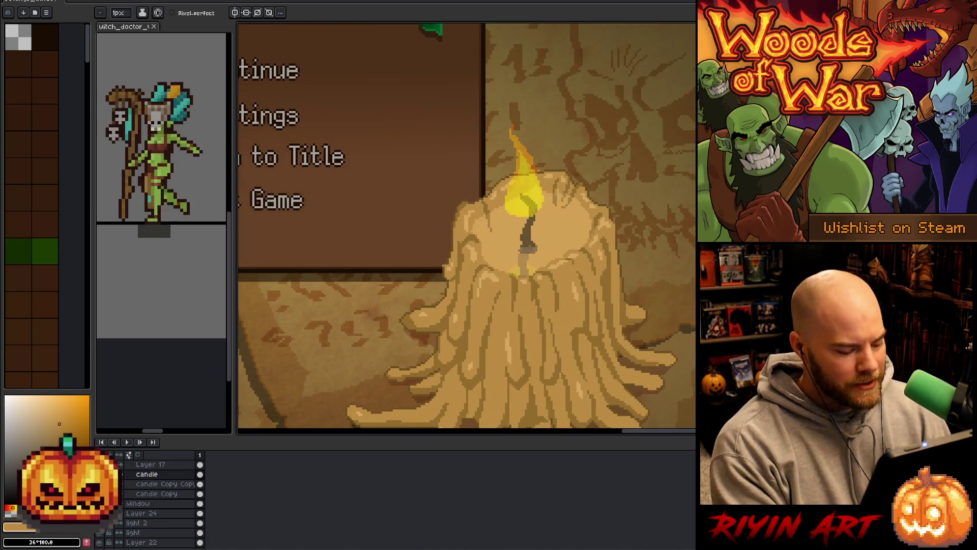
ctrl+click(527, 209)
scroll(167, 491, up, 2)
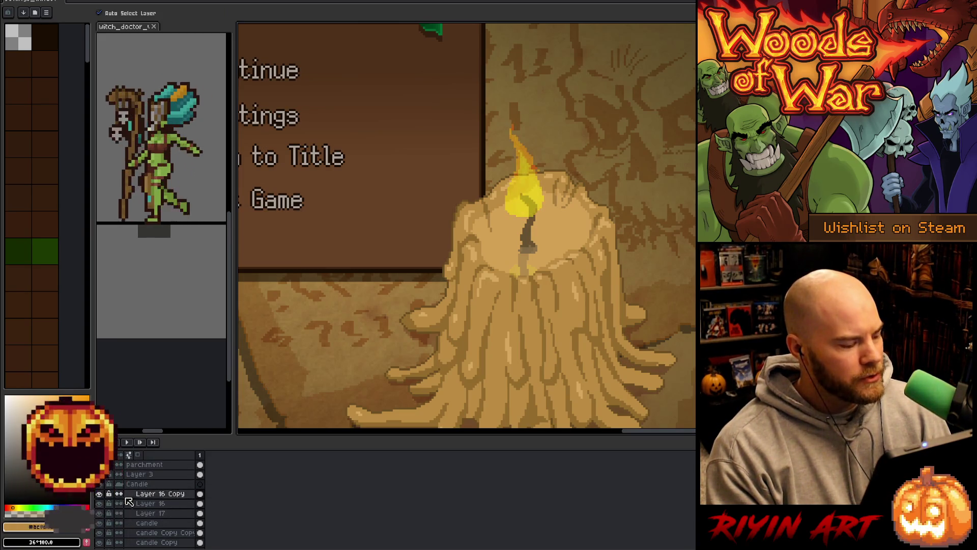
Check the properties of Layers 16, 16 Copy and 17, then duplicate Layer 16 and hide the copy.
click(152, 504)
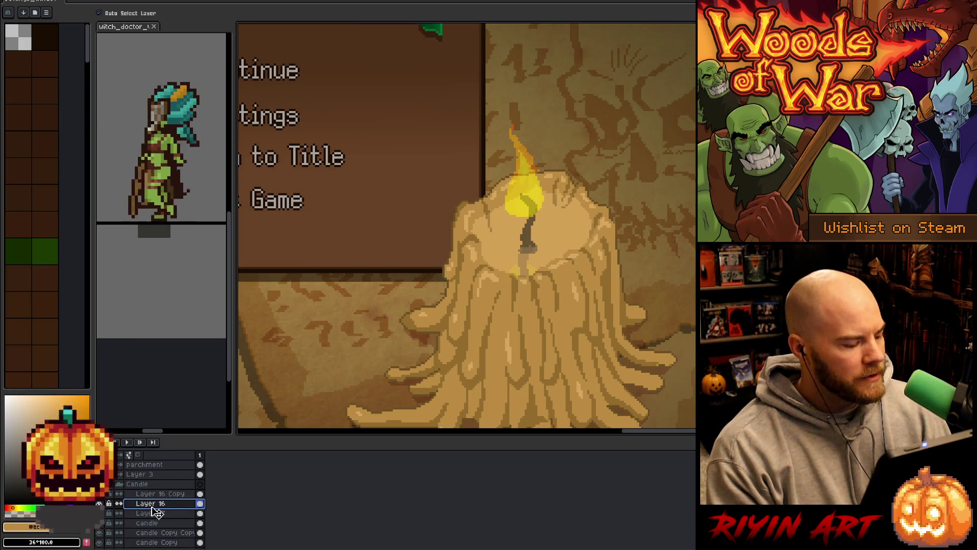
double_click(153, 504)
click(151, 494)
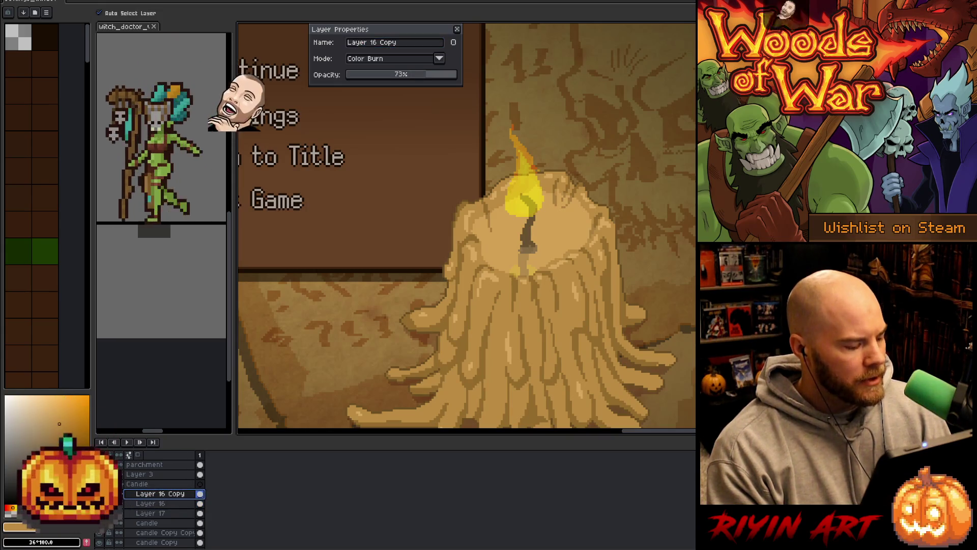
click(152, 503)
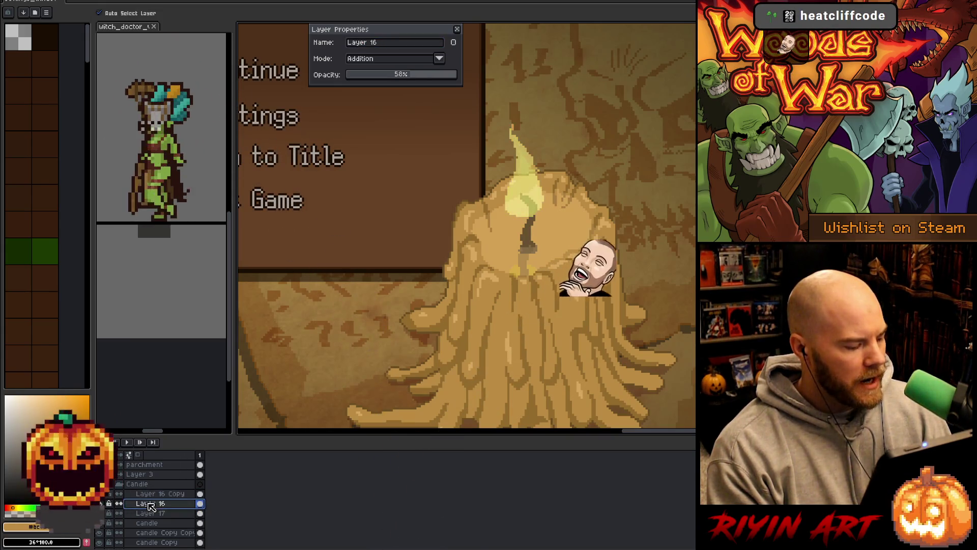
click(151, 512)
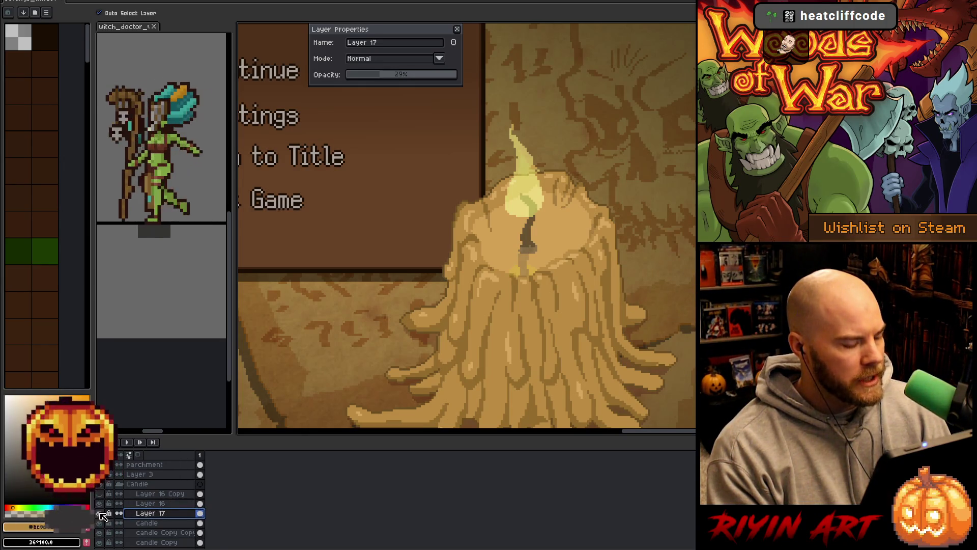
click(146, 505)
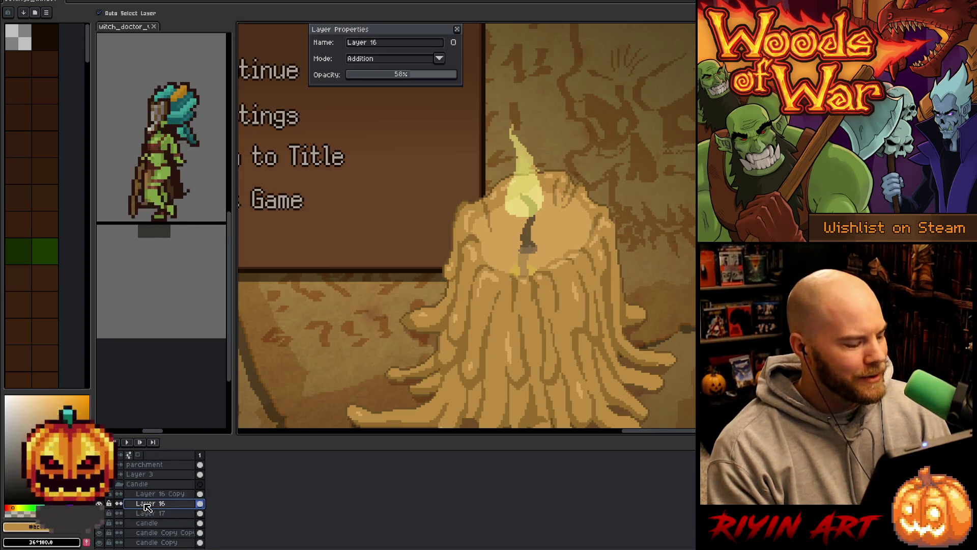
double_click(148, 504)
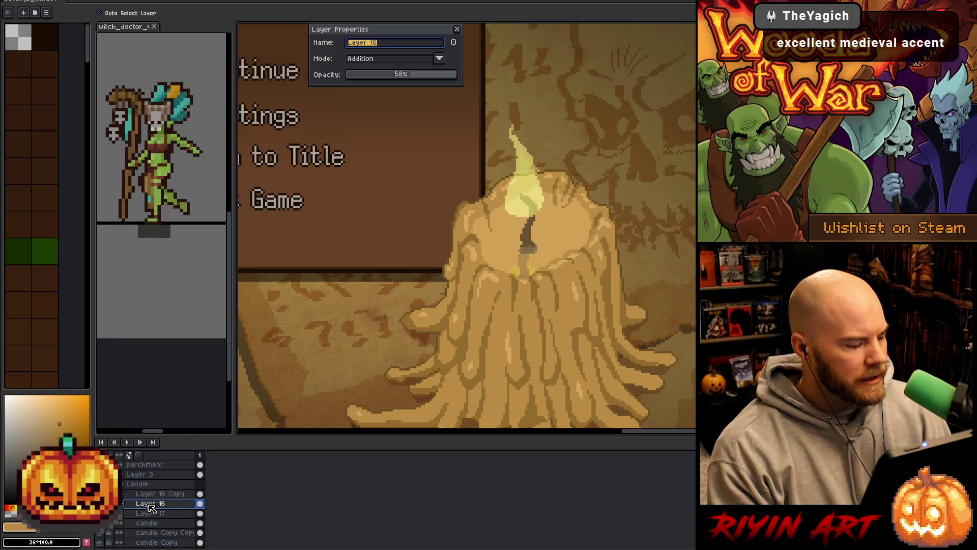
key(Return)
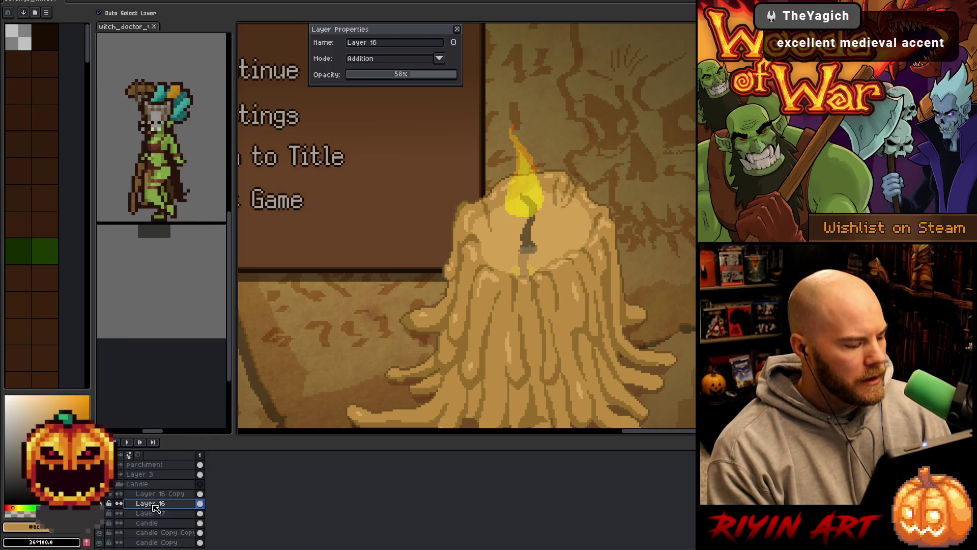
right_click(155, 507)
click(167, 524)
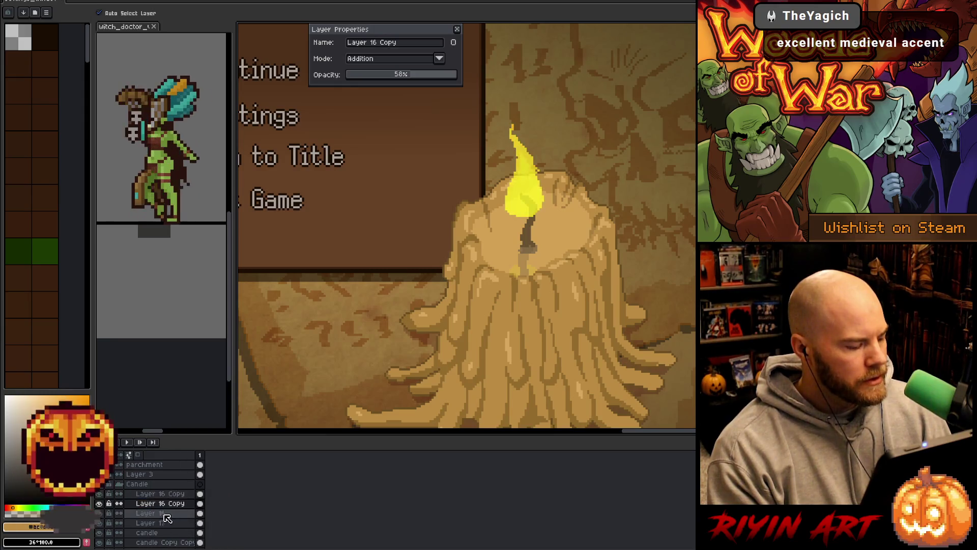
click(100, 503)
Set Layer 16 to Normal blending at 100% opacity and rename it 'flame'.
click(153, 513)
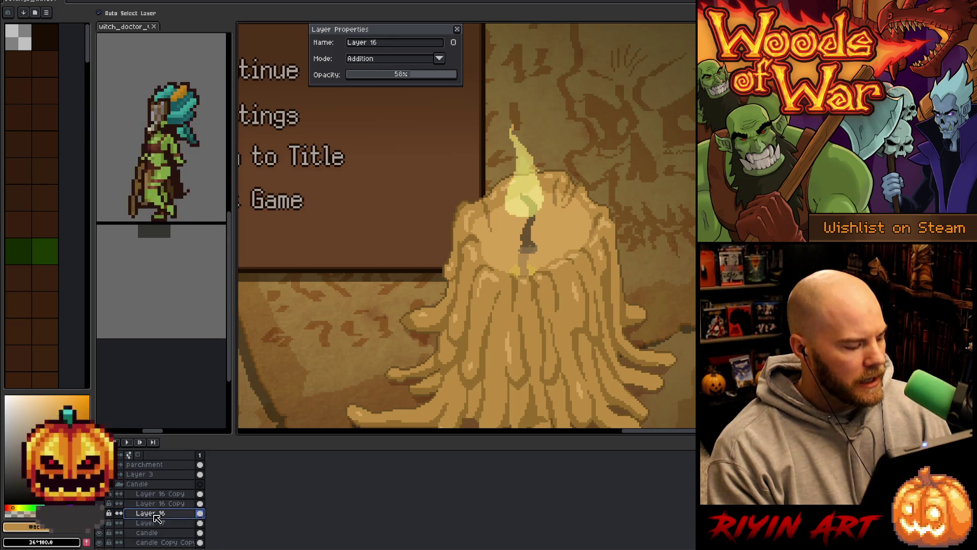
click(393, 60)
click(383, 74)
drag(387, 74, 421, 75)
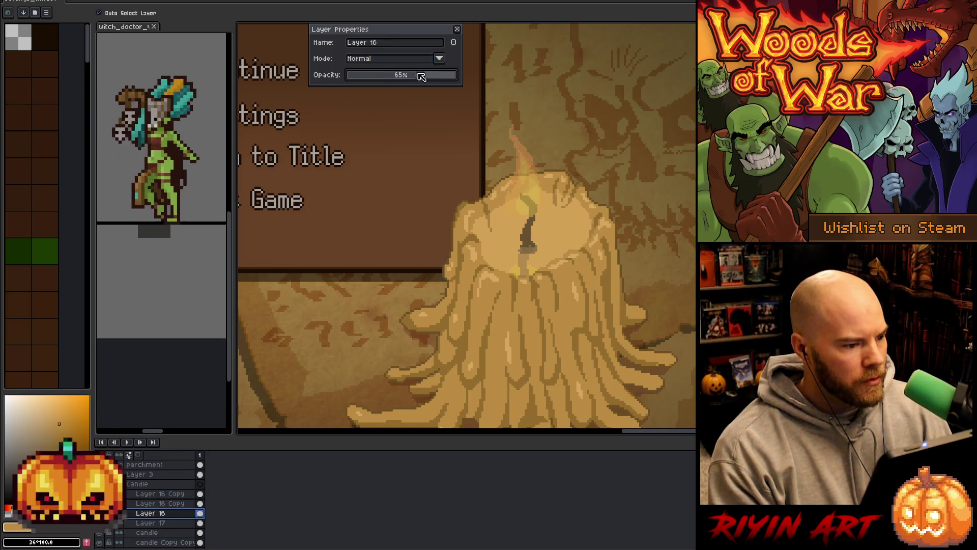
double_click(377, 43)
text(flam)
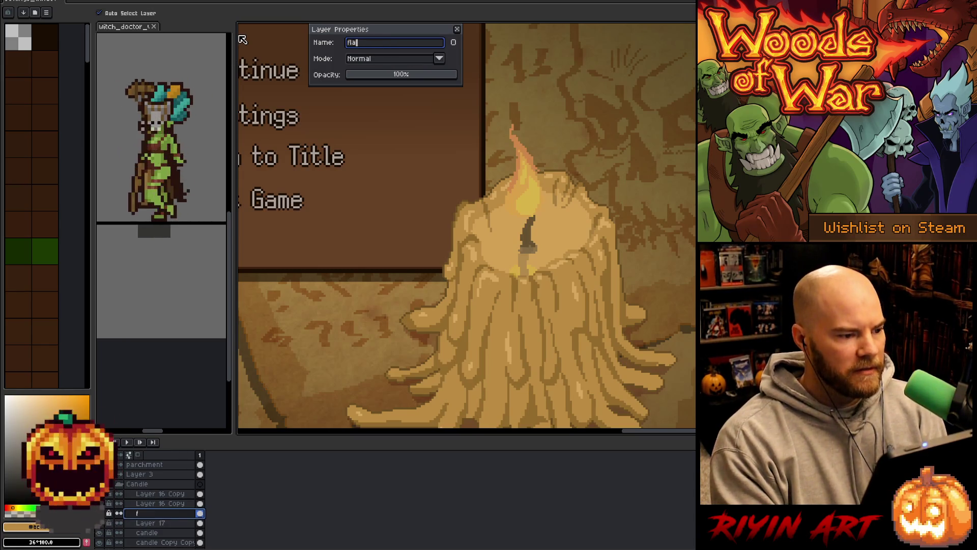
text(e)
key(Return)
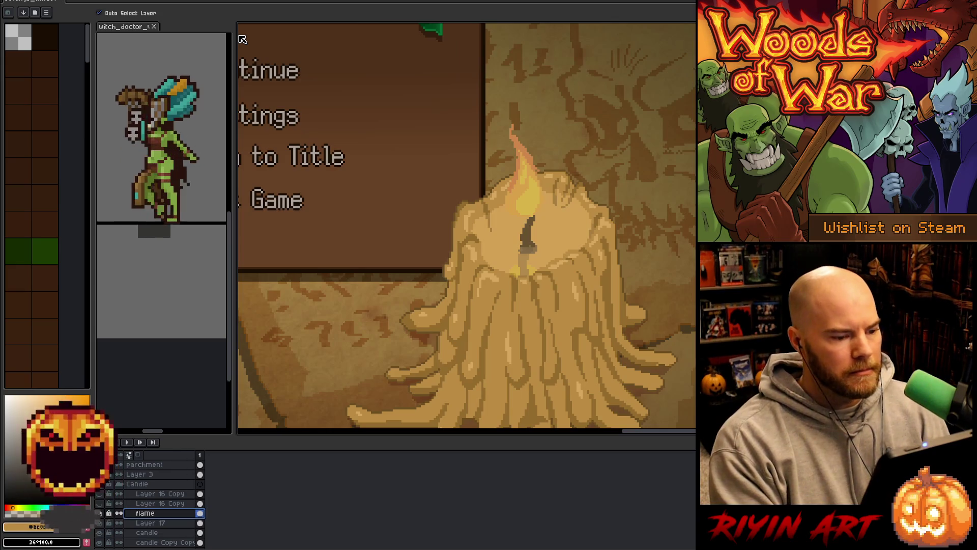
scroll(600, 196, up, 4)
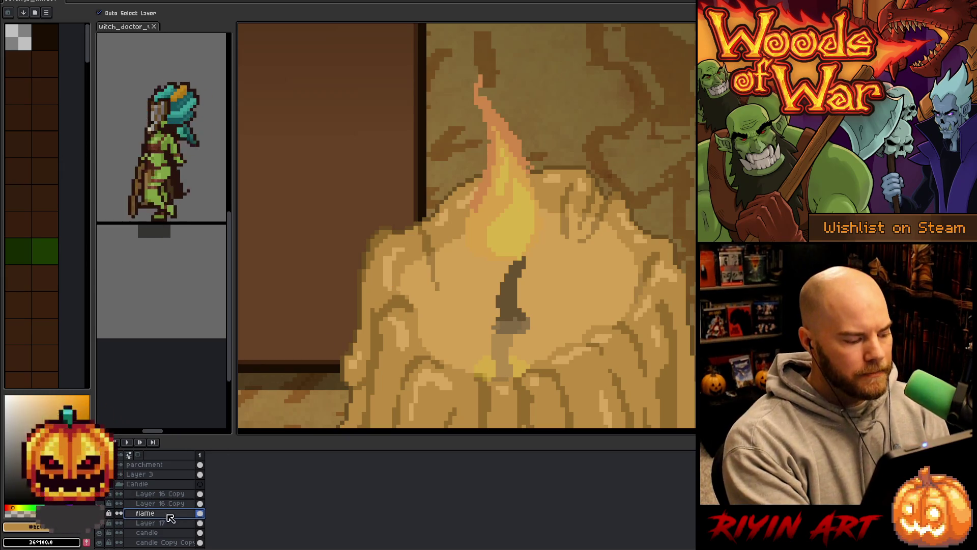
Sample the flame's orange and flood-fill the remaining flame areas with it.
key(i)
click(516, 221)
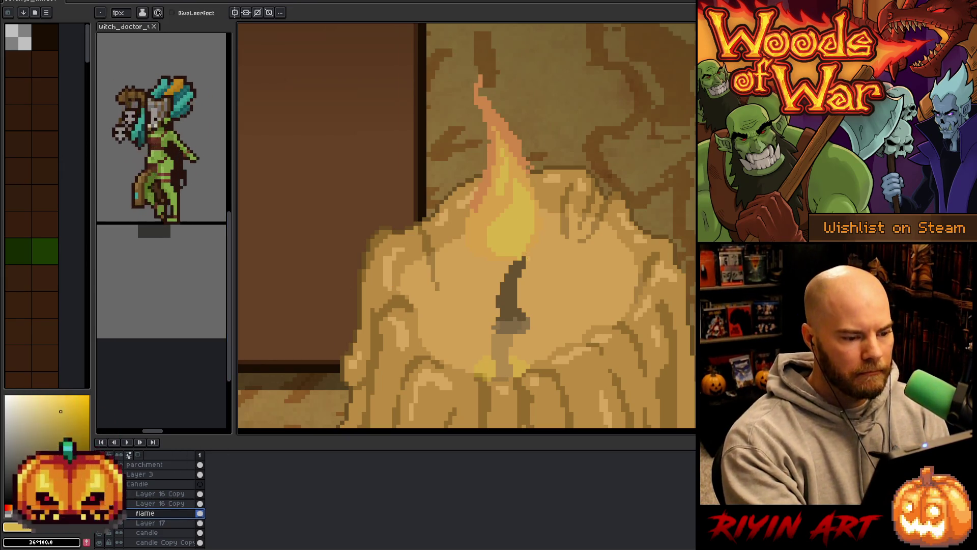
alt+click(484, 214)
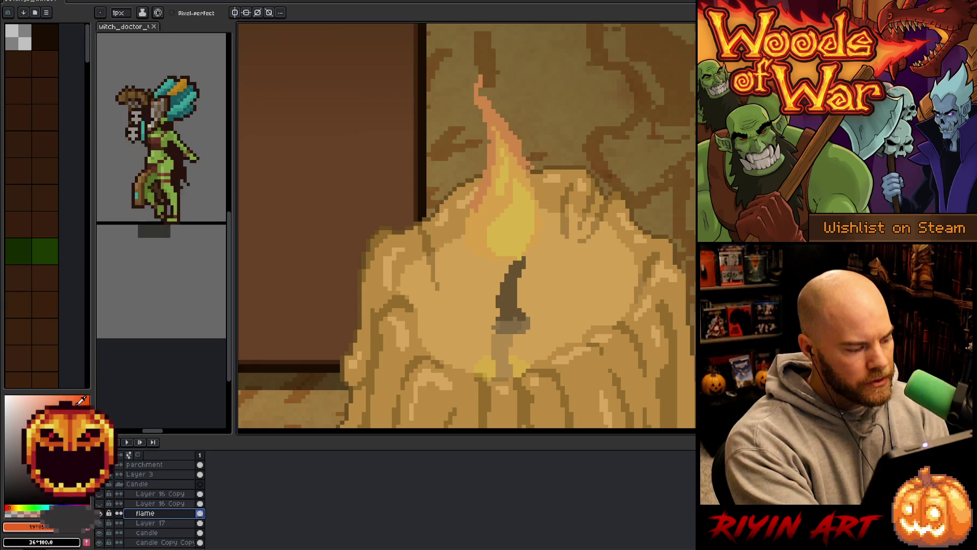
key(g)
click(509, 224)
click(488, 204)
click(507, 159)
click(502, 178)
click(491, 117)
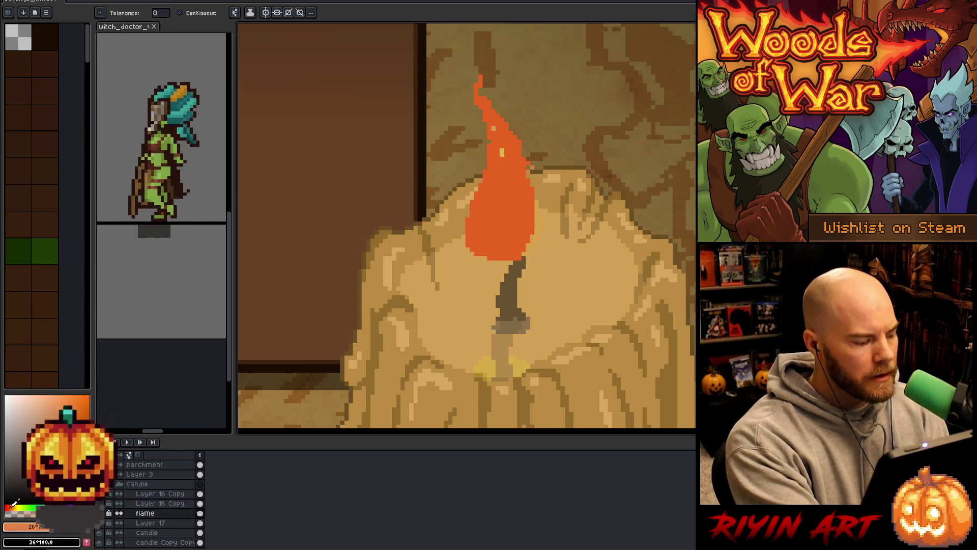
Tune the flame to a darker orange and extend the wick up into the flame's base.
click(509, 200)
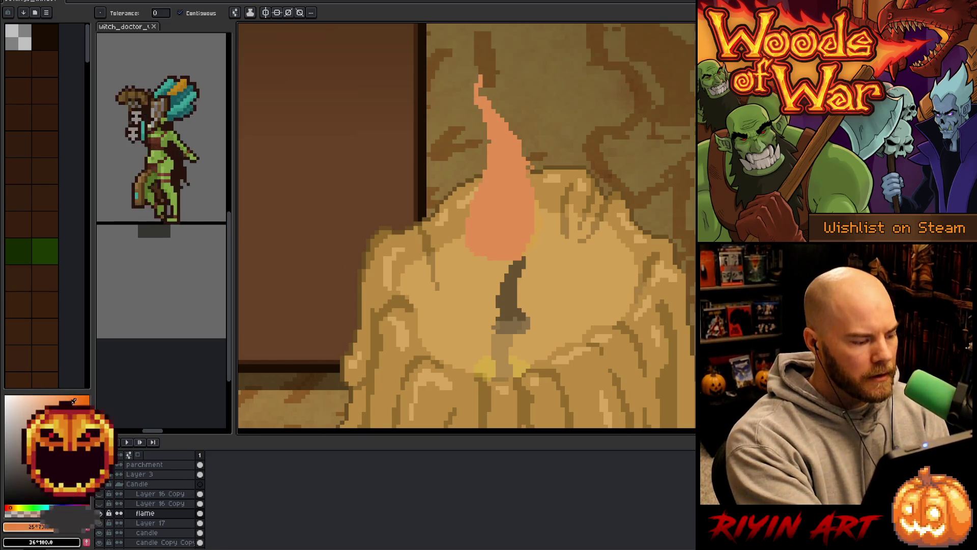
click(74, 400)
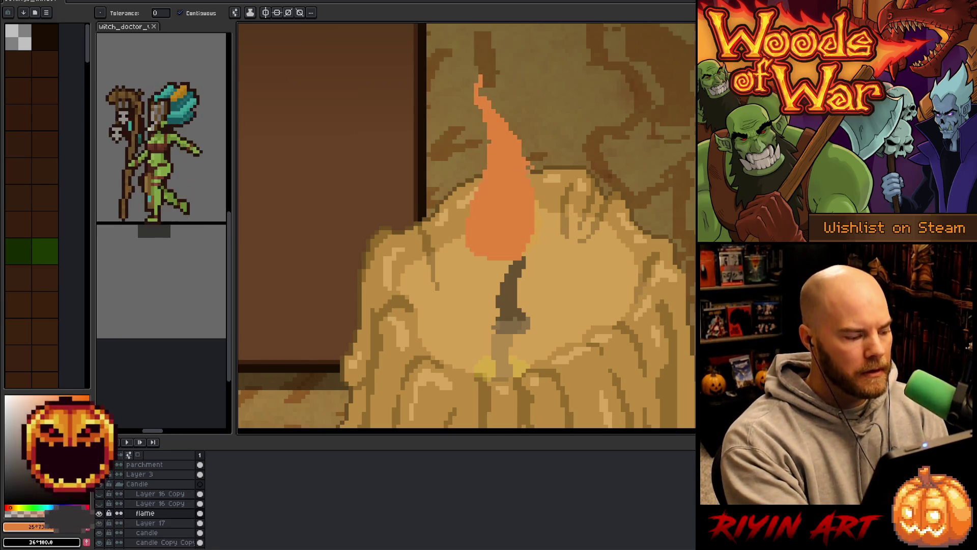
drag(79, 398, 79, 407)
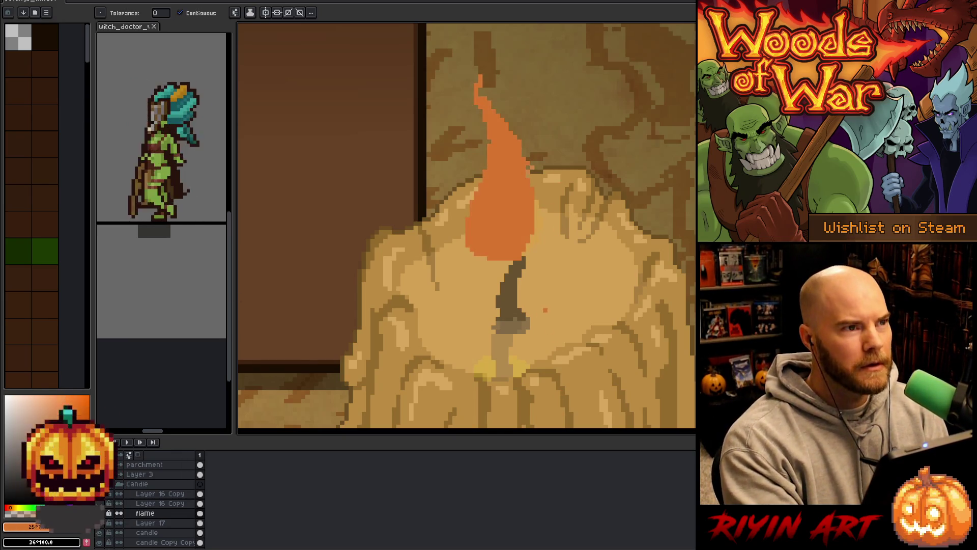
key(b)
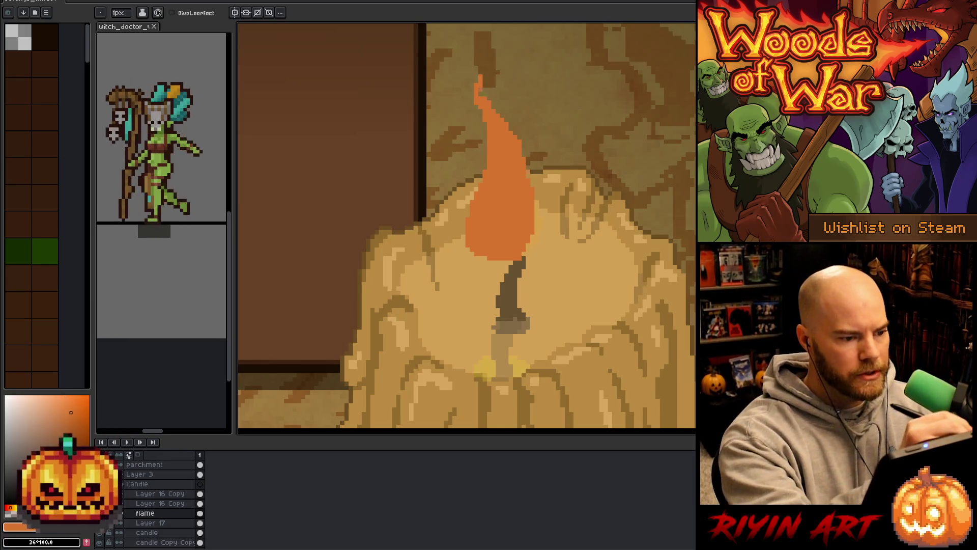
scroll(553, 158, down, 2)
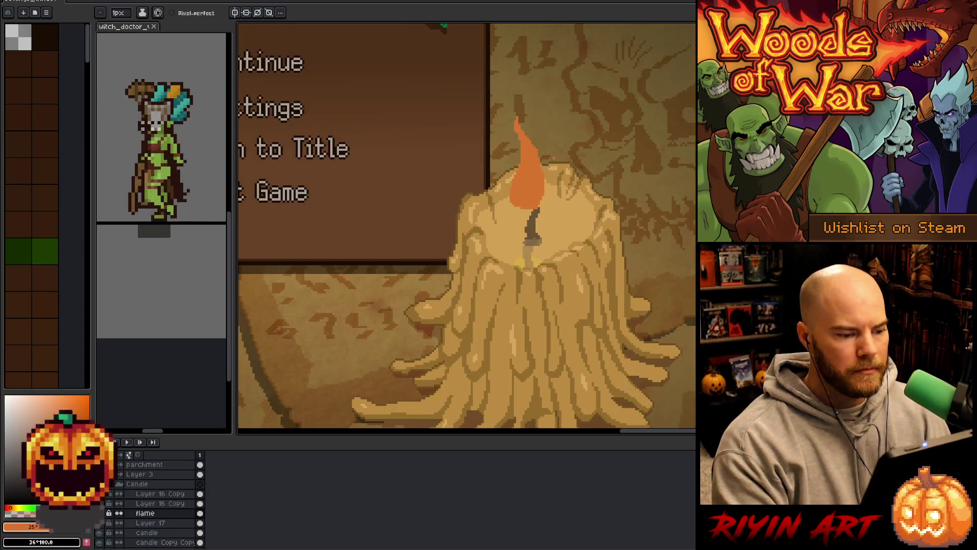
scroll(559, 180, up, 2)
drag(512, 236, 524, 223)
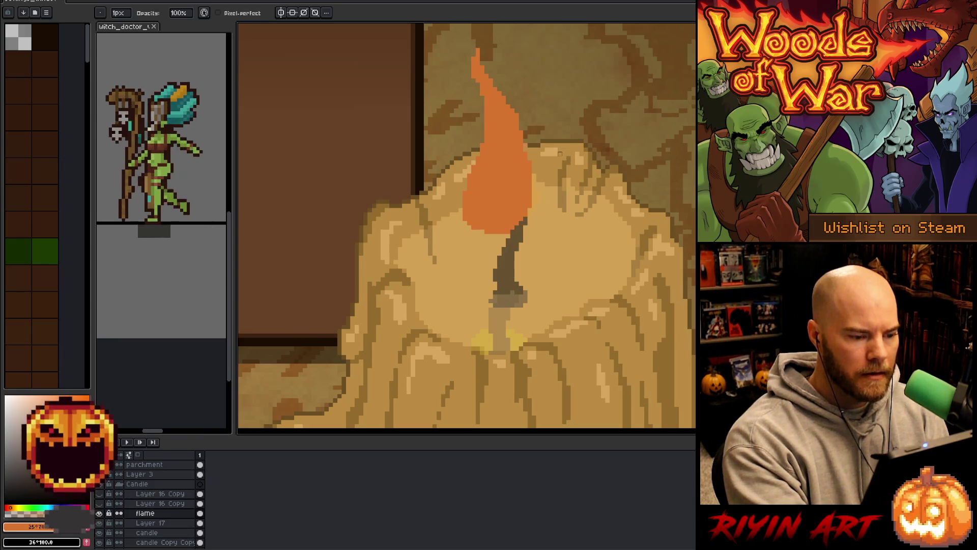
Move the flame slightly up above the wick.
key(v)
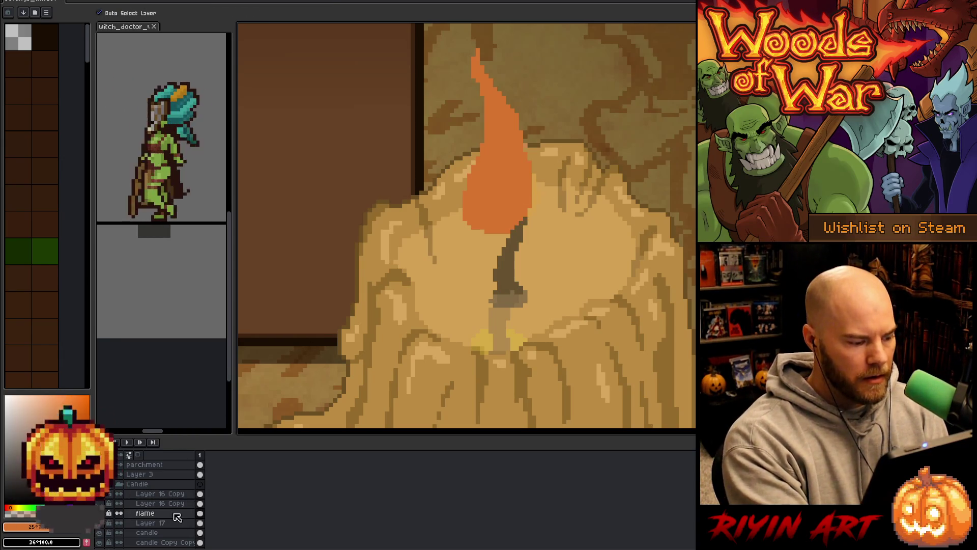
mouse_move(499, 189)
mouse_down()
mouse_move(497, 150)
mouse_move(514, 148)
mouse_move(515, 175)
mouse_up()
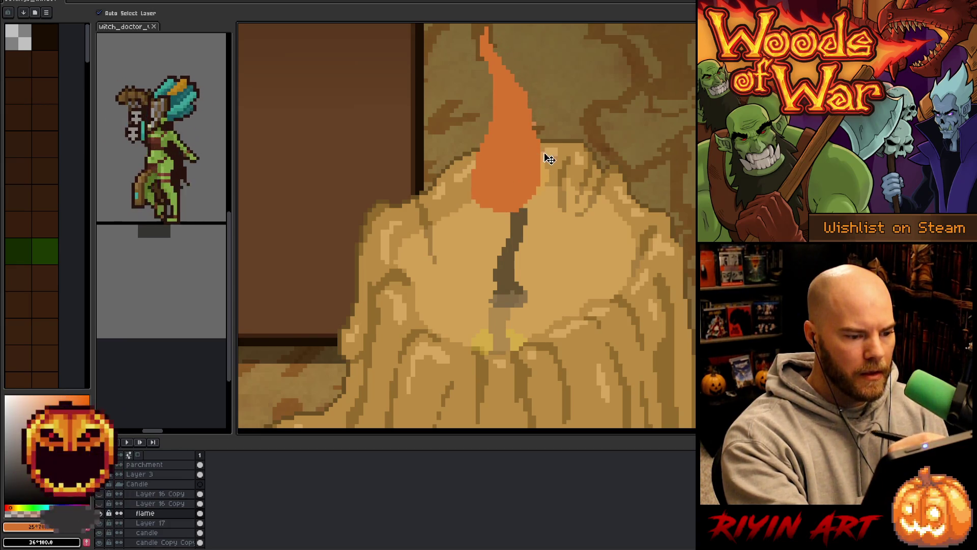
scroll(554, 168, down, 3)
scroll(486, 289, up, 2)
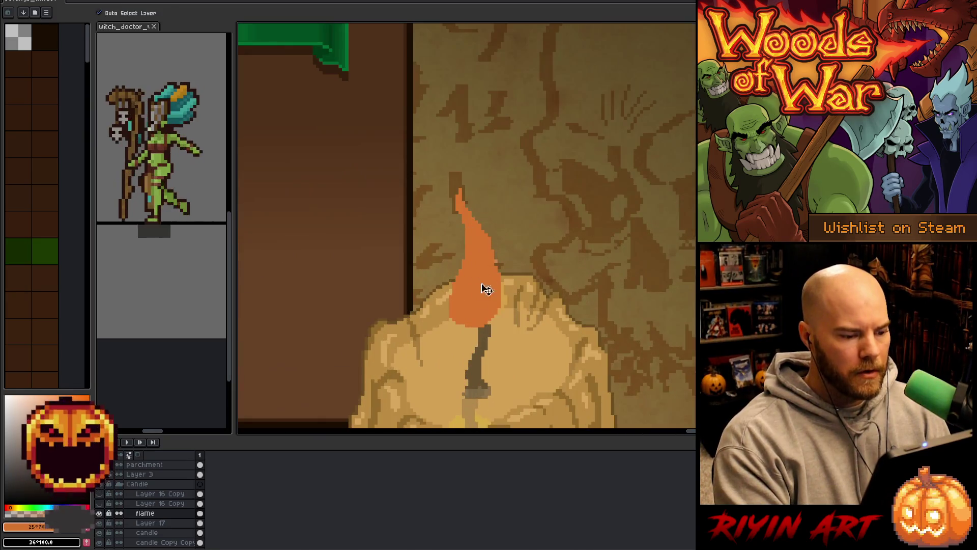
drag(486, 289, 496, 262)
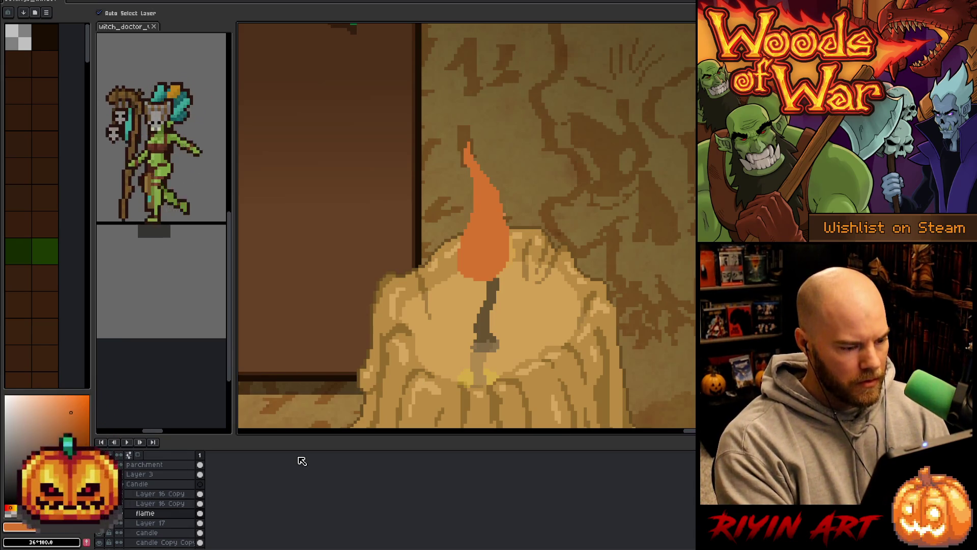
Add a second animation frame and delete the flame cel in frame 2.
key(alt+n)
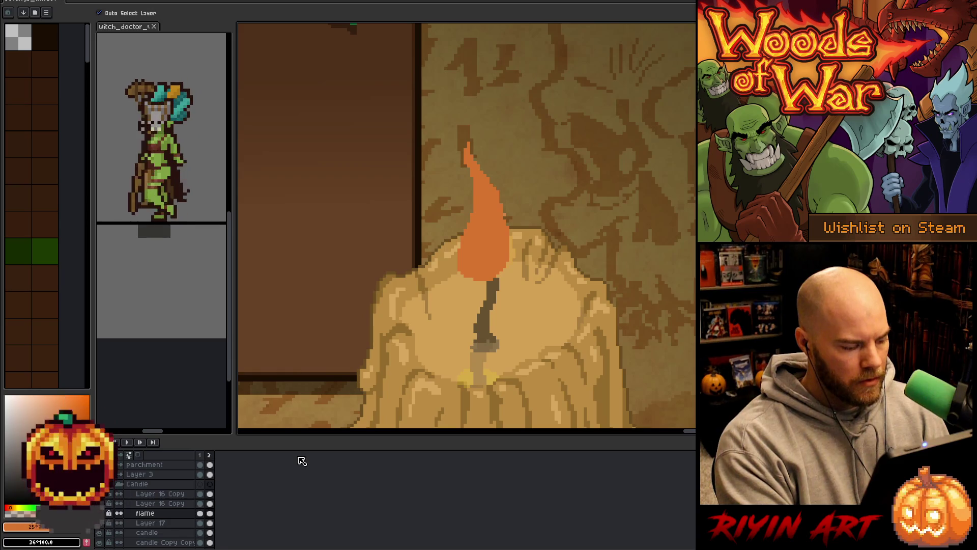
click(211, 514)
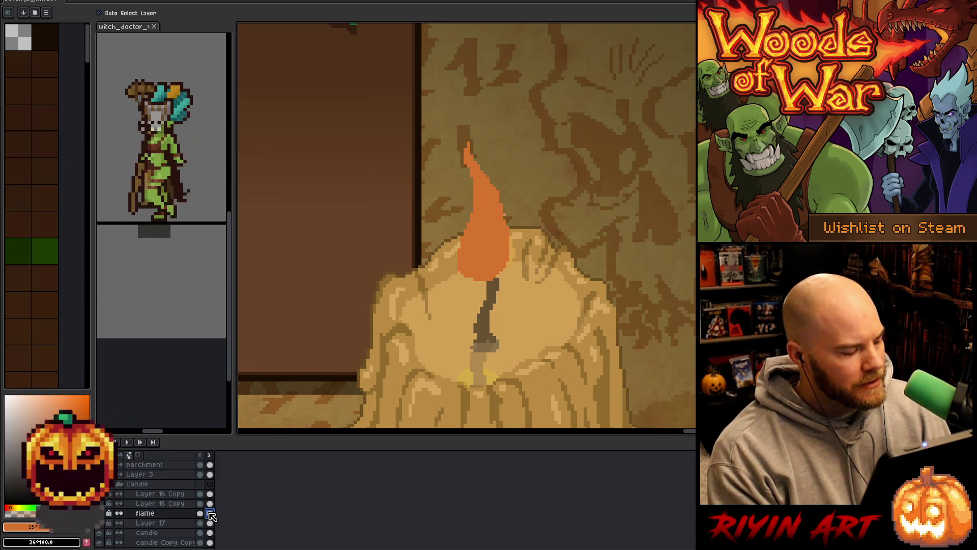
key(Delete)
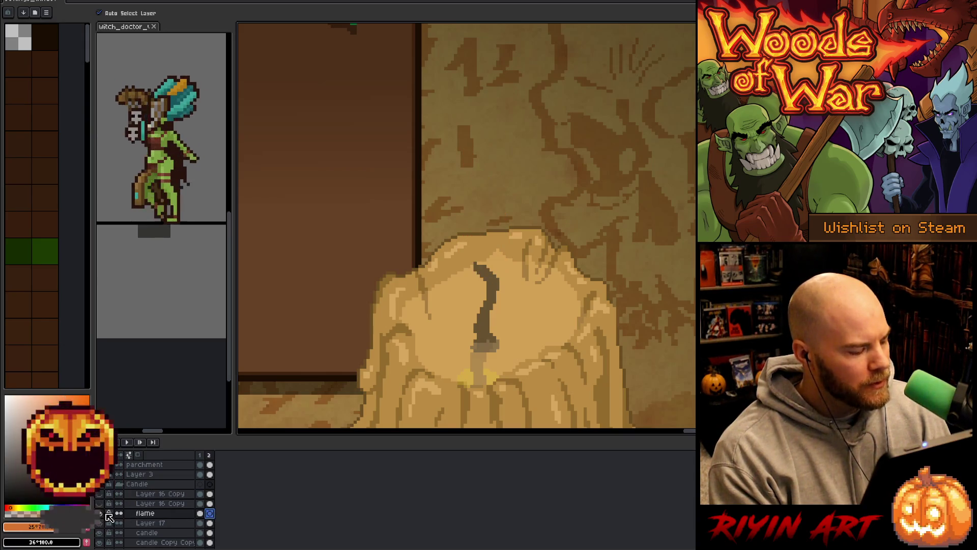
Show only the flame layer and turn on onion skin with Red/Blue Tint.
alt+click(102, 514)
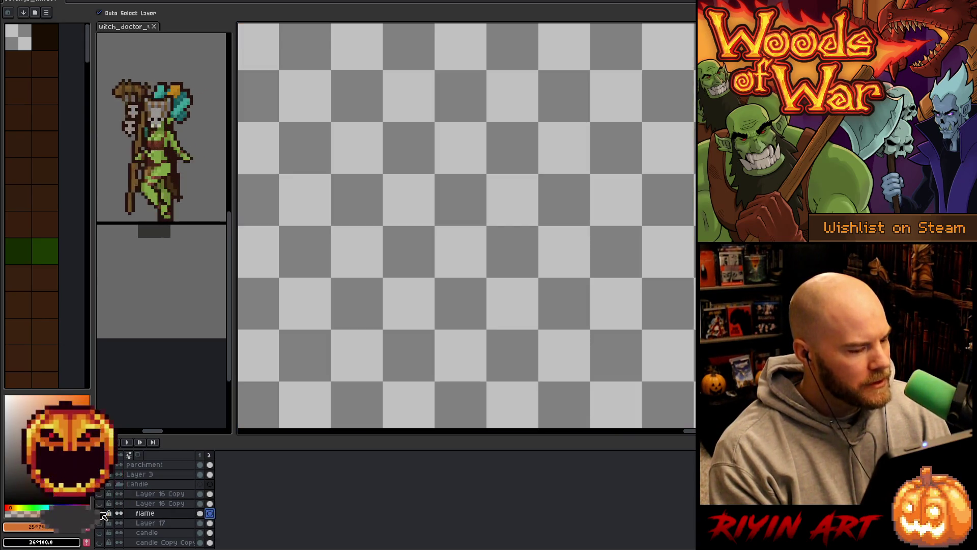
click(138, 455)
right_click(143, 460)
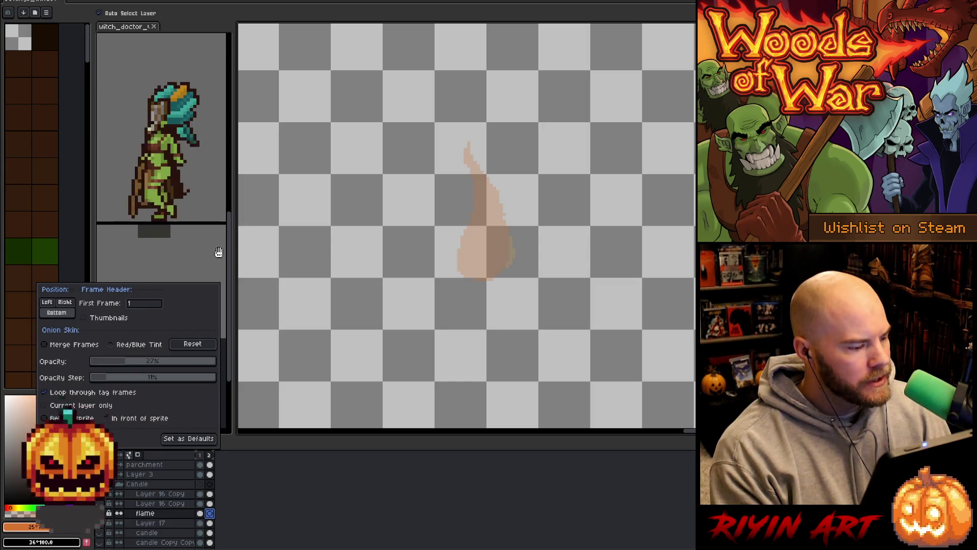
click(123, 346)
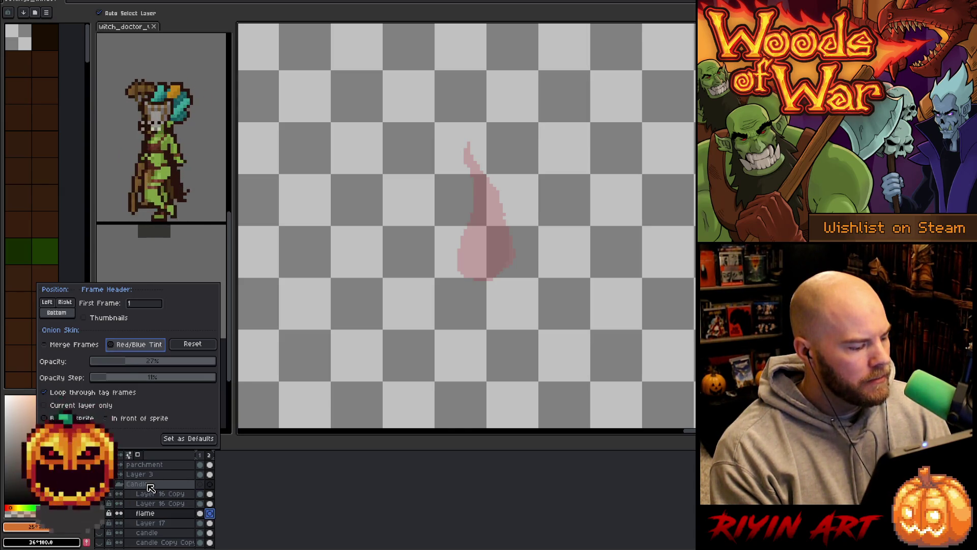
click(211, 514)
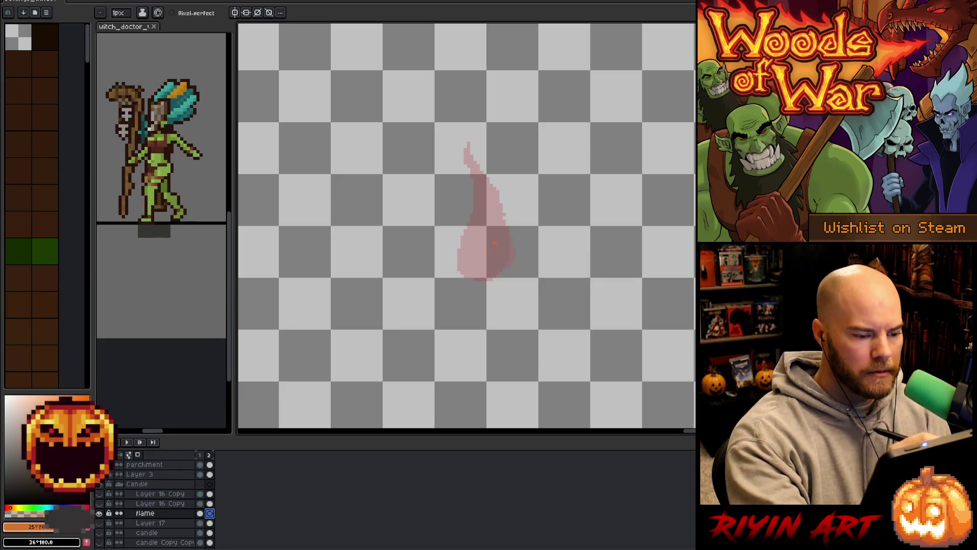
Enable pixel-perfect strokes and outline the new flame's right edge up to a rising tip.
key(b)
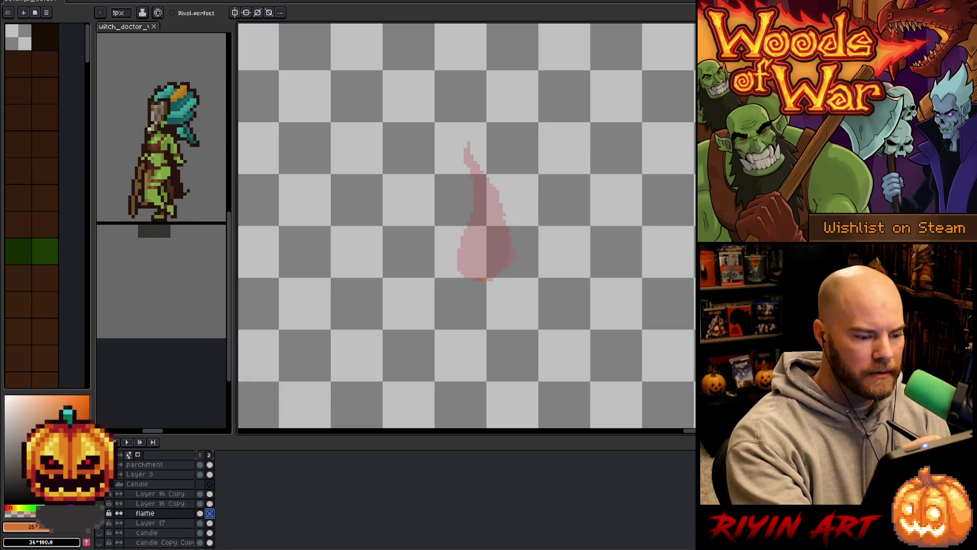
mouse_move(484, 277)
mouse_down()
mouse_move(463, 258)
mouse_move(462, 230)
mouse_up()
key(ctrl+z)
click(172, 13)
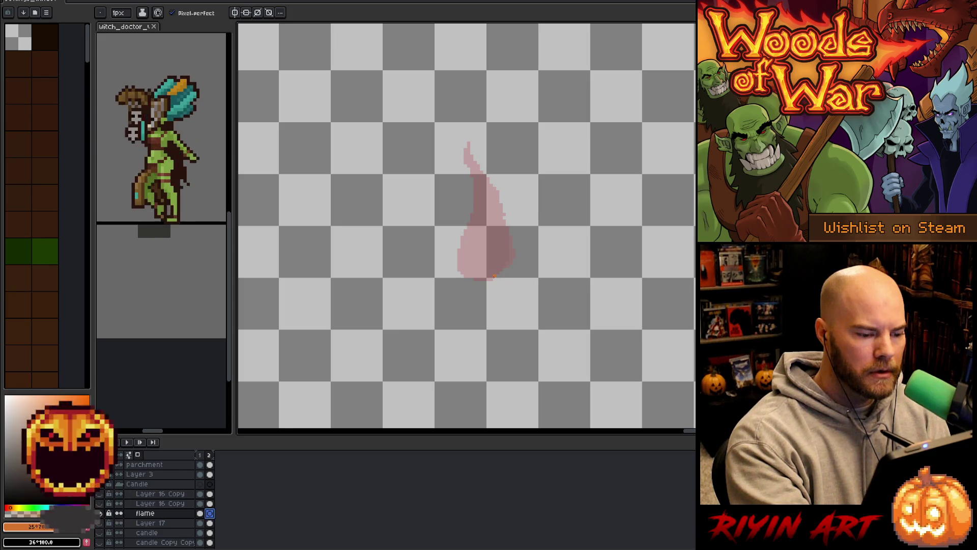
drag(492, 278, 503, 265)
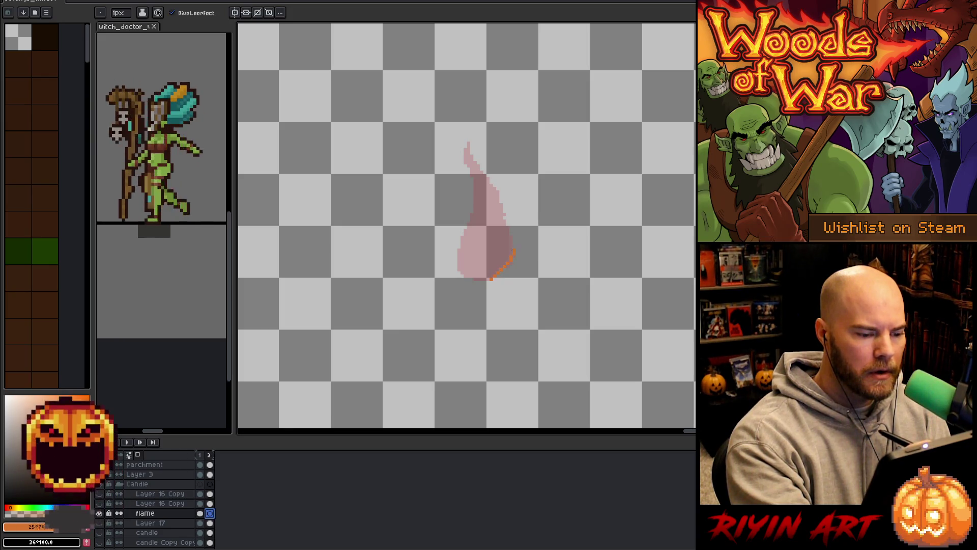
key(ctrl+z)
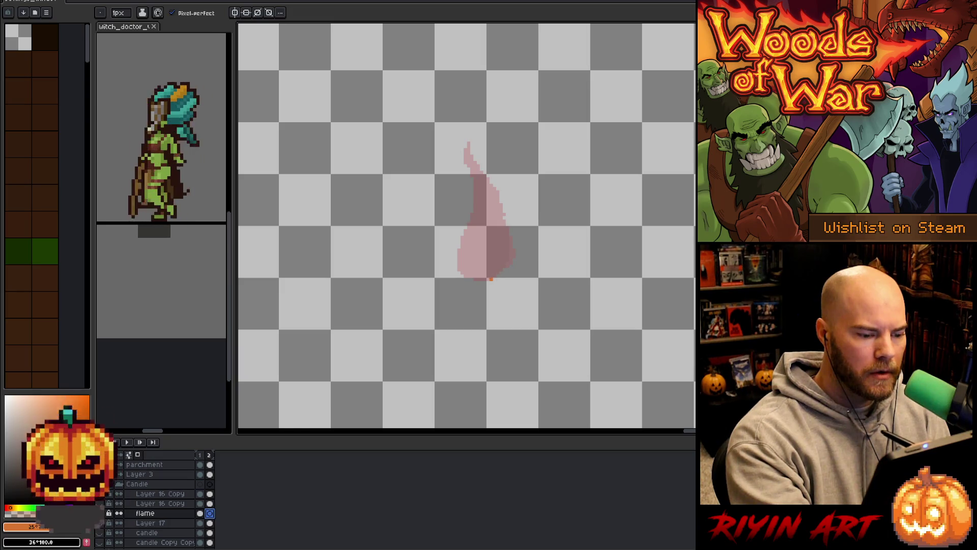
mouse_move(506, 269)
mouse_down()
mouse_move(506, 212)
mouse_move(458, 136)
mouse_move(469, 164)
mouse_up()
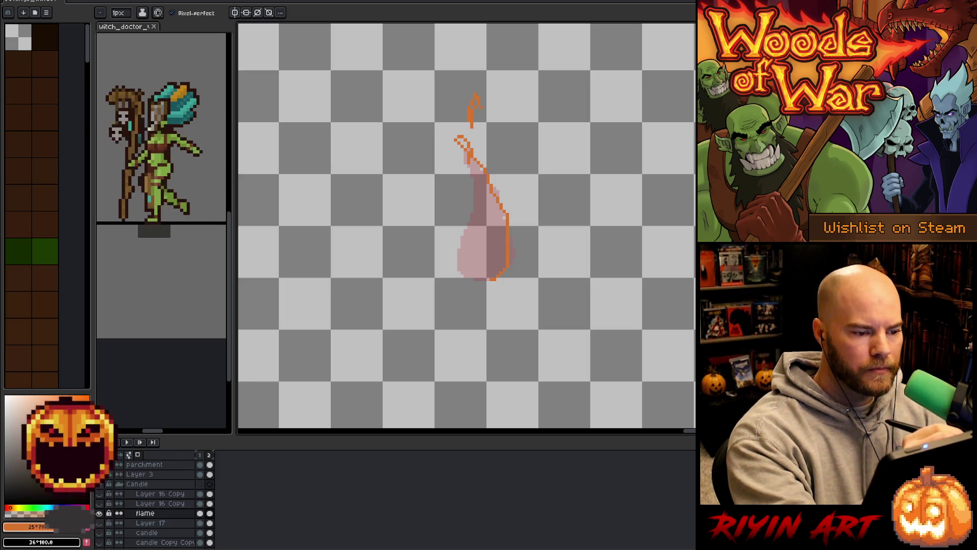
drag(468, 135, 471, 114)
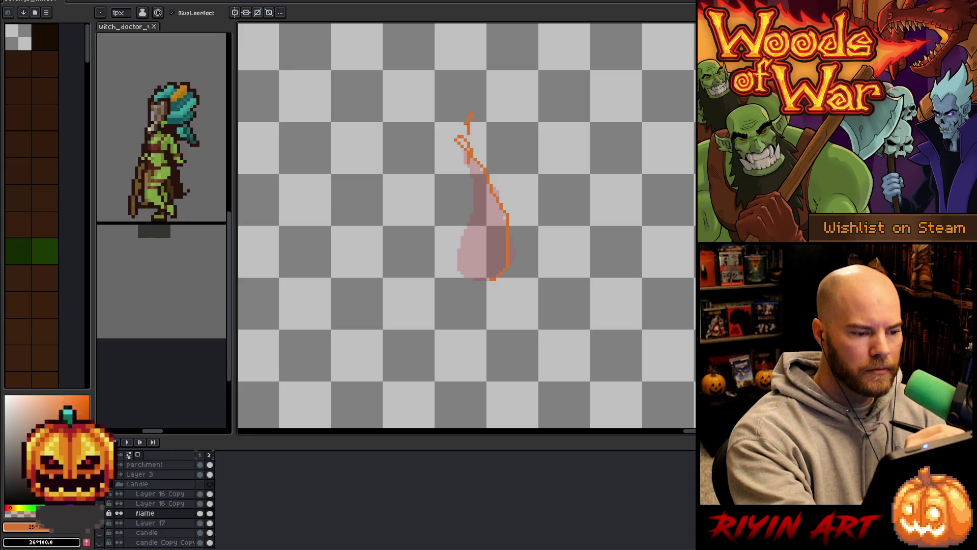
Clean up the curling tip, outline the left side to the base, and fill the flame orange.
key(e)
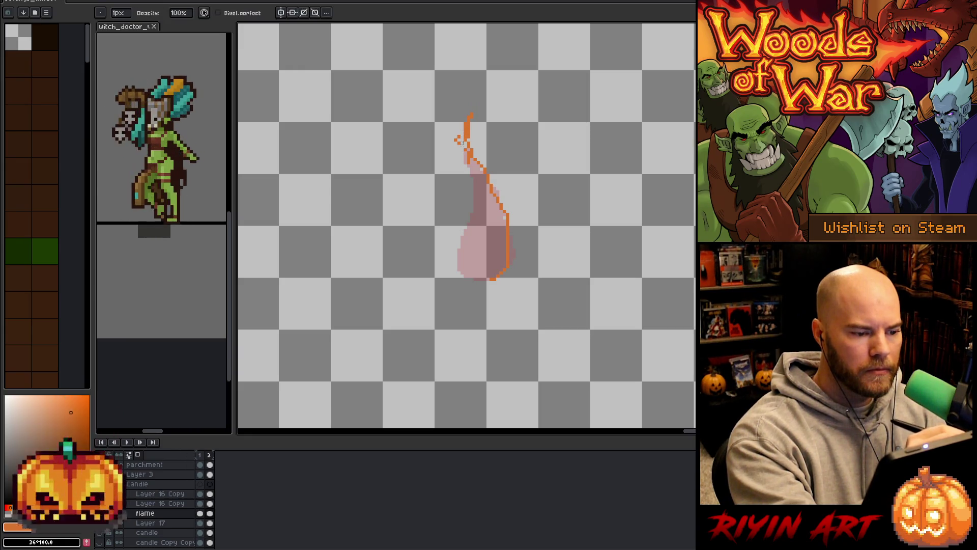
key(b)
drag(462, 143, 462, 131)
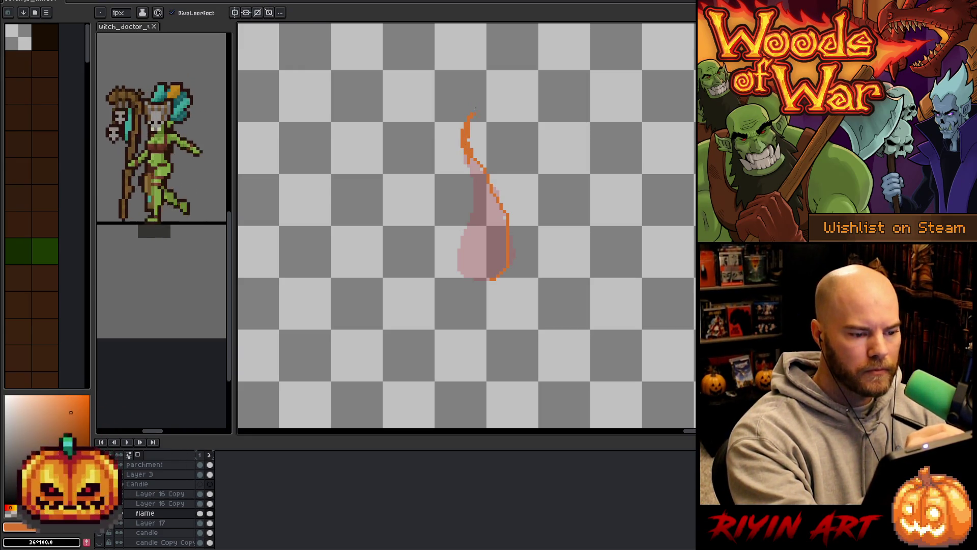
drag(471, 160, 477, 173)
mouse_move(464, 225)
mouse_down()
mouse_move(462, 271)
mouse_move(486, 278)
mouse_up()
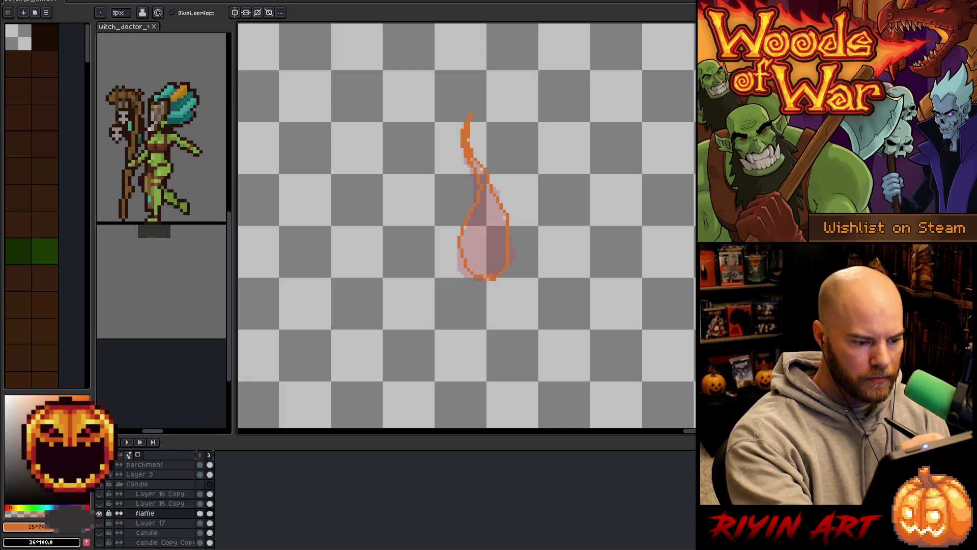
key(g)
click(483, 239)
key(b)
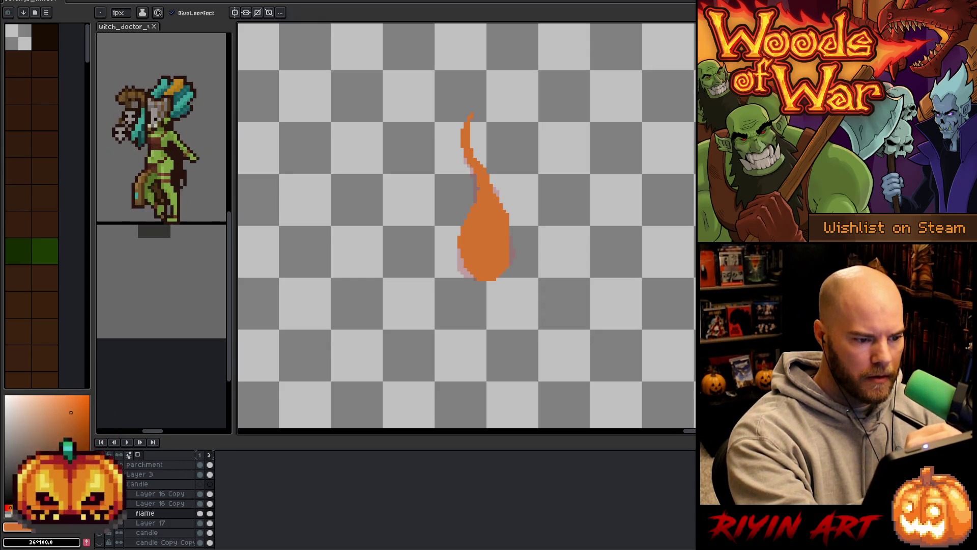
Flip between frames 1 and 2 to check the flicker, then add a third frame.
key(Left)
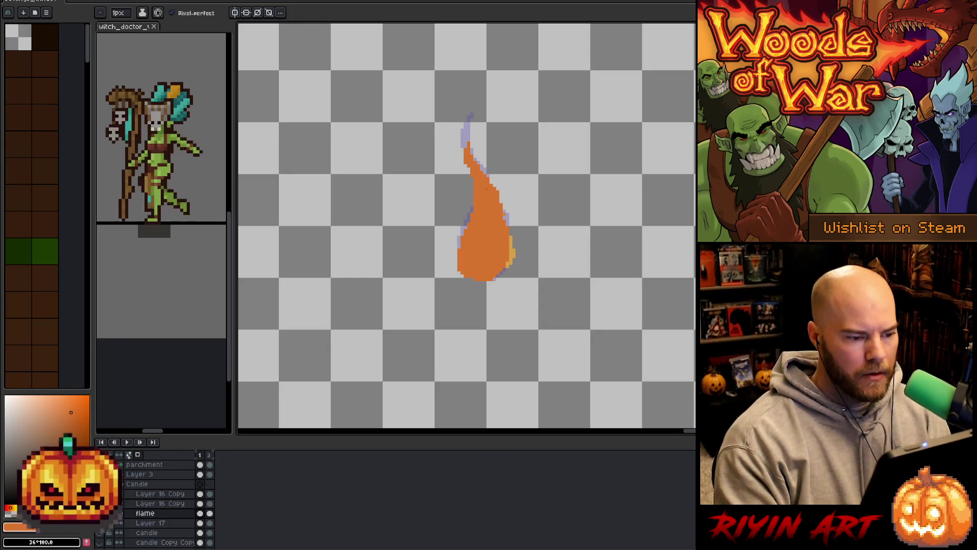
key(Right)
key(Left)
key(Right)
key(Left)
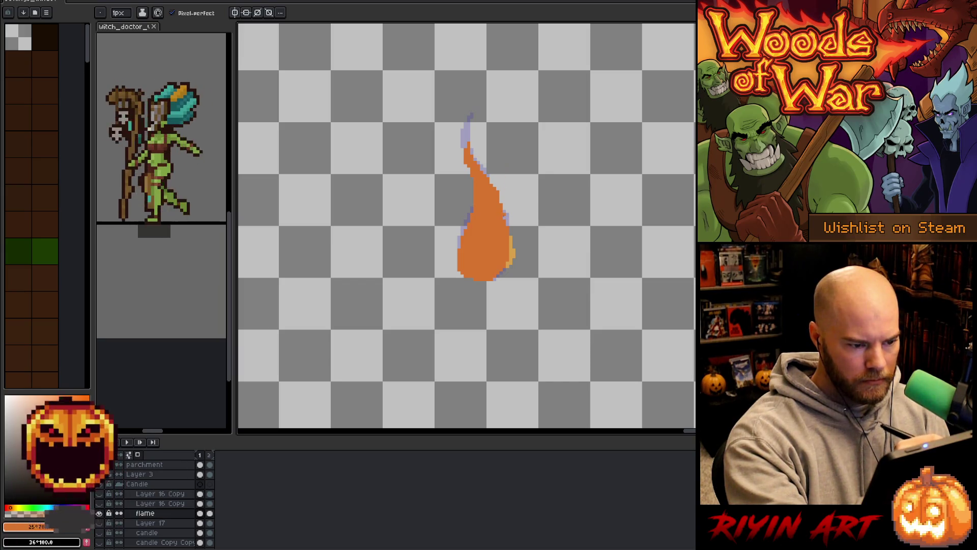
key(Right)
key(Left)
key(Right)
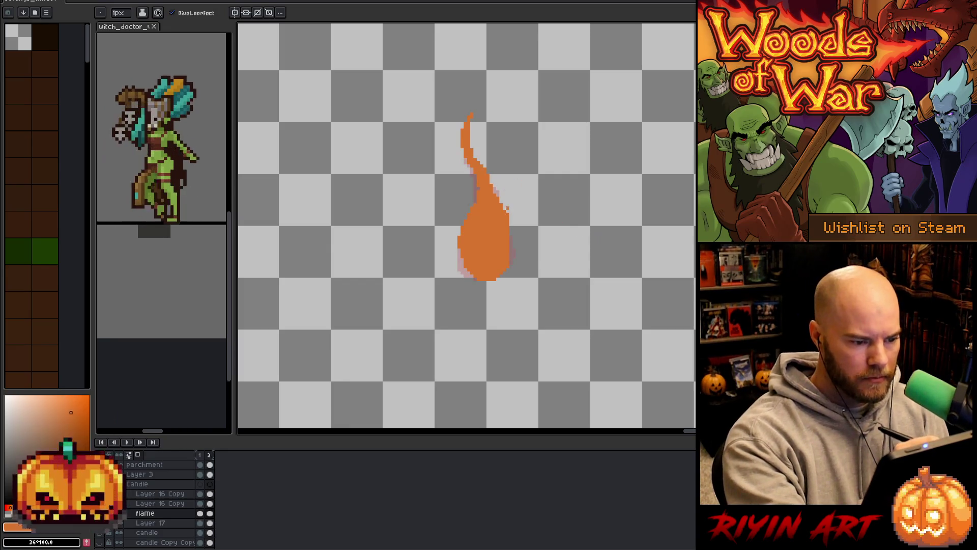
key(e)
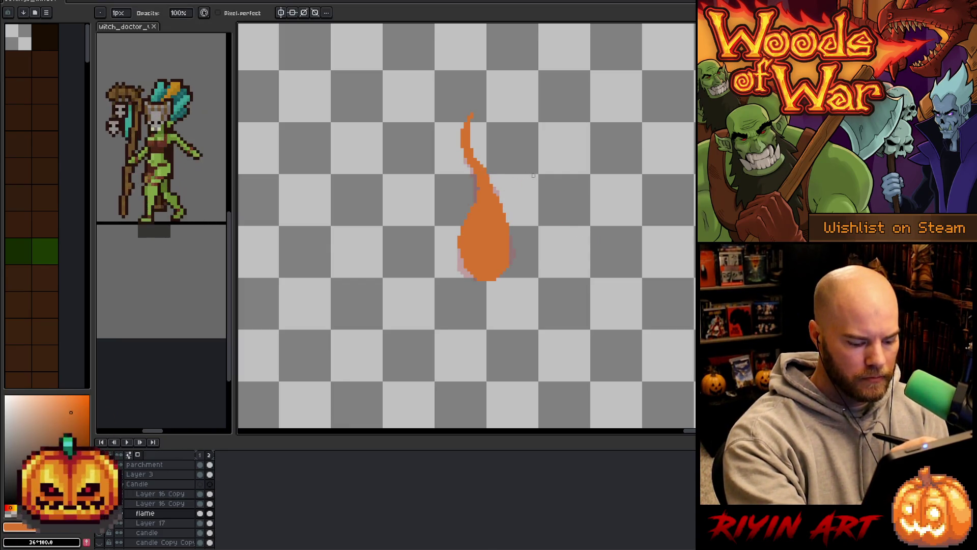
key(Left)
key(Right)
key(Left)
key(Right)
key(b)
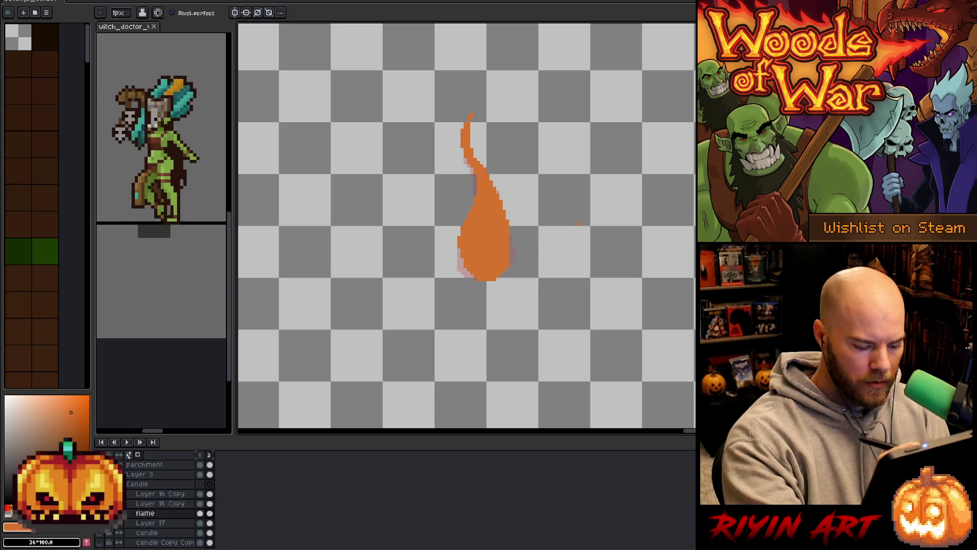
key(Left)
key(Right)
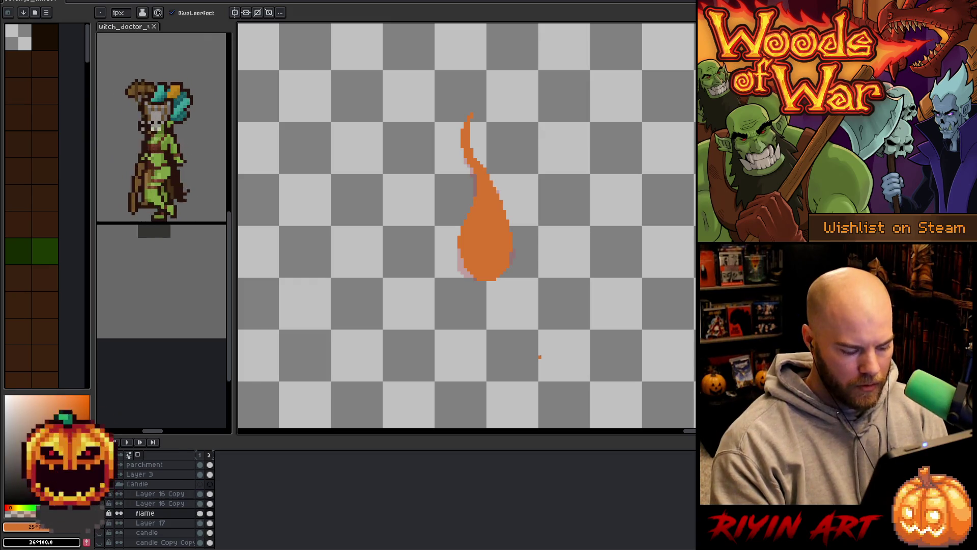
key(alt+n)
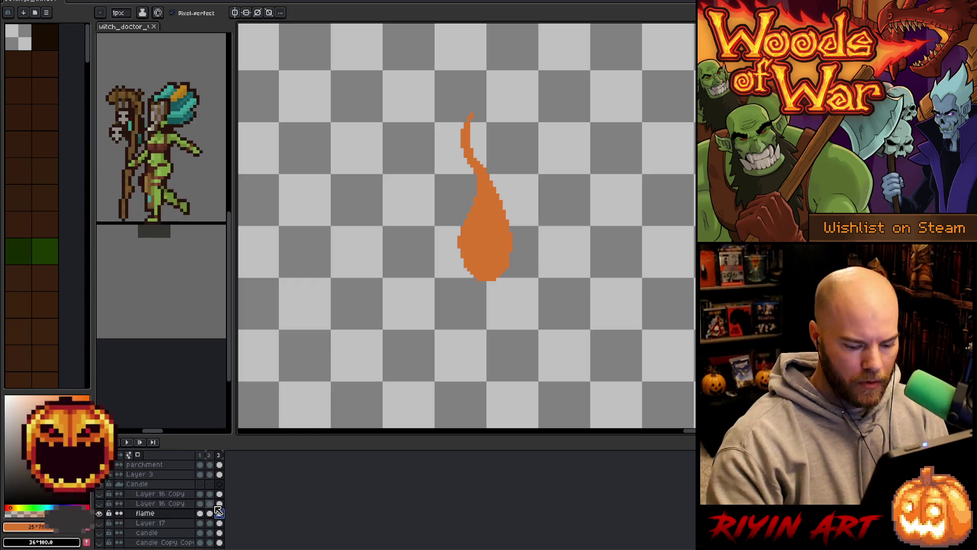
Clear frame 3's flame, outline and fill a new upright orange flame, then add frame 4.
key(Delete)
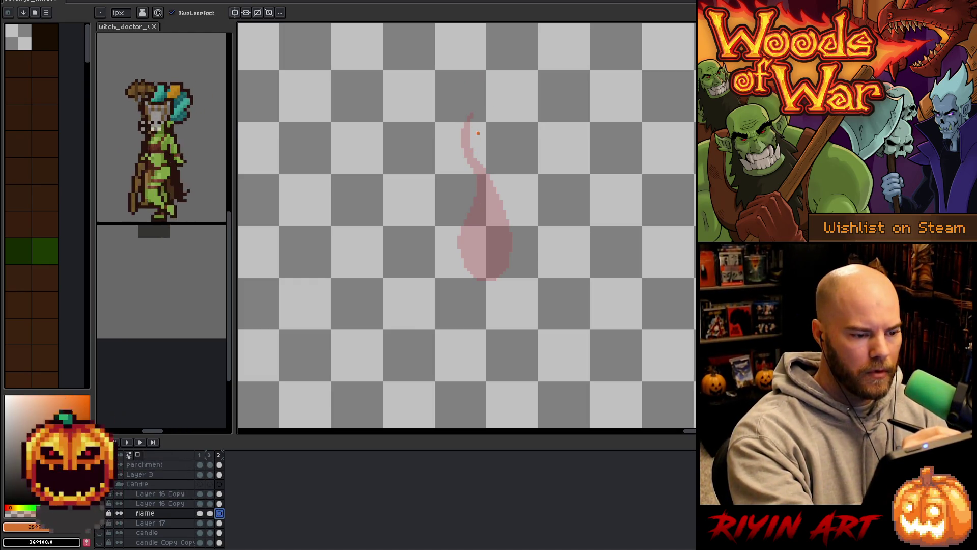
drag(475, 122, 473, 209)
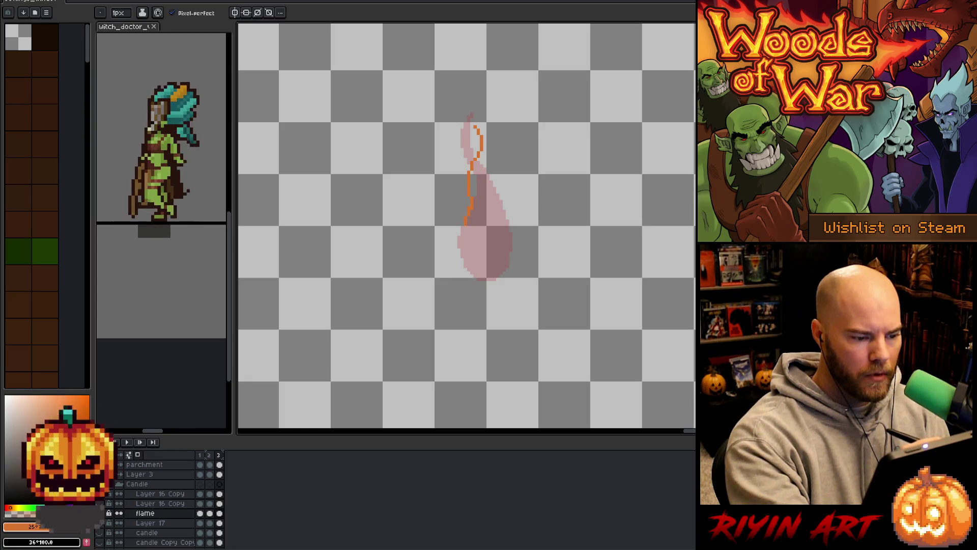
mouse_move(461, 224)
mouse_down()
mouse_move(474, 278)
mouse_move(464, 274)
mouse_up()
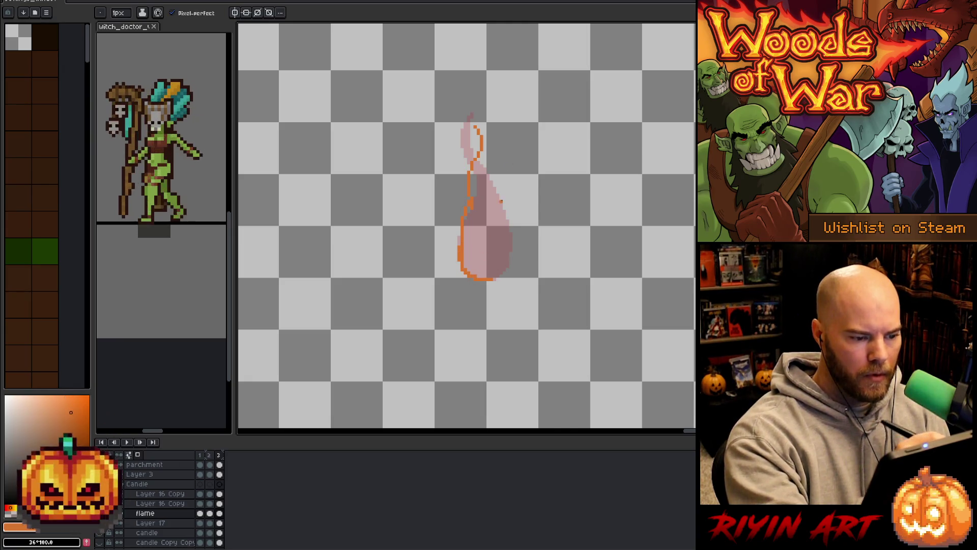
mouse_move(479, 151)
mouse_down()
mouse_move(508, 226)
mouse_move(507, 262)
mouse_up()
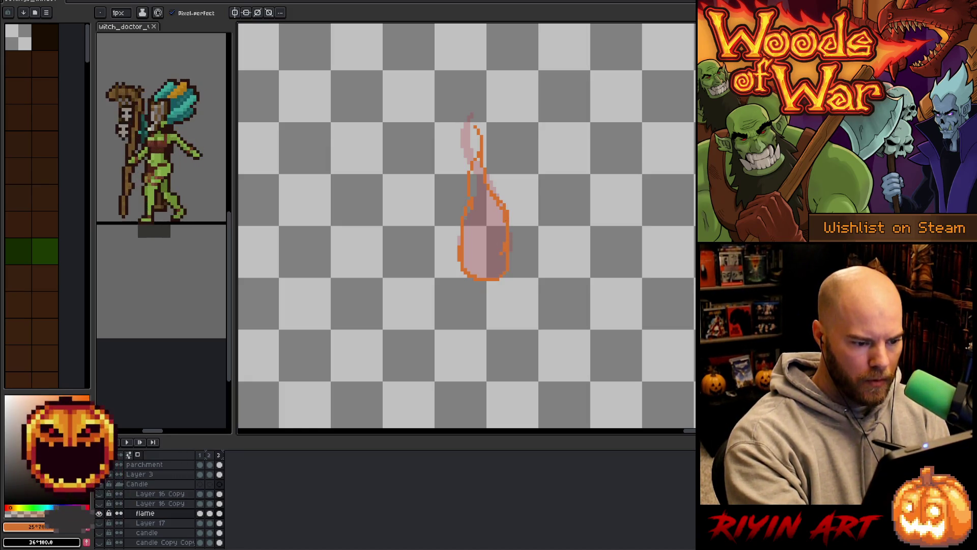
key(ctrl+z)
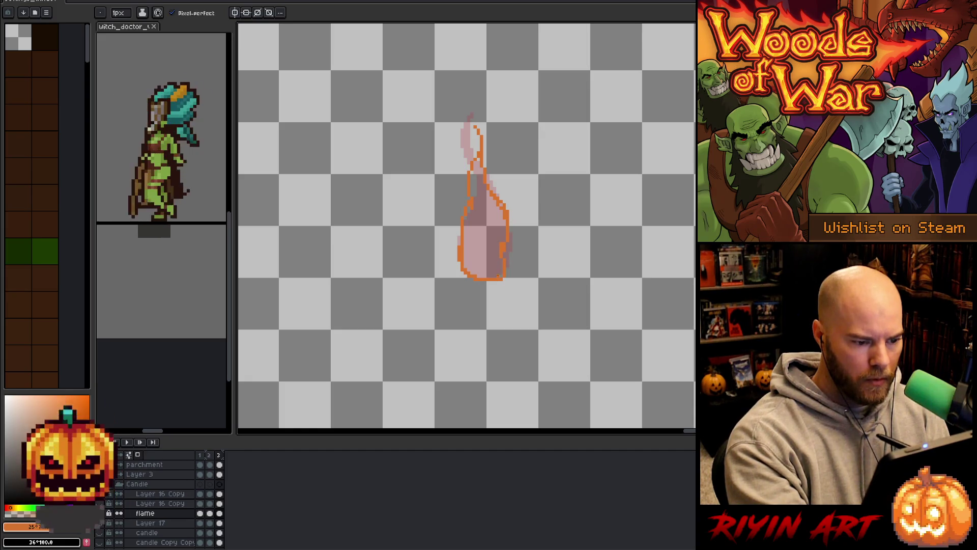
click(480, 230)
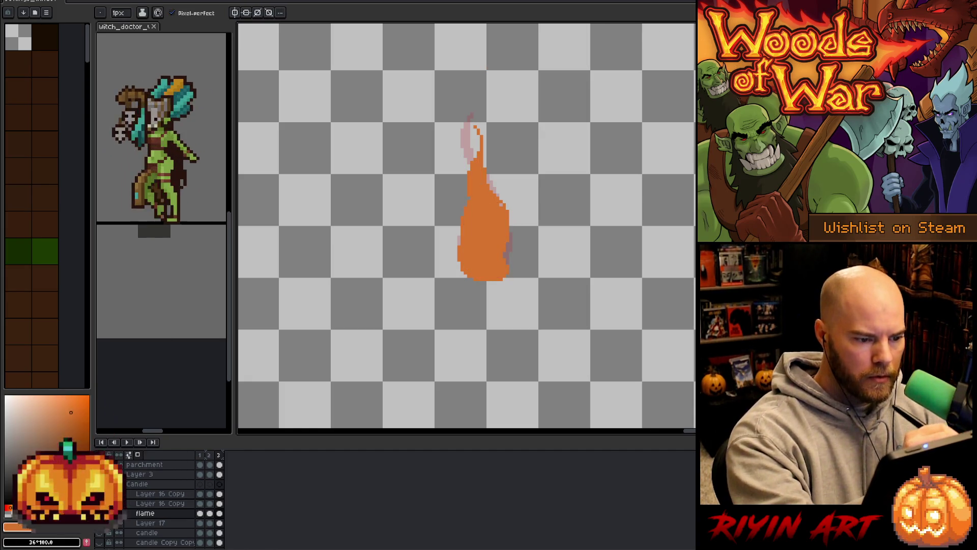
key(b)
key(b)
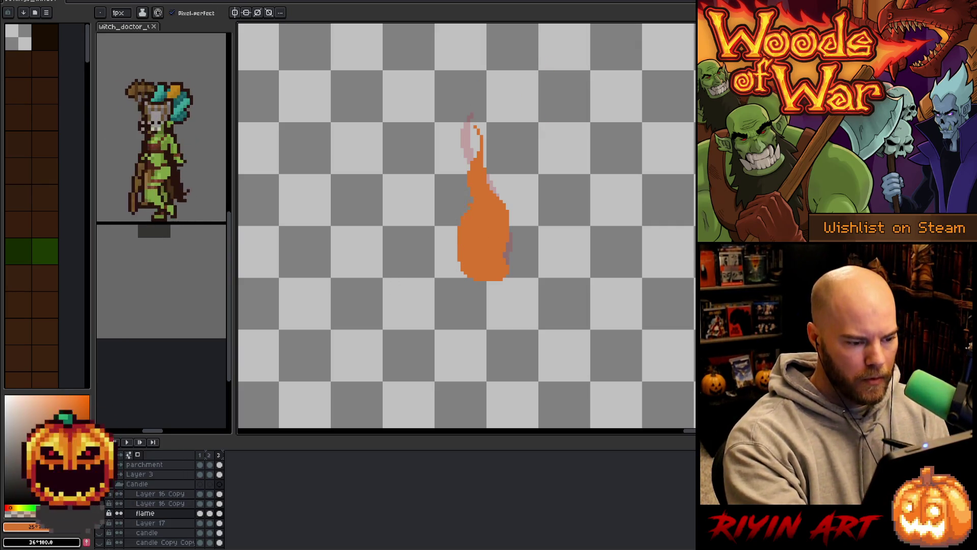
key(alt+n)
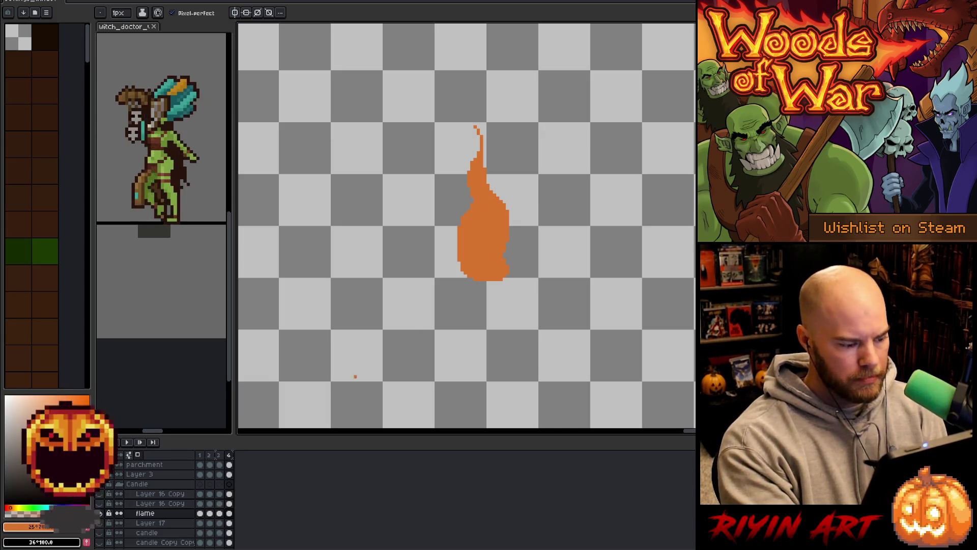
Replace frame 4's copied flame with a new outline filled orange, widening its right edge.
key(Delete)
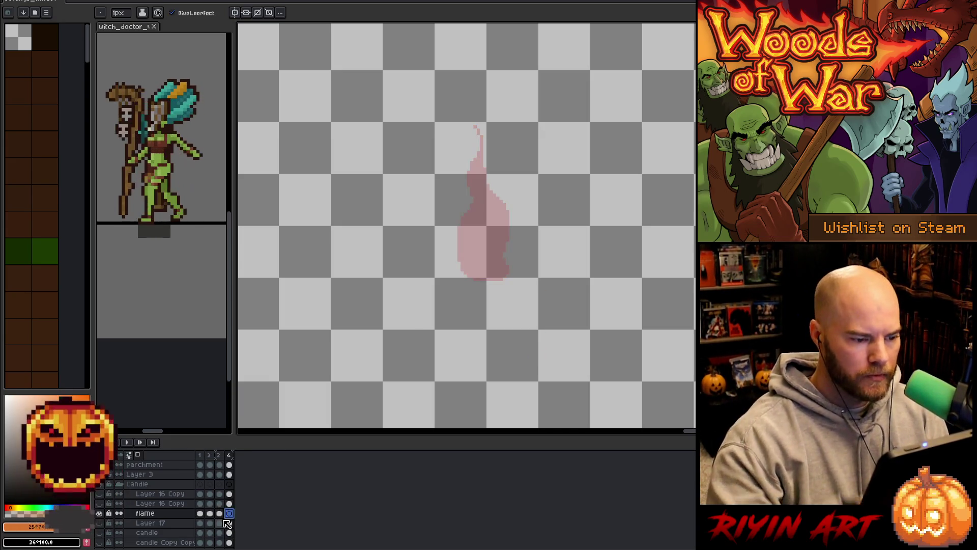
mouse_move(503, 273)
mouse_down()
mouse_move(511, 266)
mouse_move(501, 192)
mouse_move(485, 154)
mouse_move(492, 182)
mouse_move(459, 220)
mouse_move(464, 257)
mouse_move(497, 279)
mouse_up()
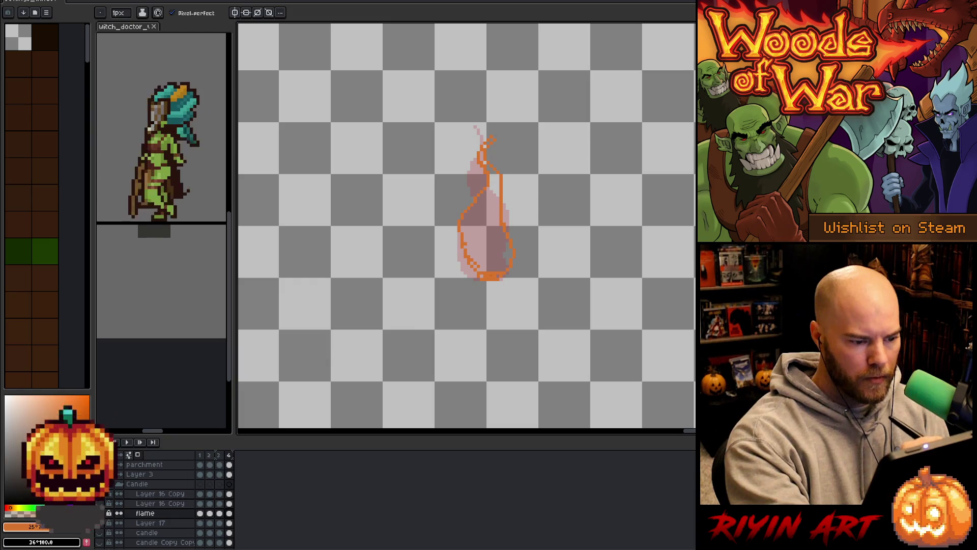
key(g)
click(484, 229)
key(b)
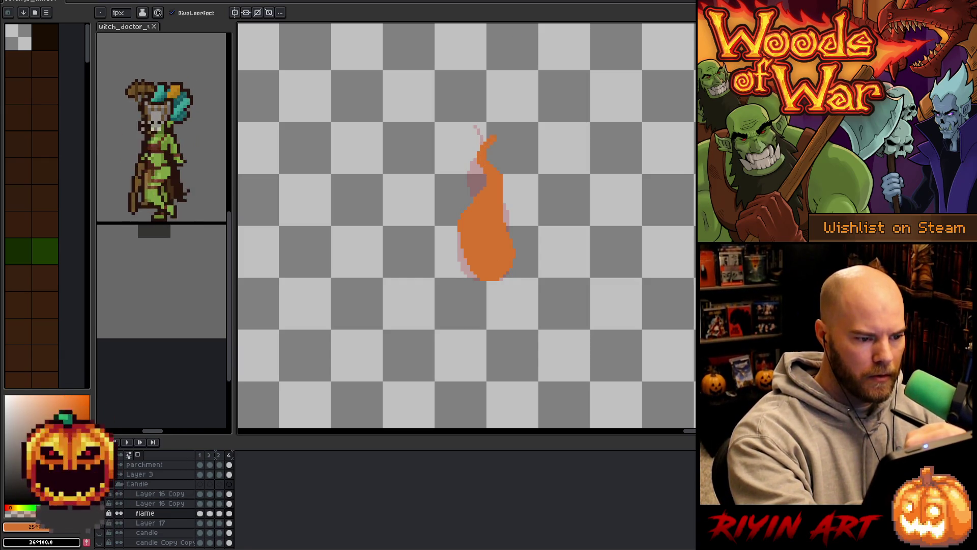
drag(504, 189, 505, 200)
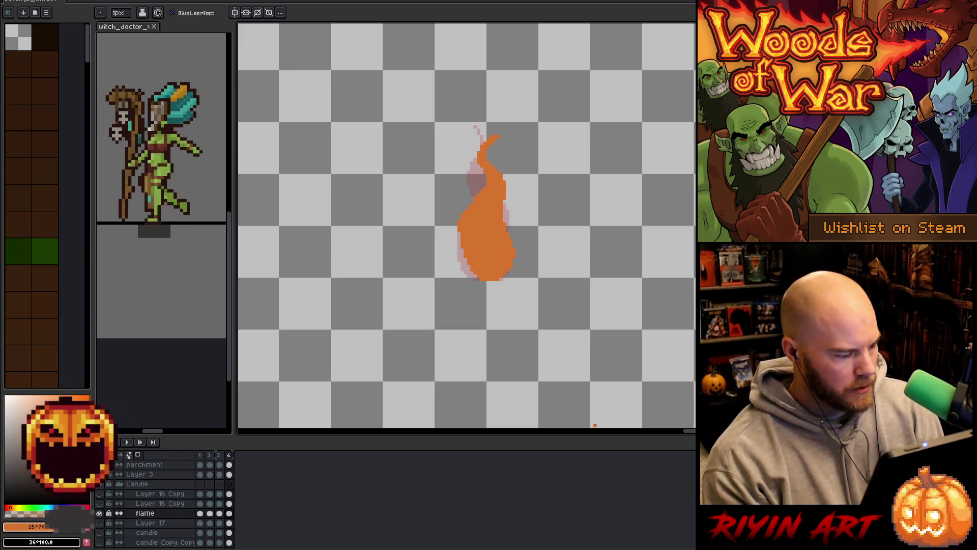
Play the flame loop twice, then stop on frame 1 and turn on onion skin.
key(Return)
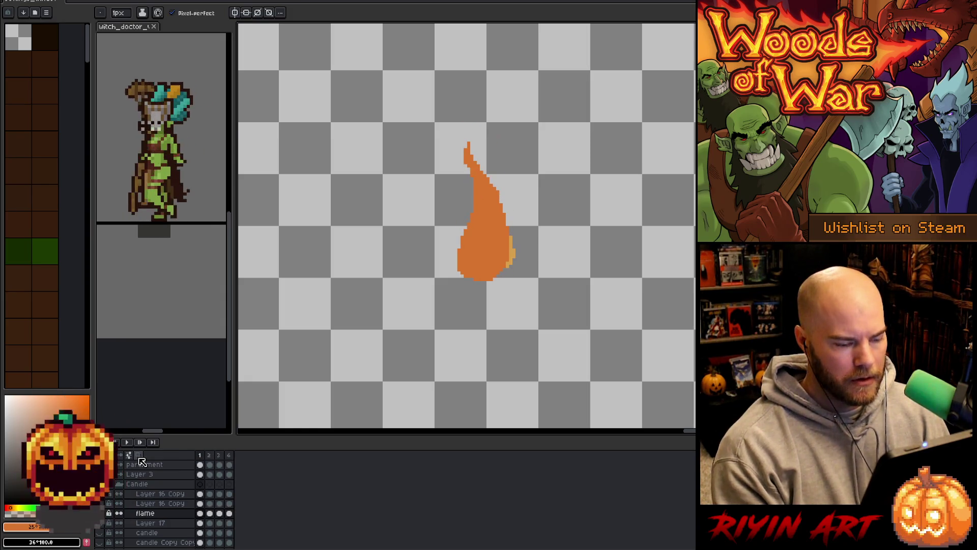
key(g)
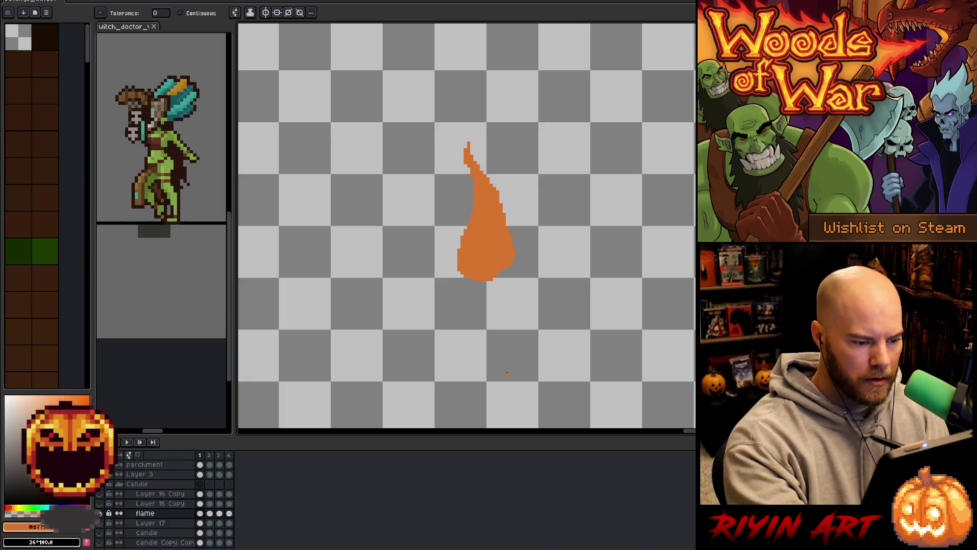
key(Return)
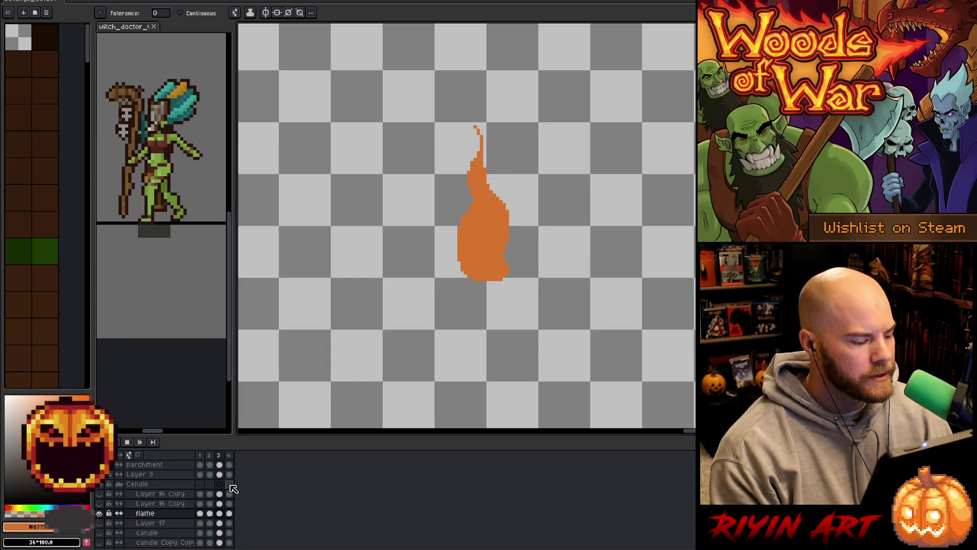
click(199, 455)
click(142, 455)
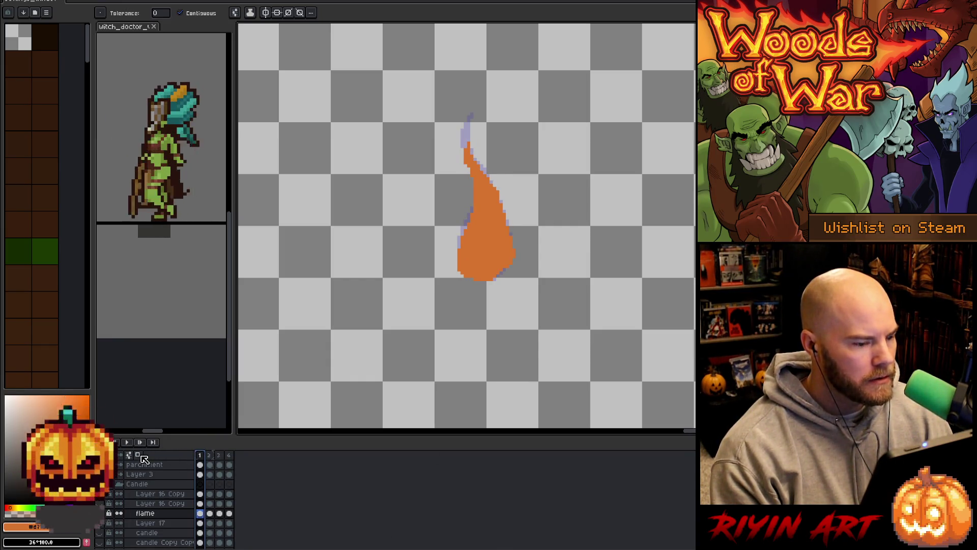
Insert a frame after frame 1 with a freshly drawn orange flame, then add a frame after frame 3.
key(alt+n)
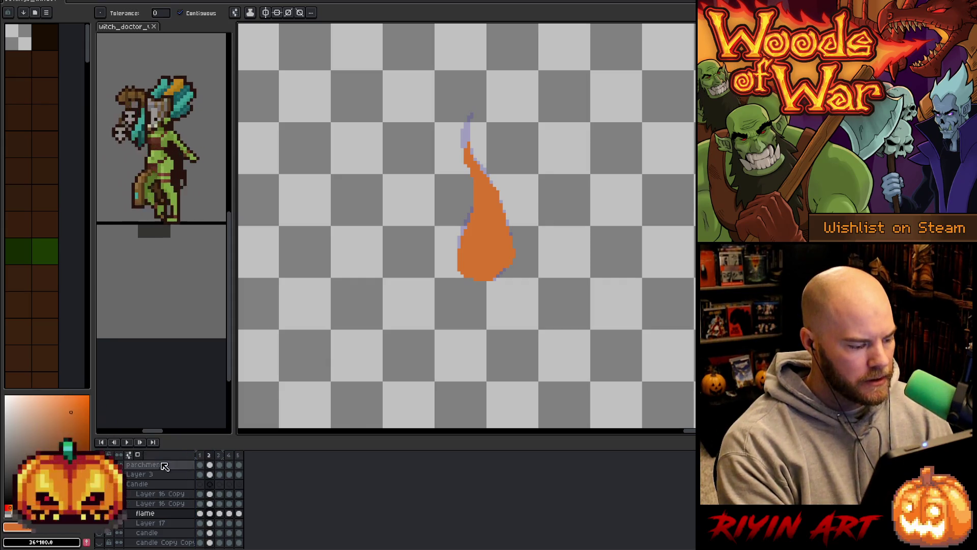
key(Delete)
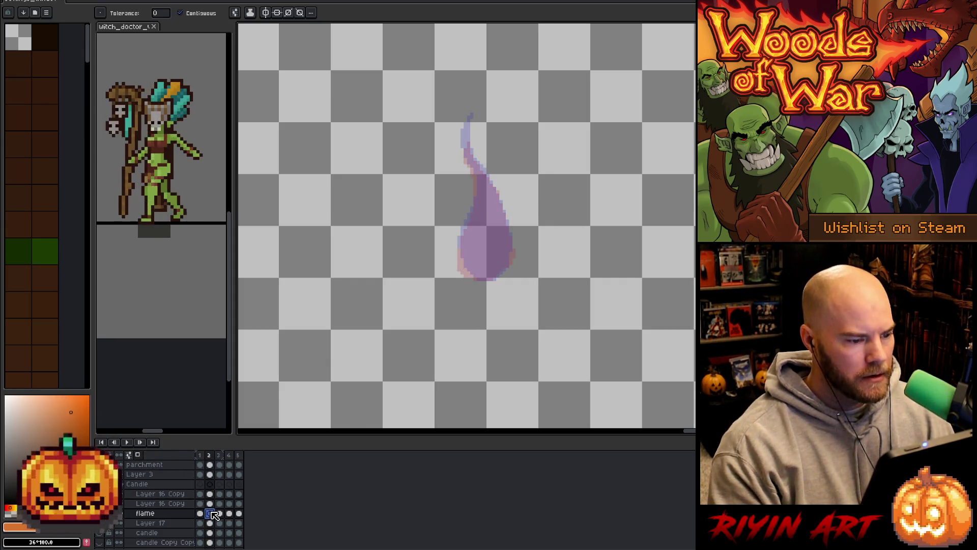
key(b)
click(475, 276)
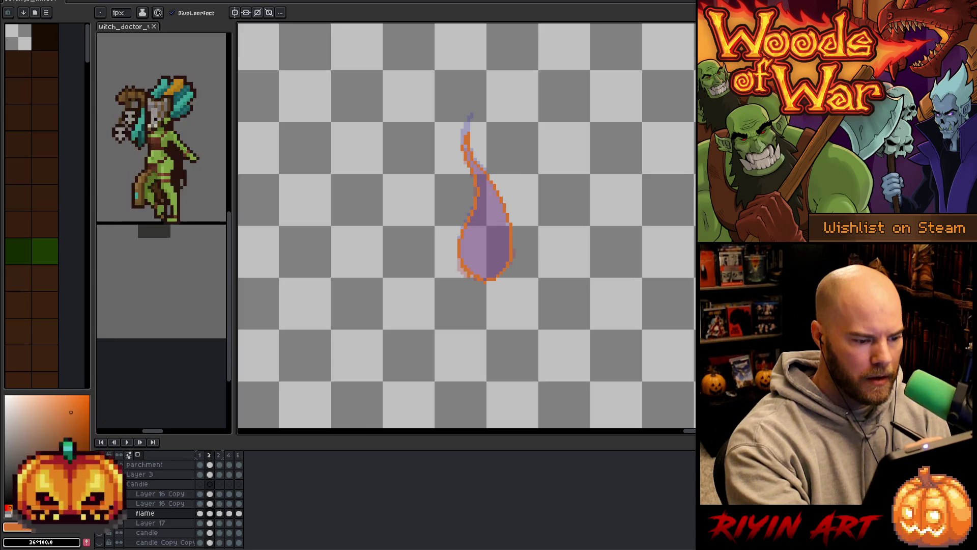
click(481, 250)
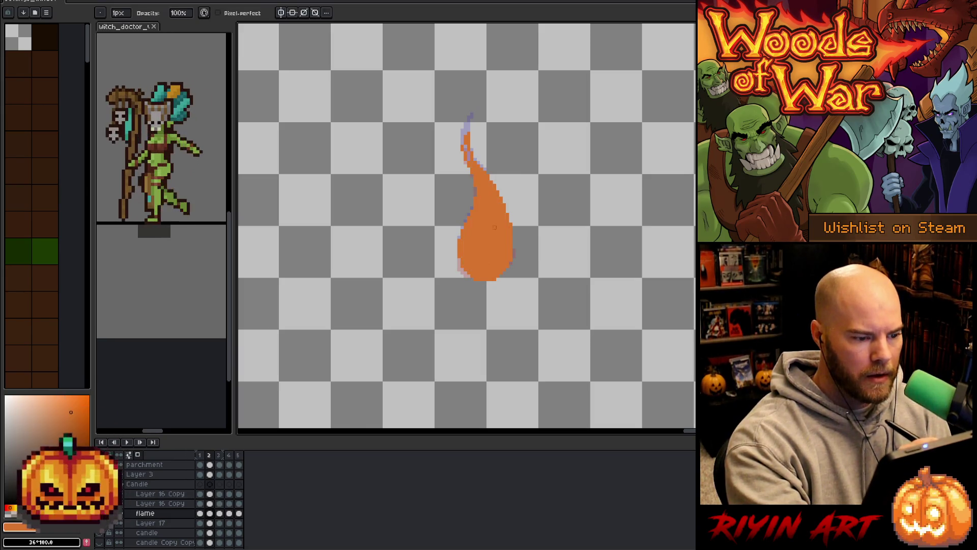
key(b)
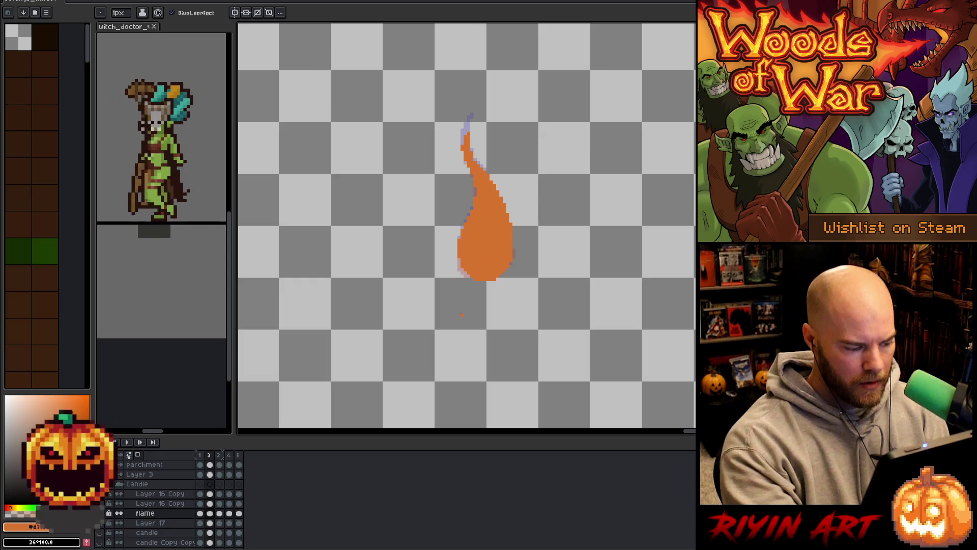
key(period)
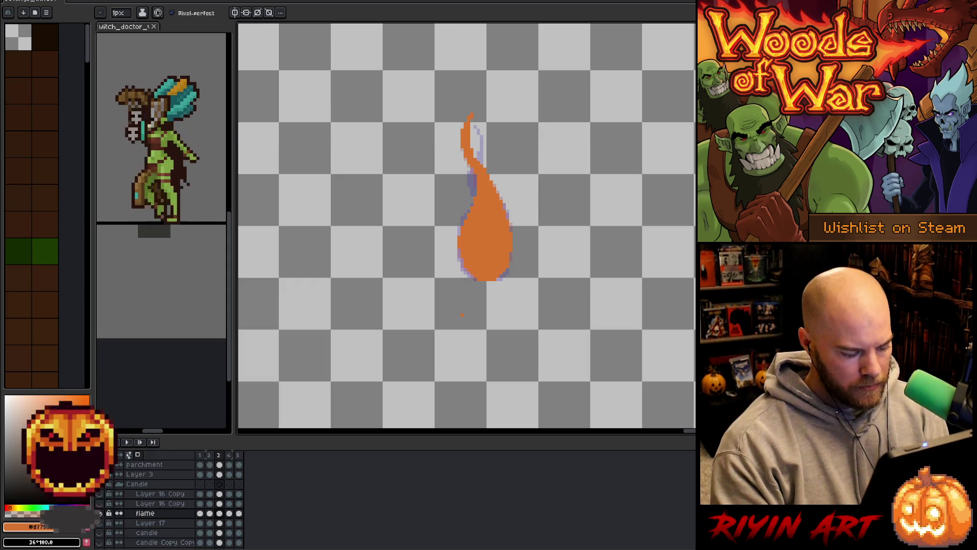
key(alt+n)
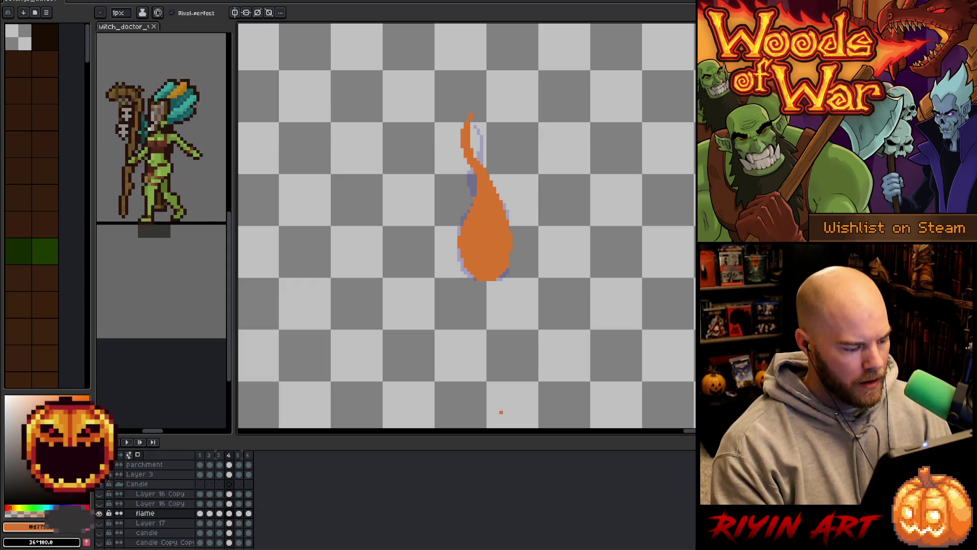
Clear frame 4's flame, draw and fill a new orange one, then duplicate frame 5.
click(229, 513)
key(Delete)
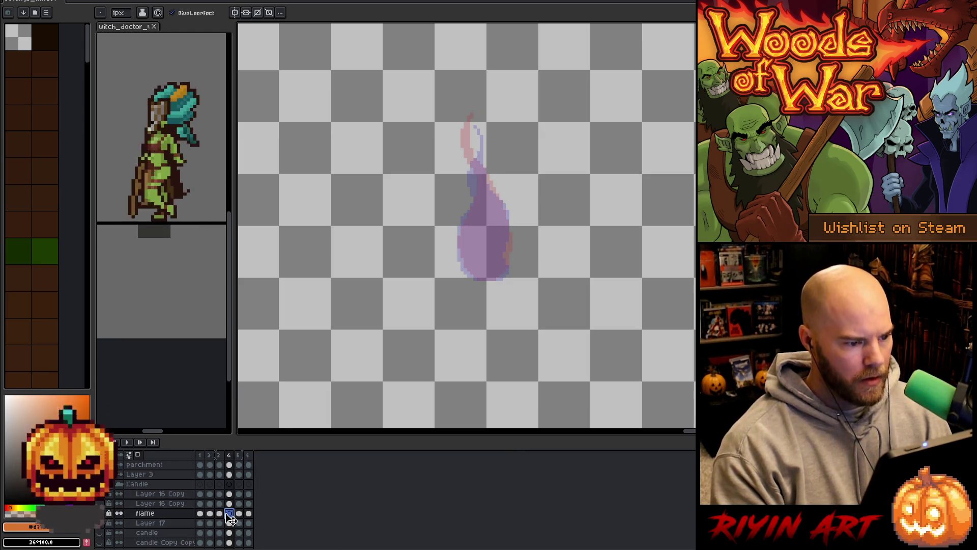
click(471, 123)
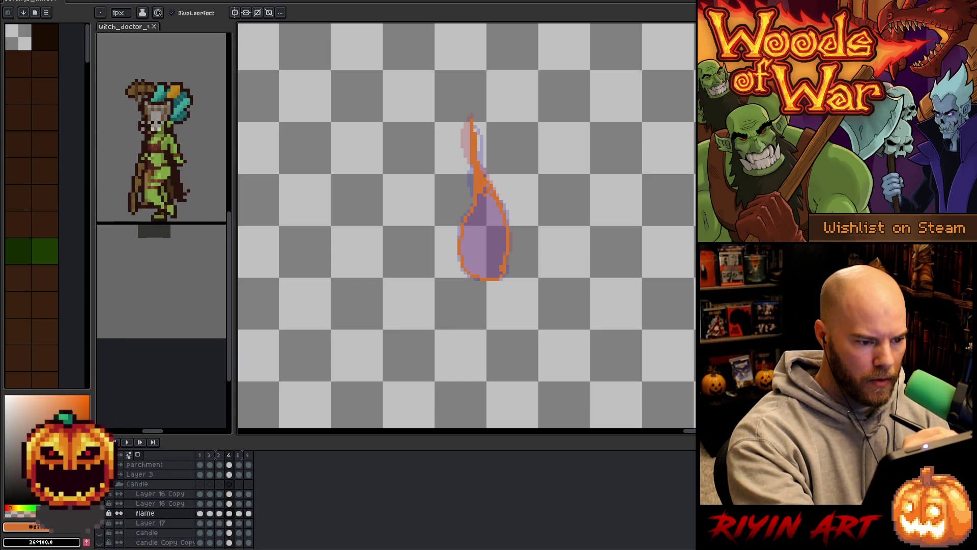
click(484, 249)
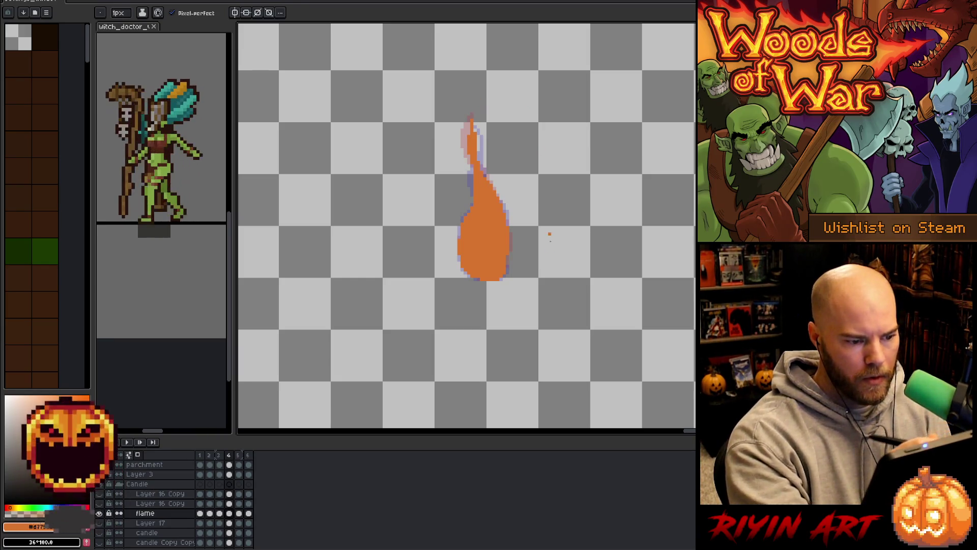
key(Right)
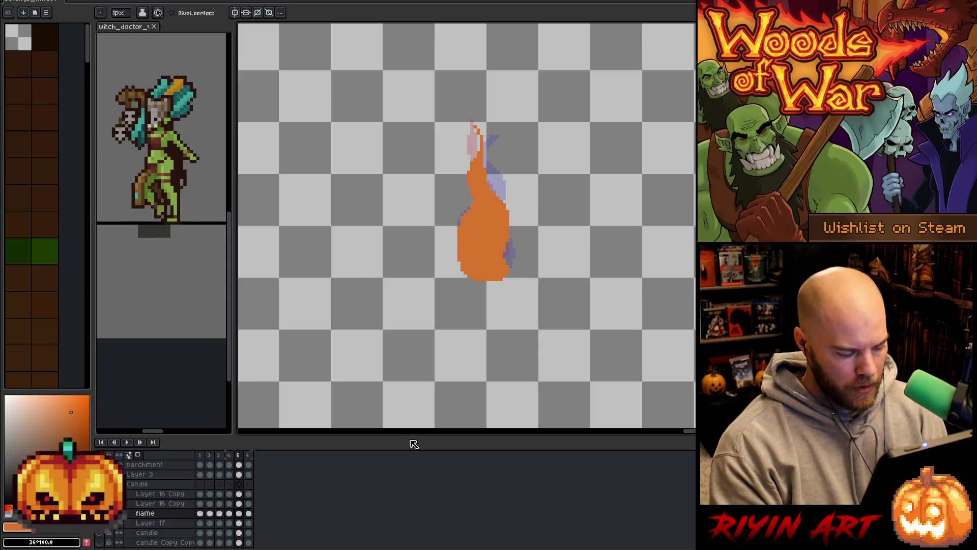
key(alt+n)
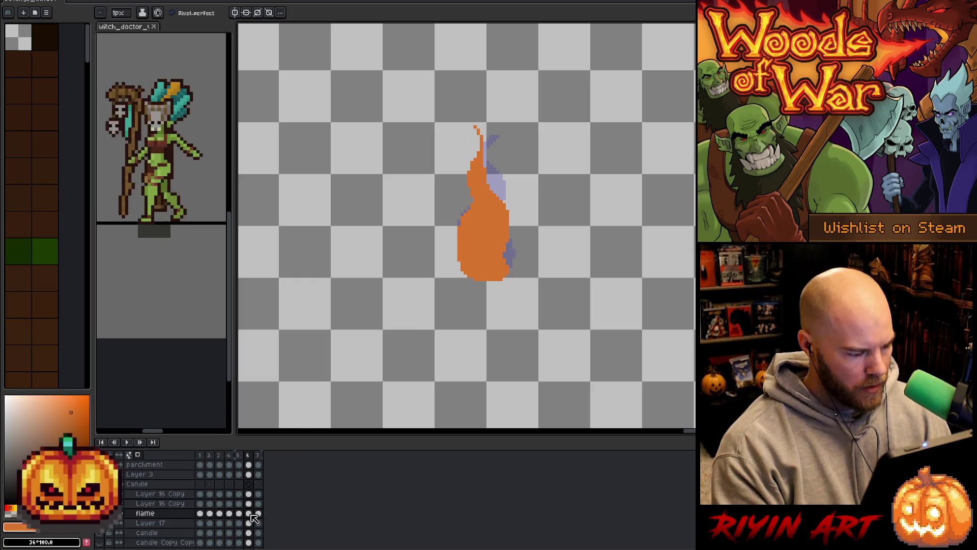
Clear frame 6's flame and redraw its outline, filling the interior orange.
click(248, 514)
key(Delete)
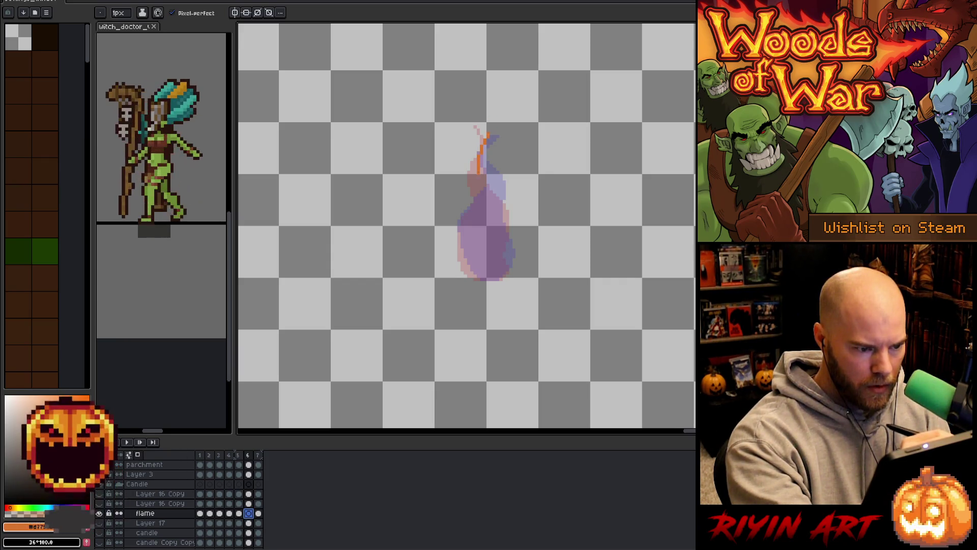
drag(481, 170, 486, 195)
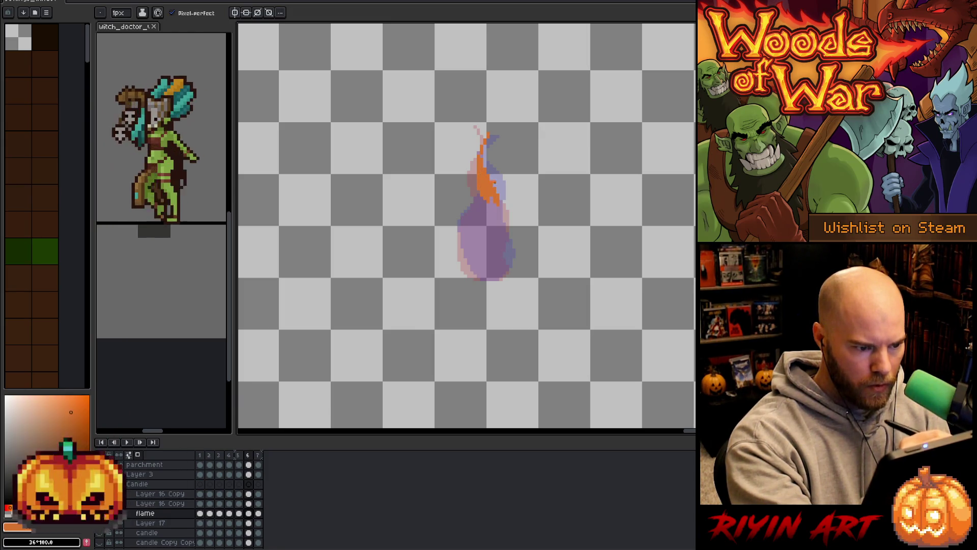
mouse_move(503, 238)
mouse_down()
mouse_move(505, 266)
mouse_move(484, 278)
mouse_up()
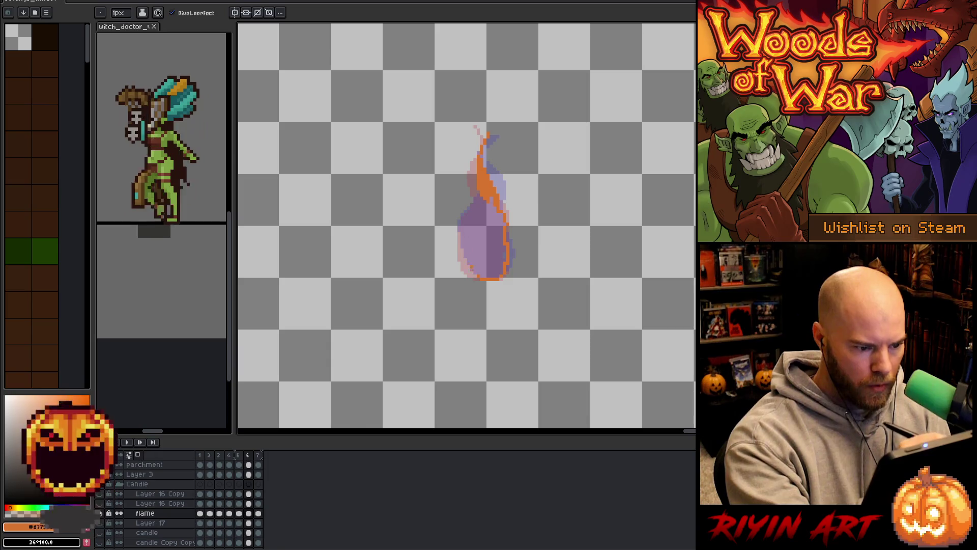
drag(477, 278, 459, 233)
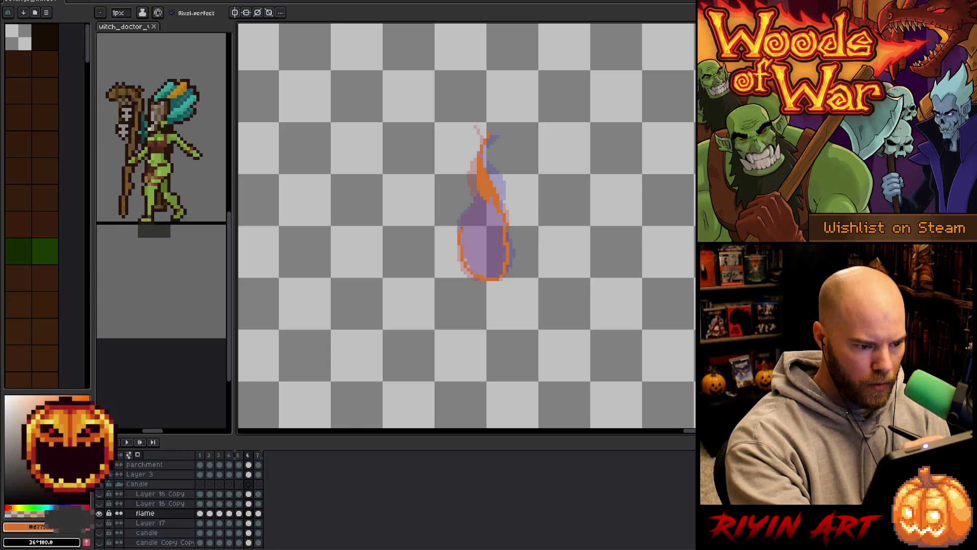
key(g)
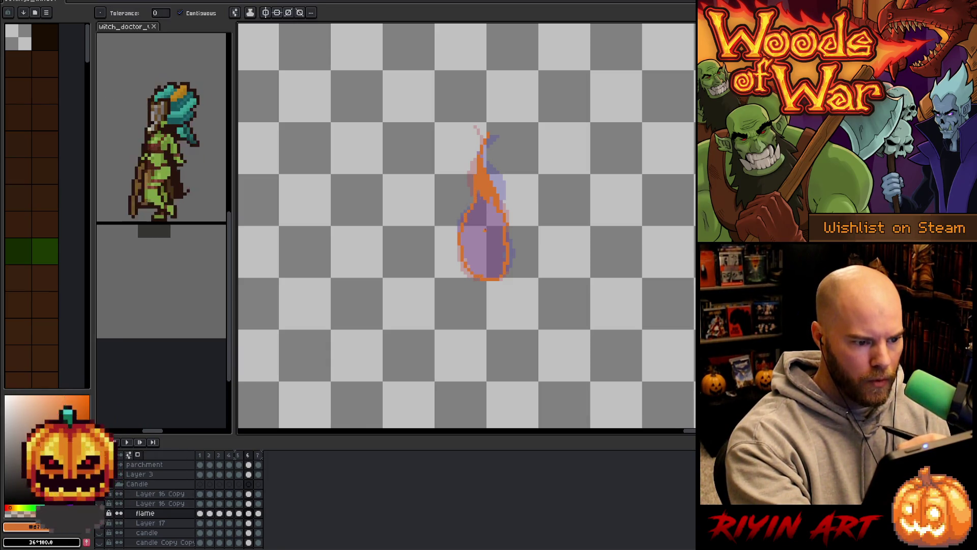
click(484, 230)
key(b)
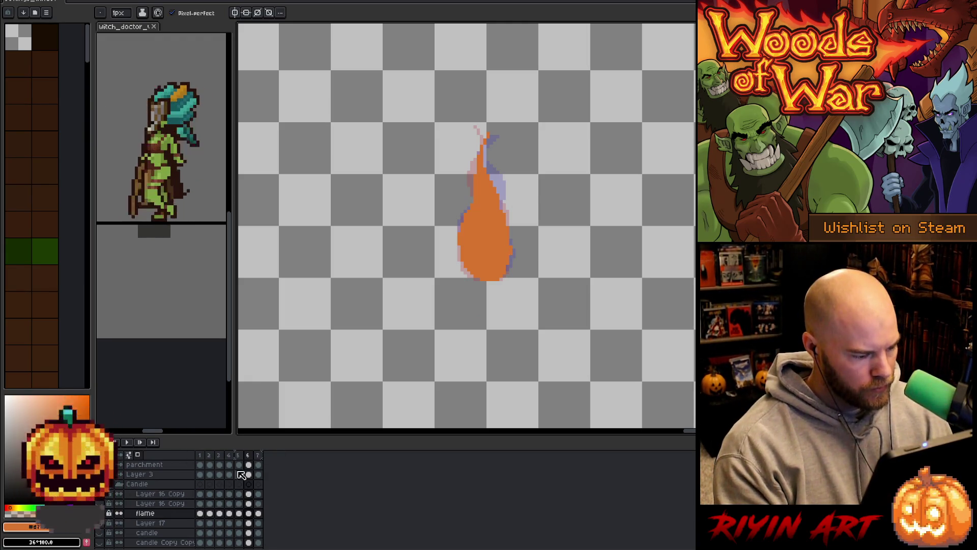
Tag frames 1–7 with a new tag, then add an eighth frame.
drag(200, 455, 258, 455)
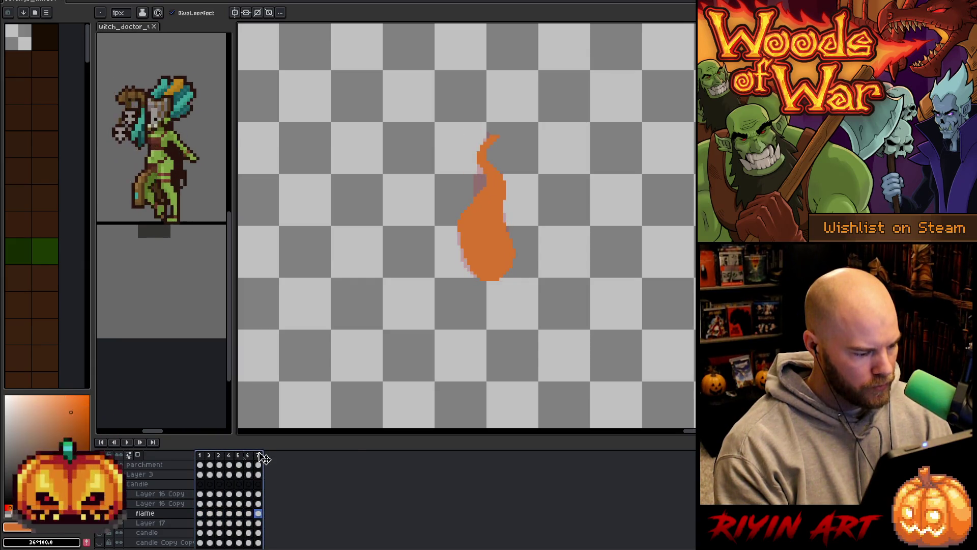
right_click(262, 457)
click(285, 496)
key(Return)
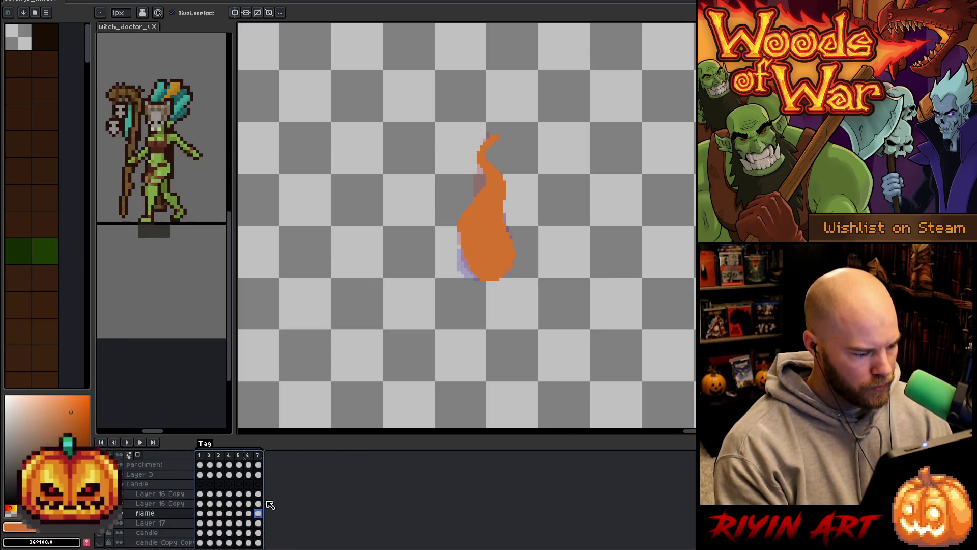
click(258, 514)
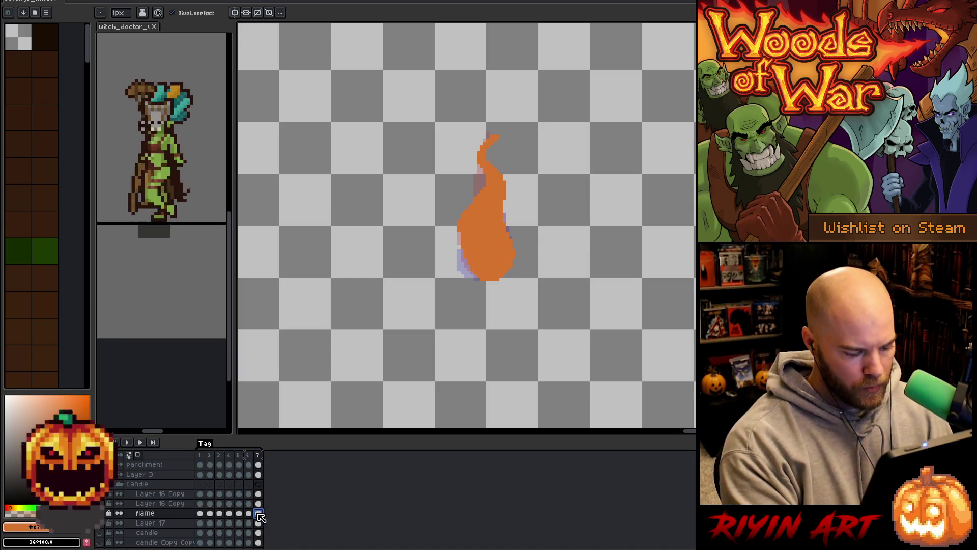
key(alt+n)
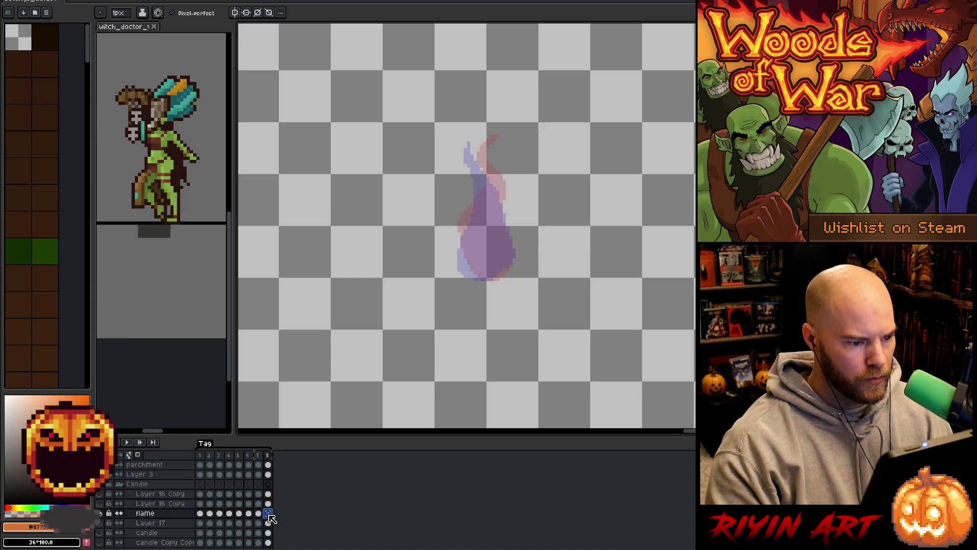
Outline the new flame on frame 8, fill its body and tip with orange, and play the animation.
drag(478, 140, 484, 182)
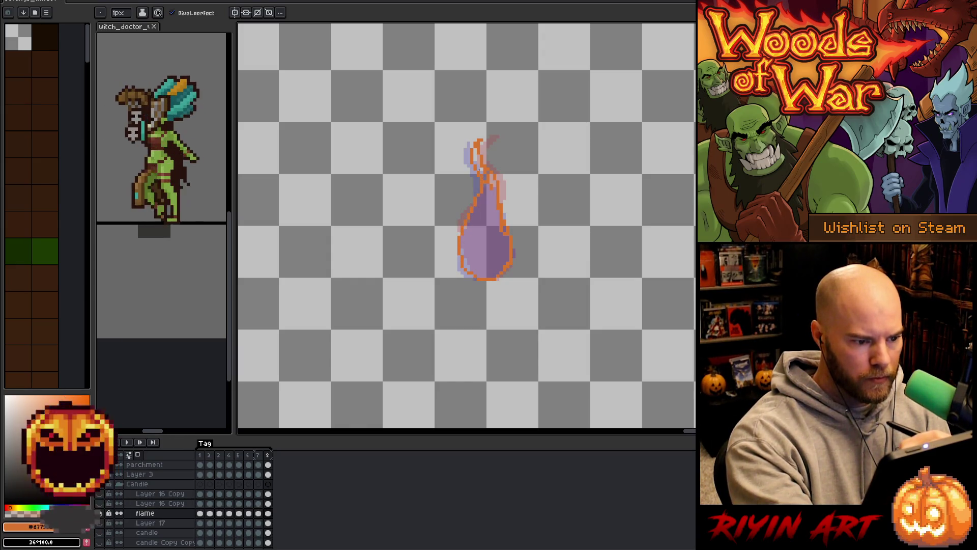
key(g)
click(486, 239)
click(478, 160)
key(b)
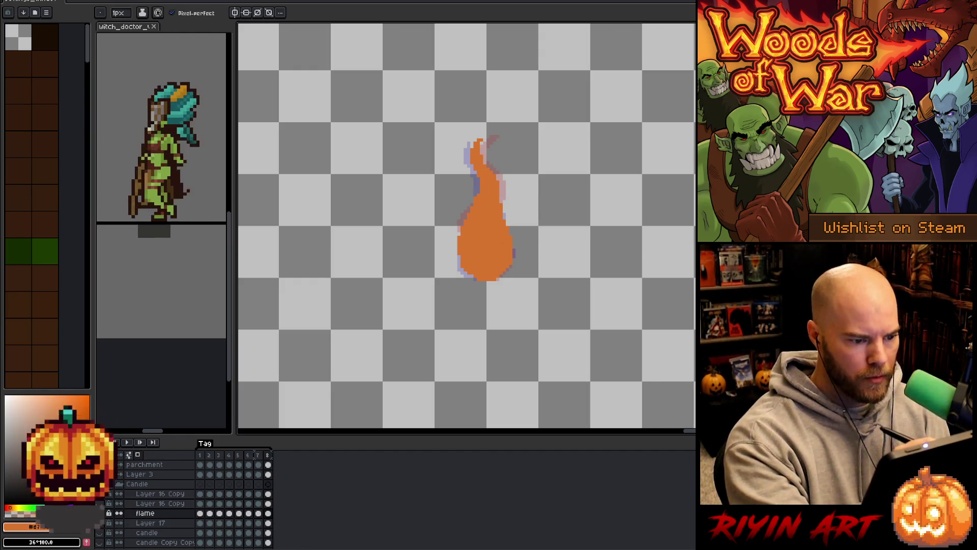
click(126, 442)
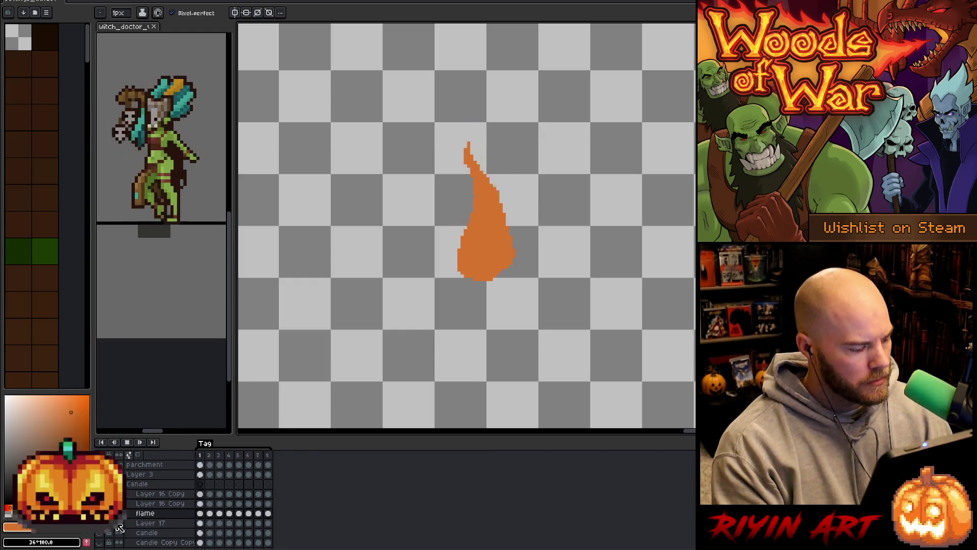
scroll(435, 330, down, 4)
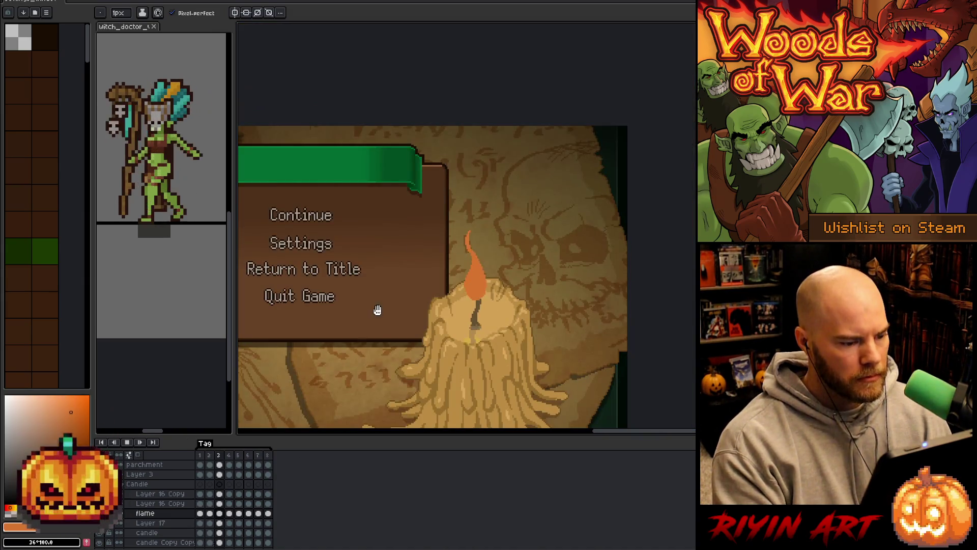
Pan and zoom around the scene to view the flame on the candle, then select all eight frames.
drag(435, 330, 512, 285)
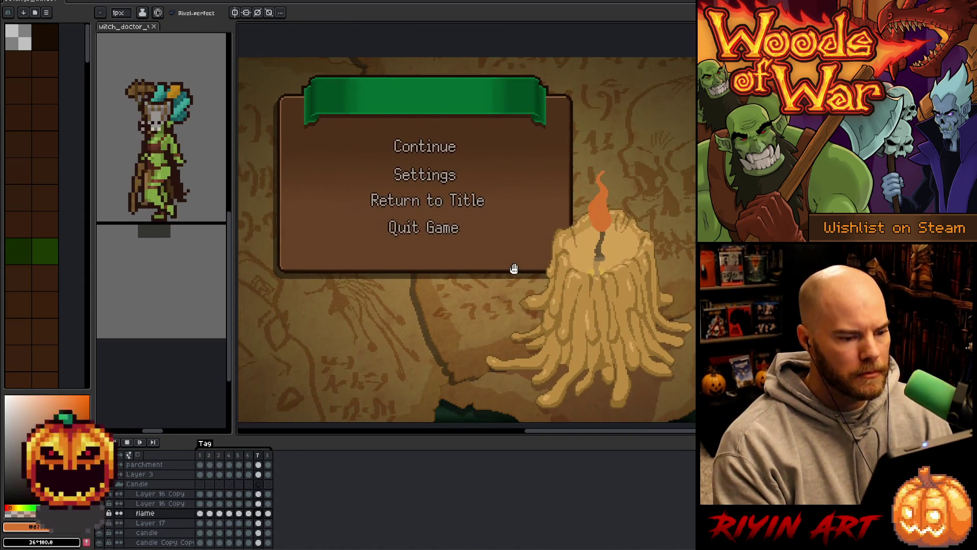
drag(670, 296, 547, 305)
scroll(552, 307, up, 1)
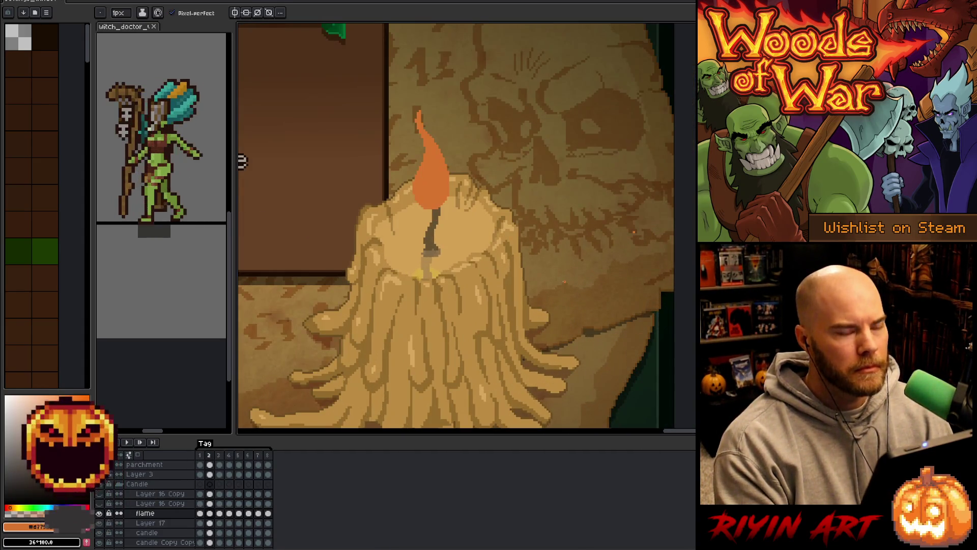
key(e)
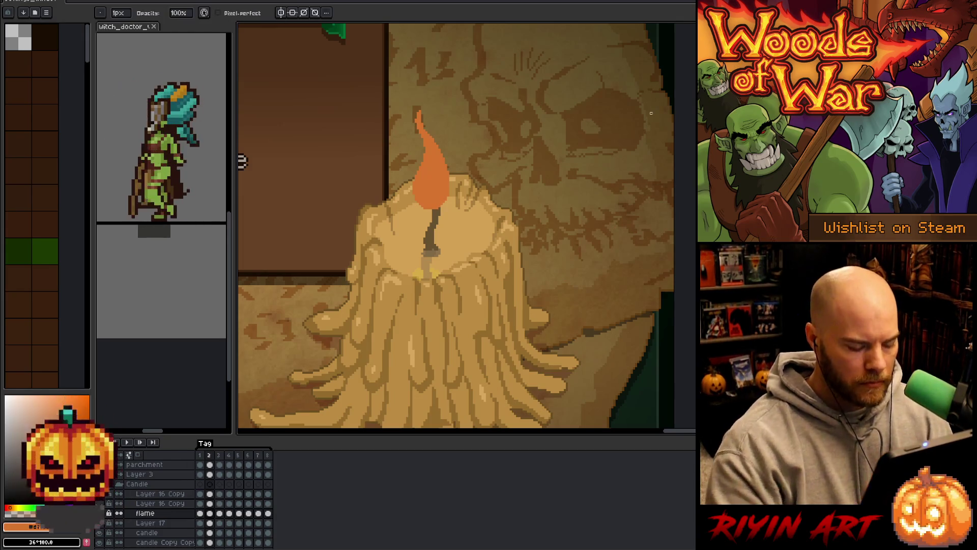
scroll(651, 113, down, 2)
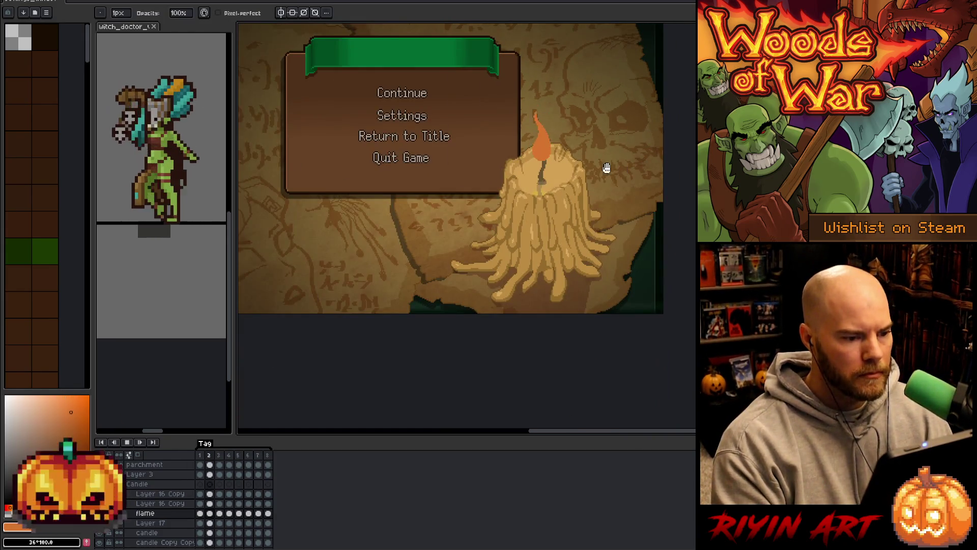
scroll(596, 166, up, 1)
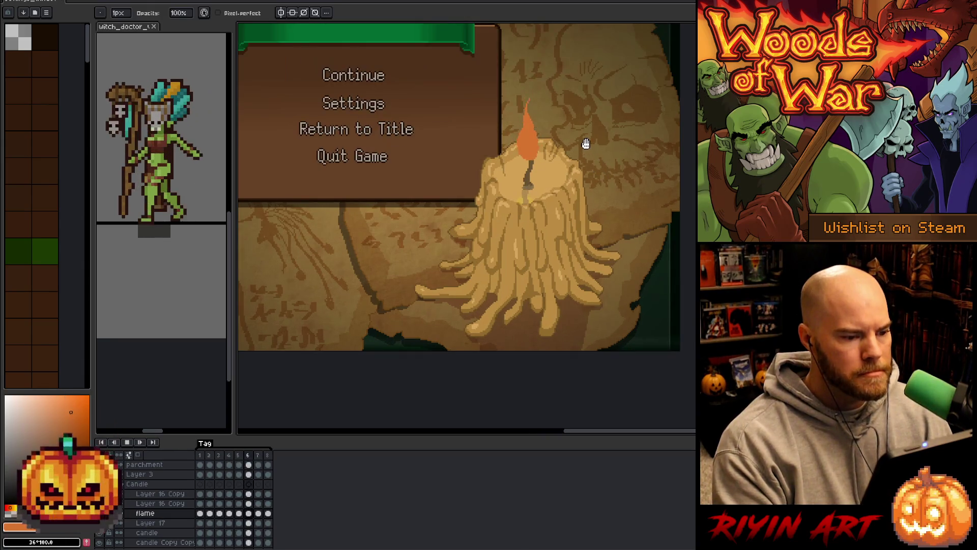
scroll(586, 144, up, 1)
drag(582, 135, 563, 203)
drag(202, 459, 268, 457)
Set the duration of all eight selected frames to 80 ms in Frame Properties.
right_click(269, 458)
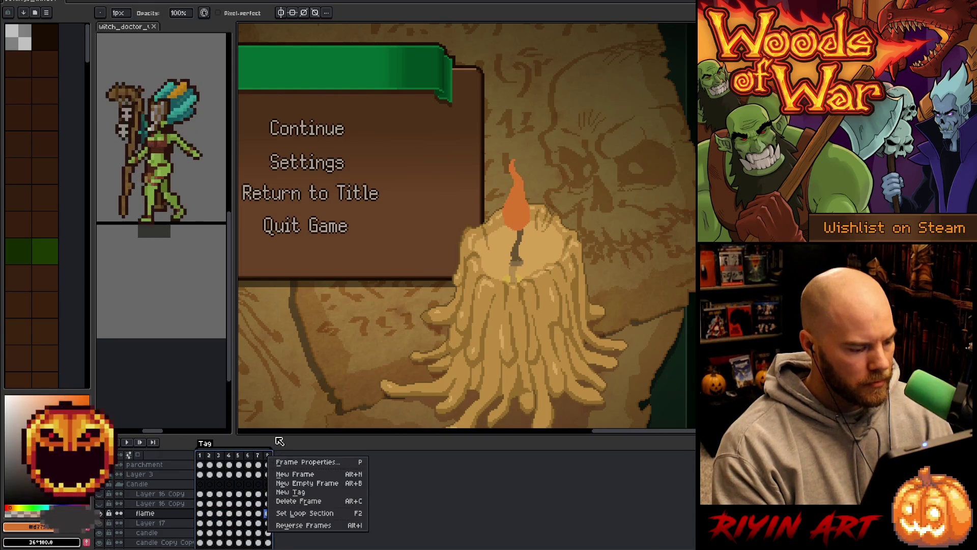
click(288, 463)
text(80)
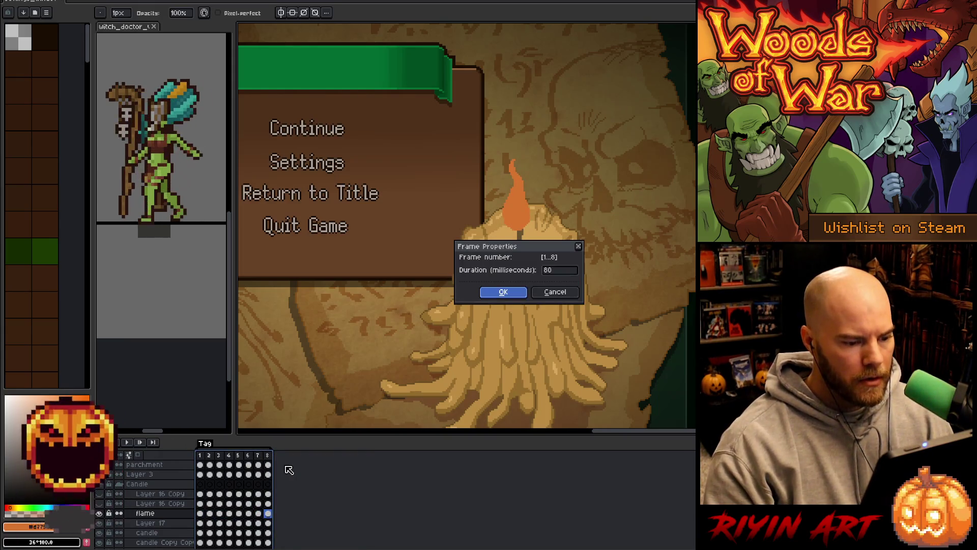
key(Return)
key(Return)
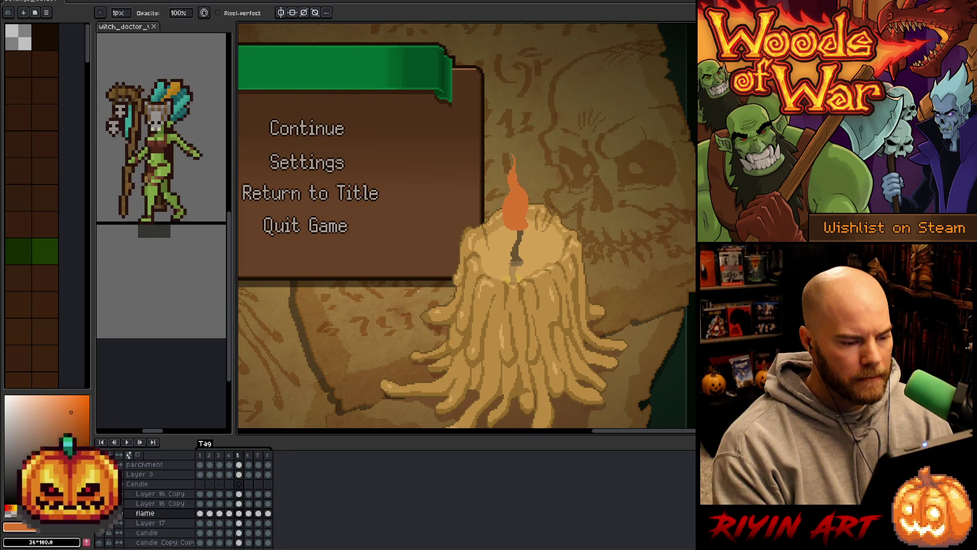
Pick the flame's orange and reshape the flame on frames 6 to 8 with Pencil and Eraser.
key(i)
alt+click(522, 183)
key(e)
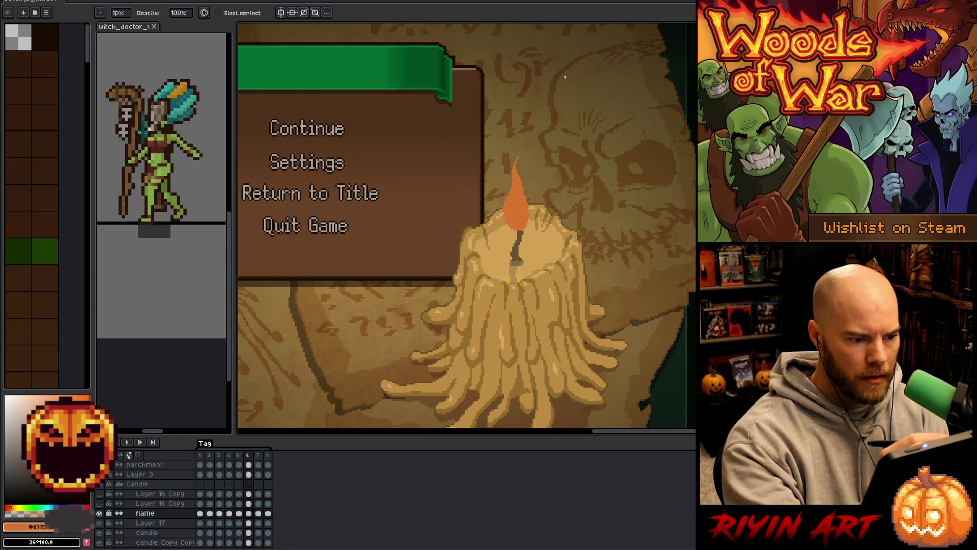
key(Right)
key(Right)
key(Left)
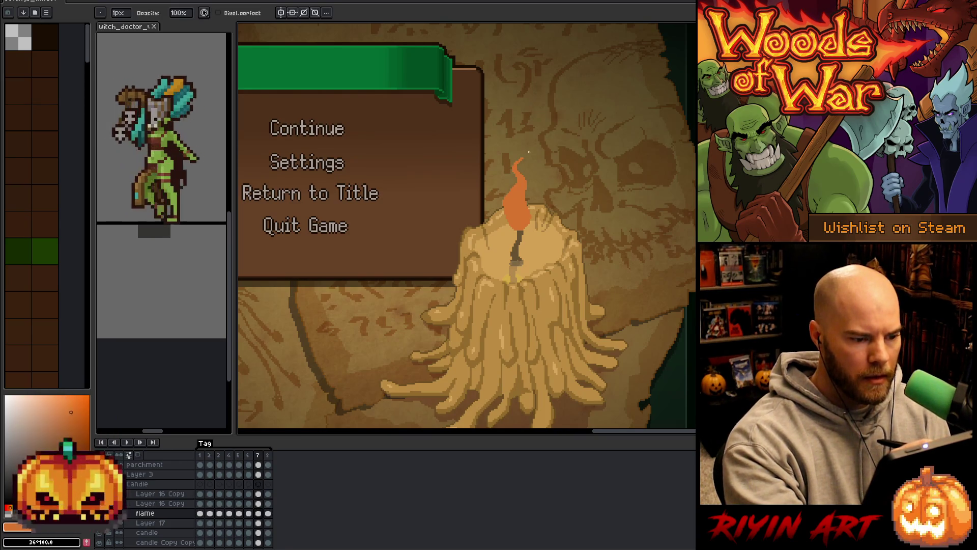
key(Left)
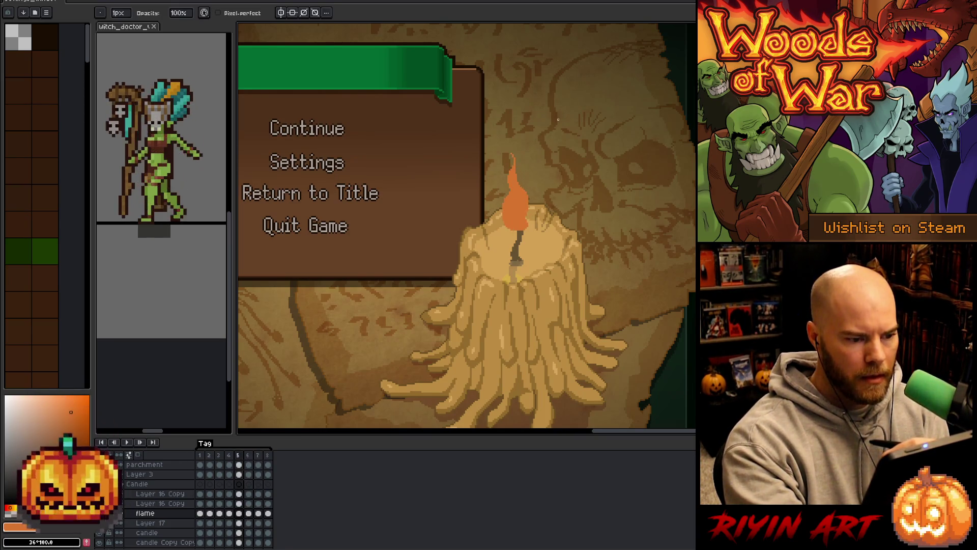
key(Right)
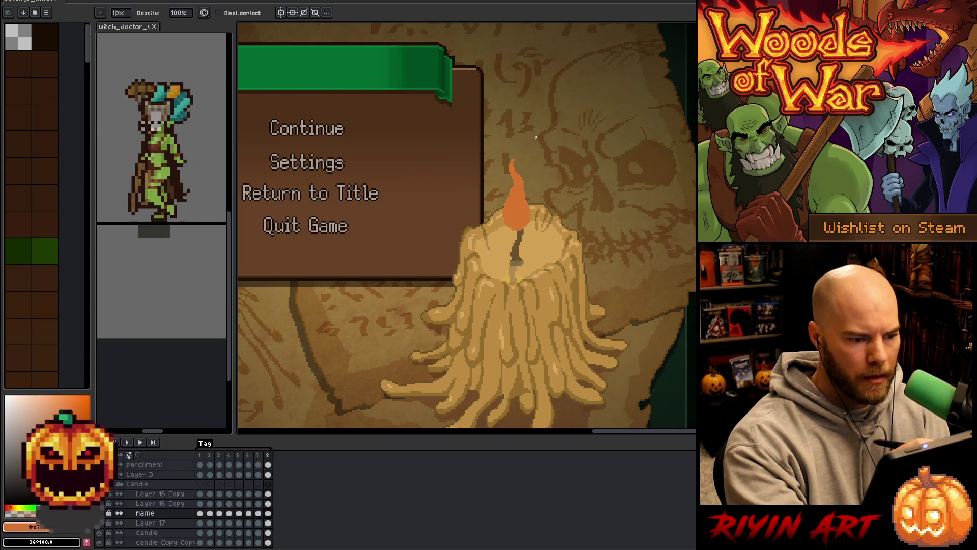
key(Right)
key(e)
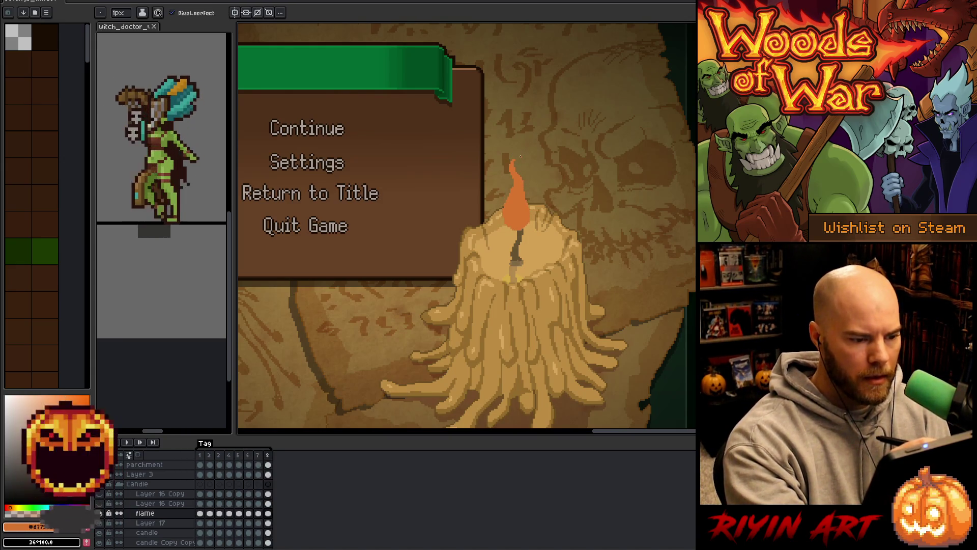
Reshape the flame across frames 1 to 4, then preview and stop the flicker loop.
key(Right)
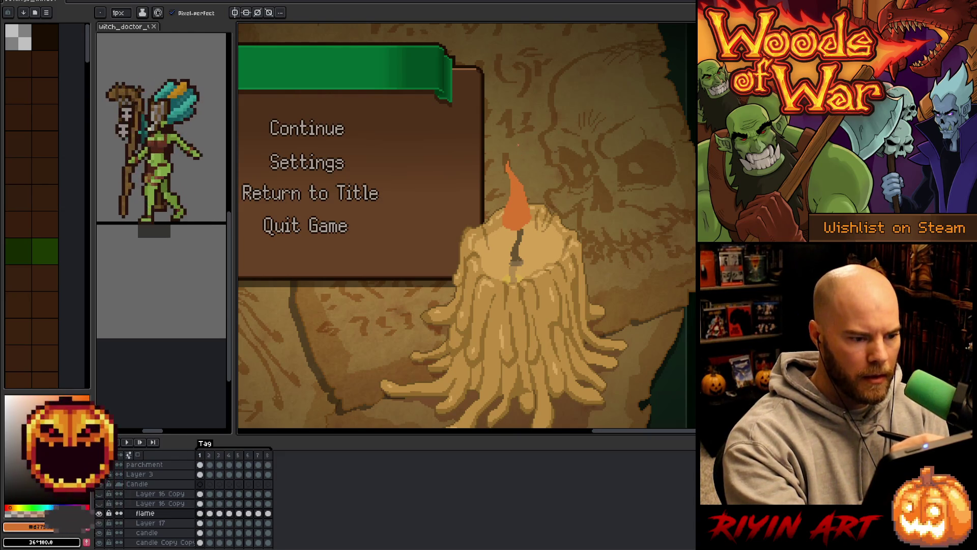
key(Right)
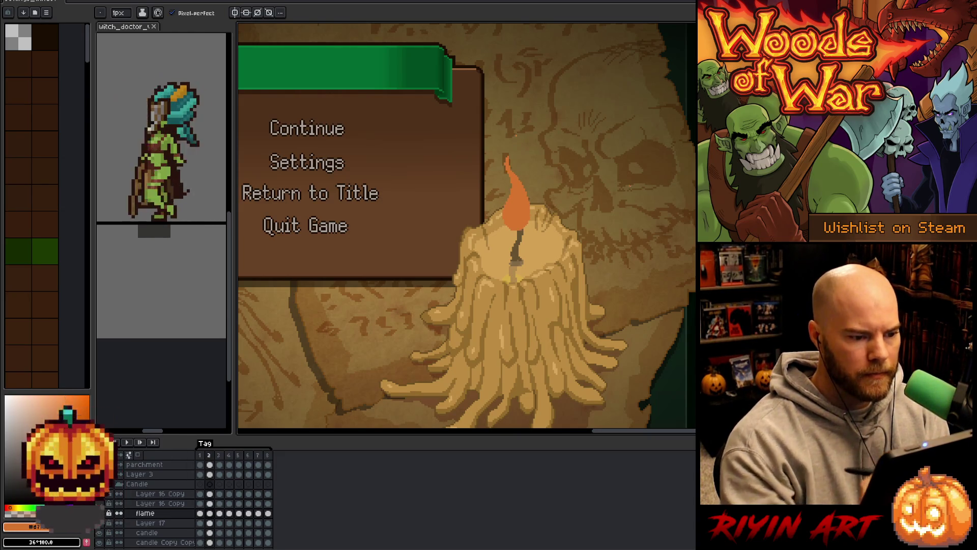
key(Right)
key(Left)
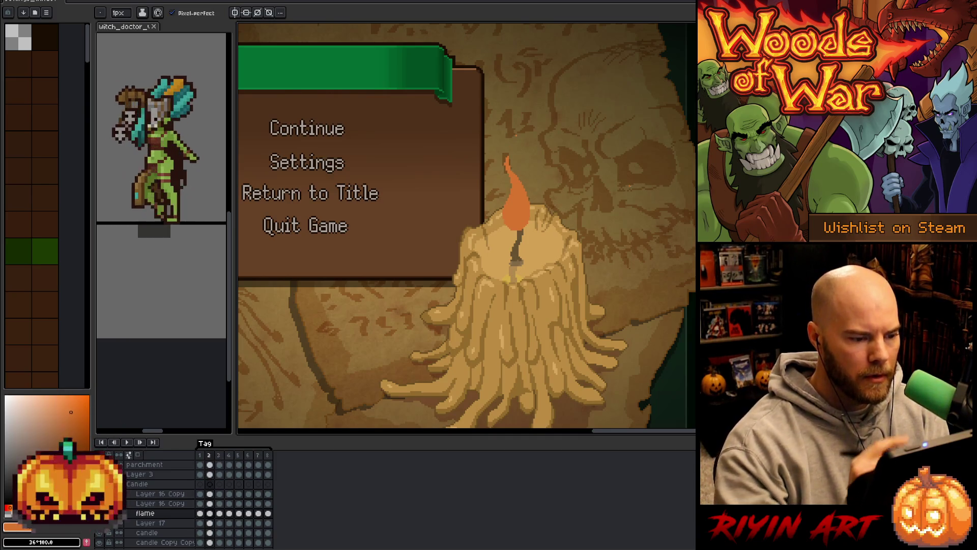
key(Left)
key(Right)
key(Right)
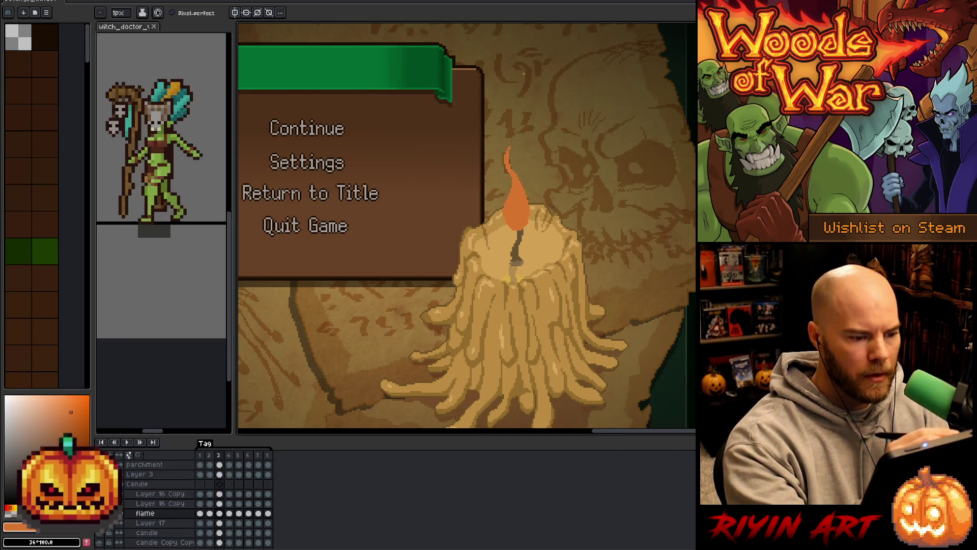
key(Right)
key(Left)
key(b)
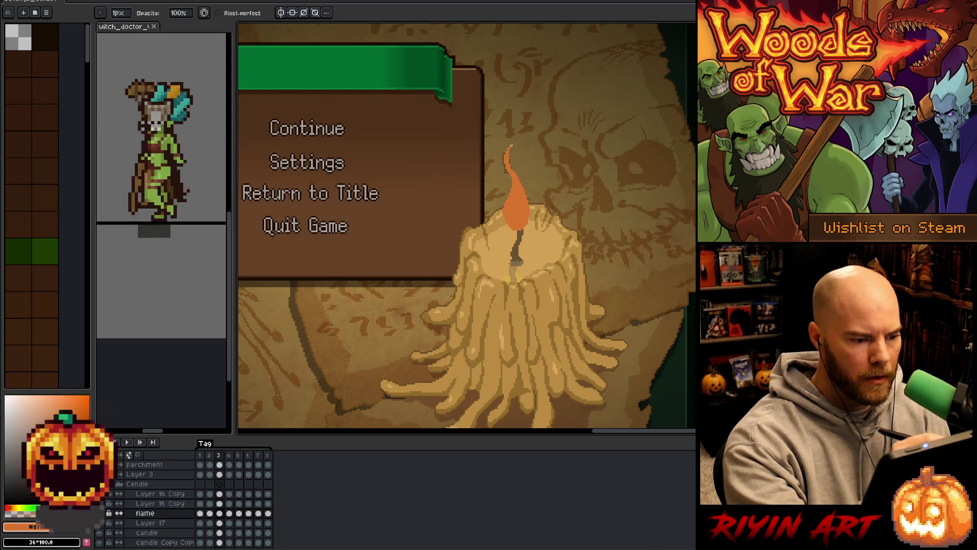
key(Right)
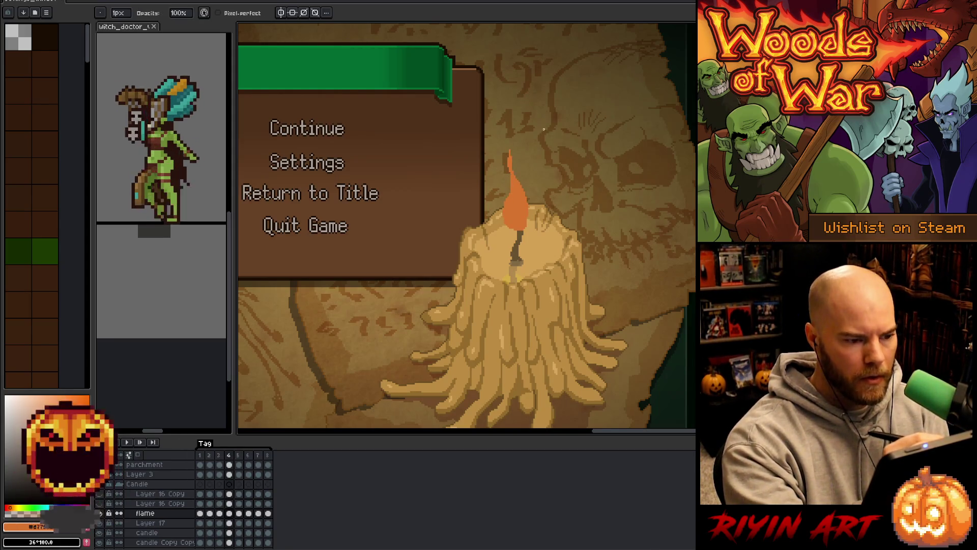
key(e)
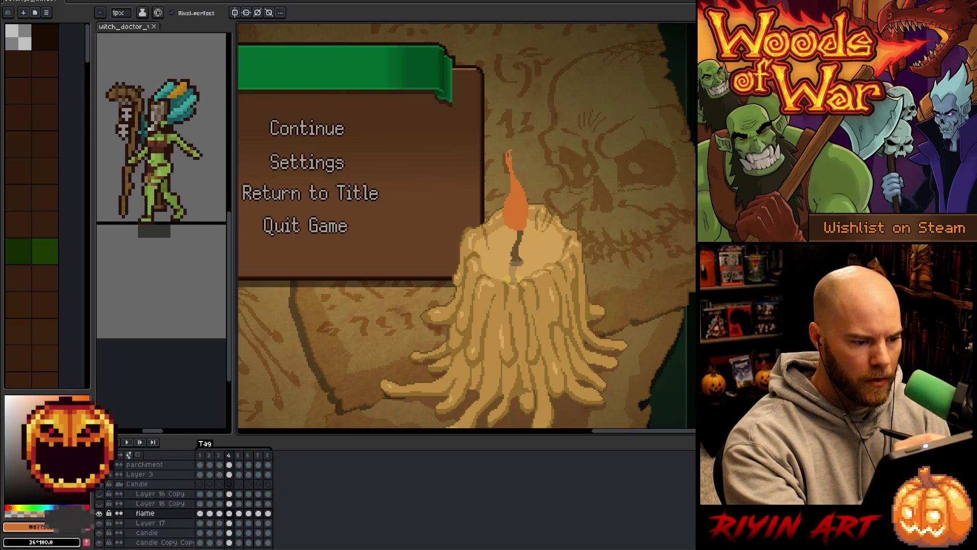
key(e)
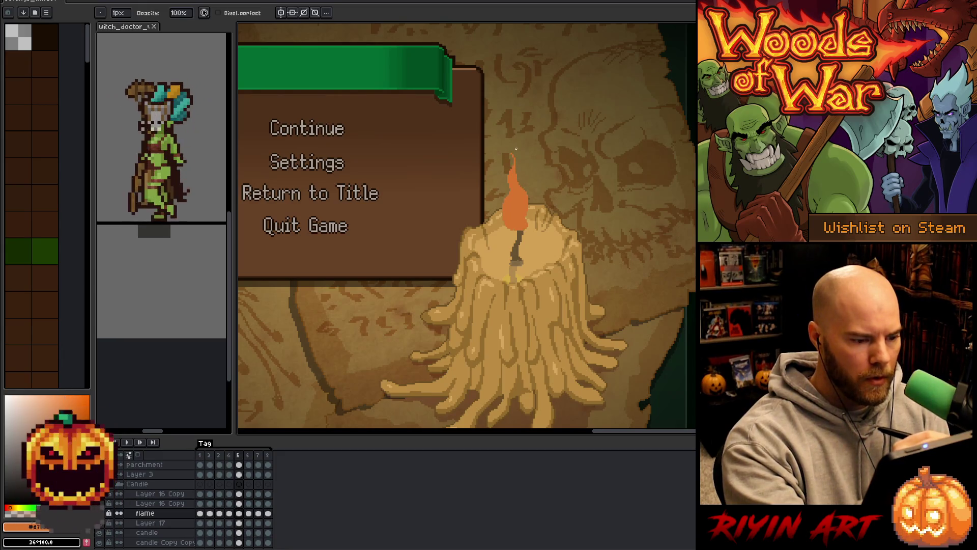
key(e)
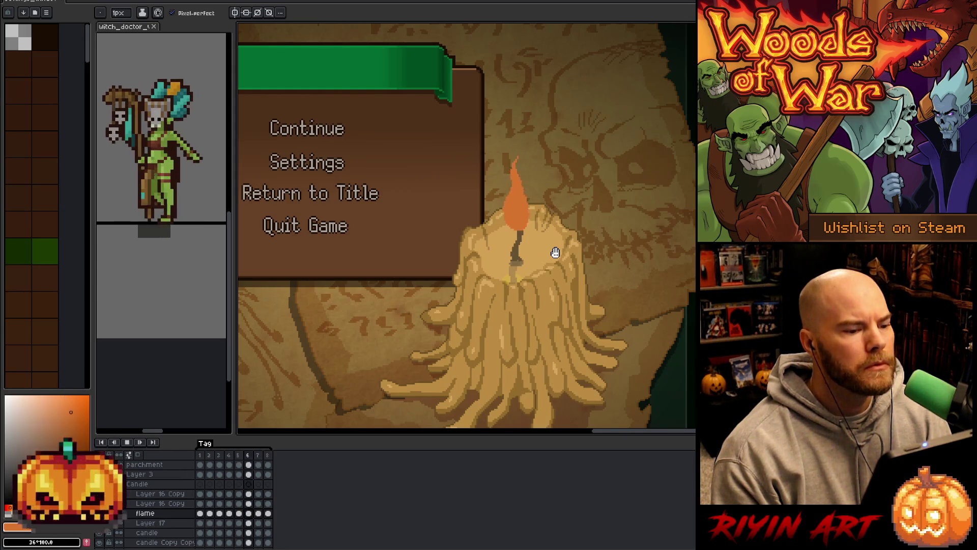
key(Return)
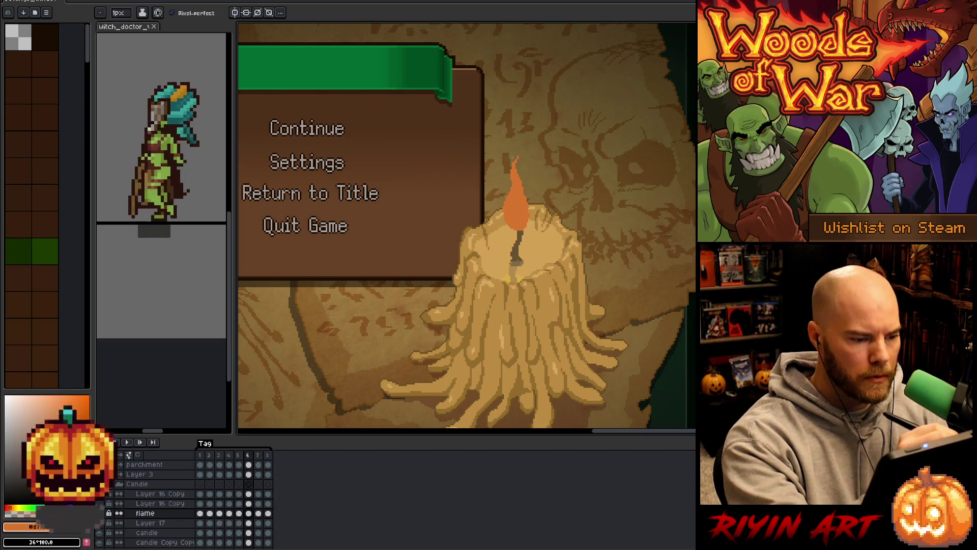
Trim the flame tip on frames 7 and 8, then briefly play the loop to check it.
key(e)
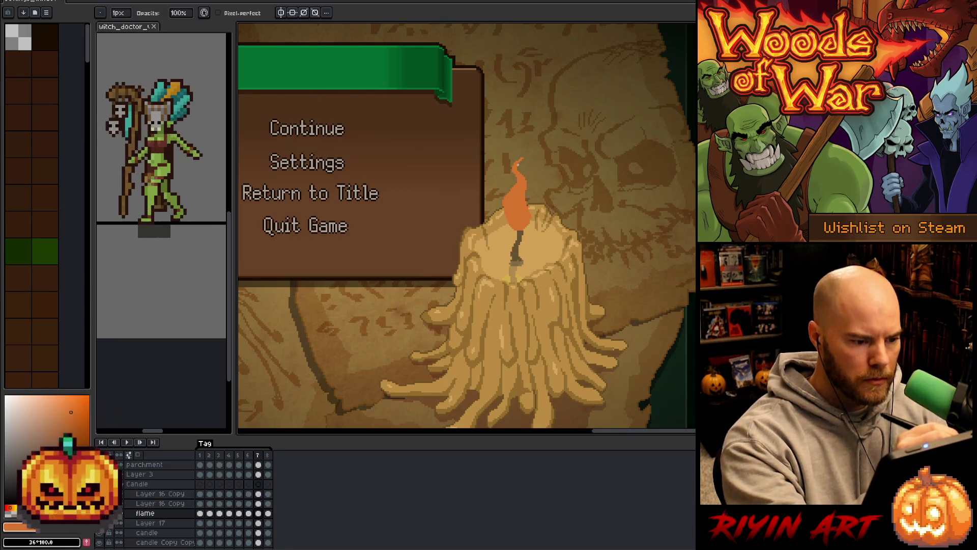
key(b)
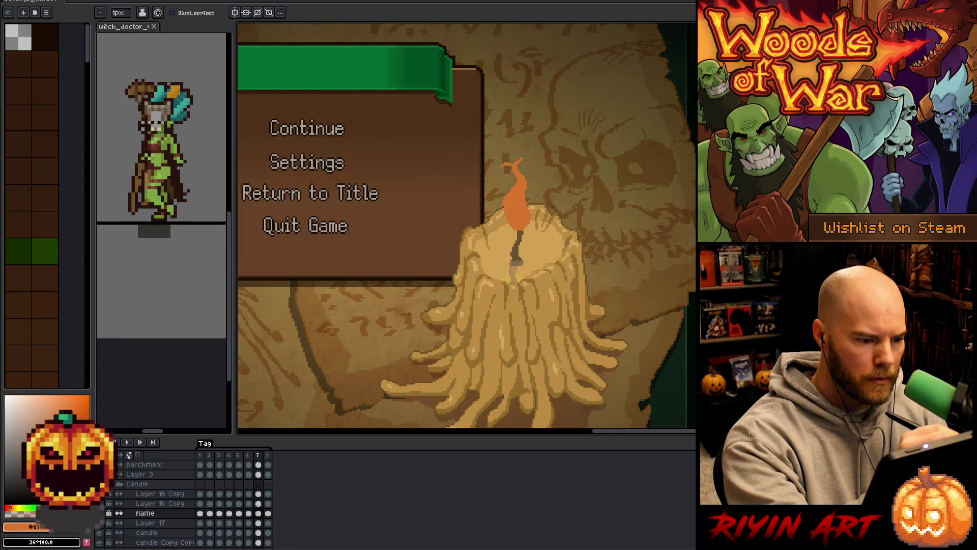
key(e)
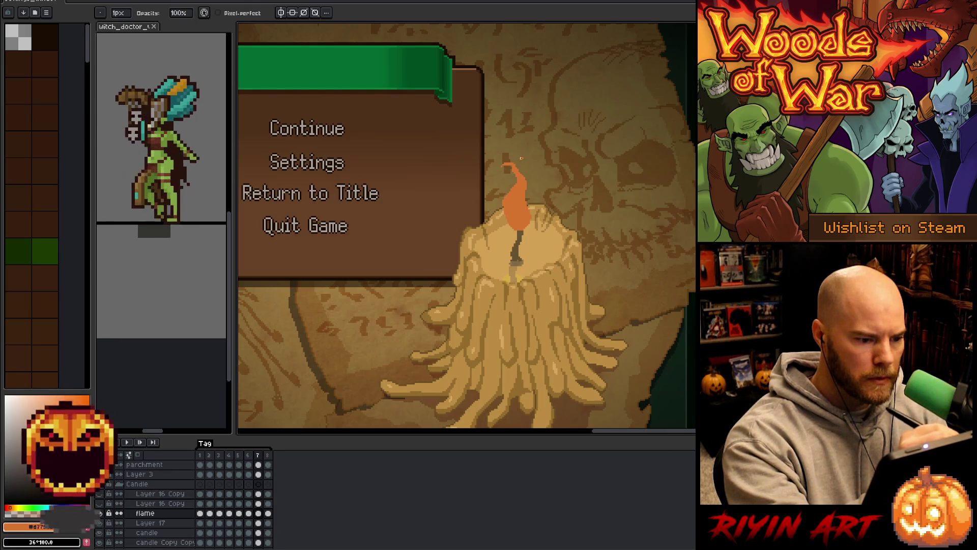
key(b)
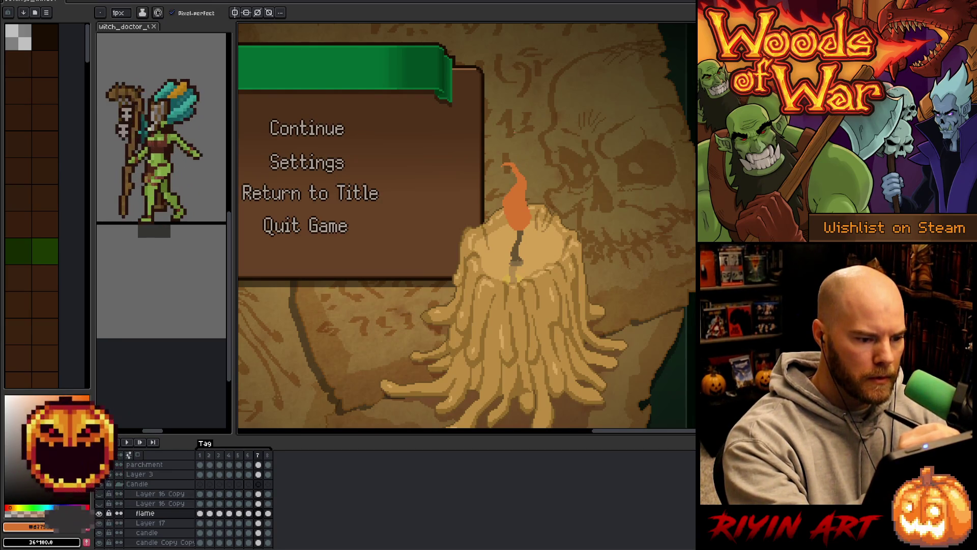
key(period)
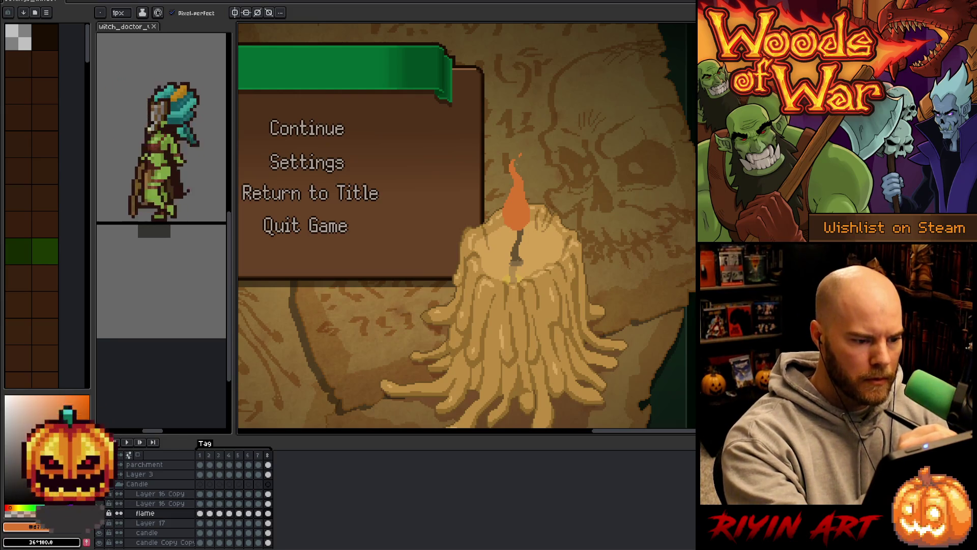
key(e)
click(511, 155)
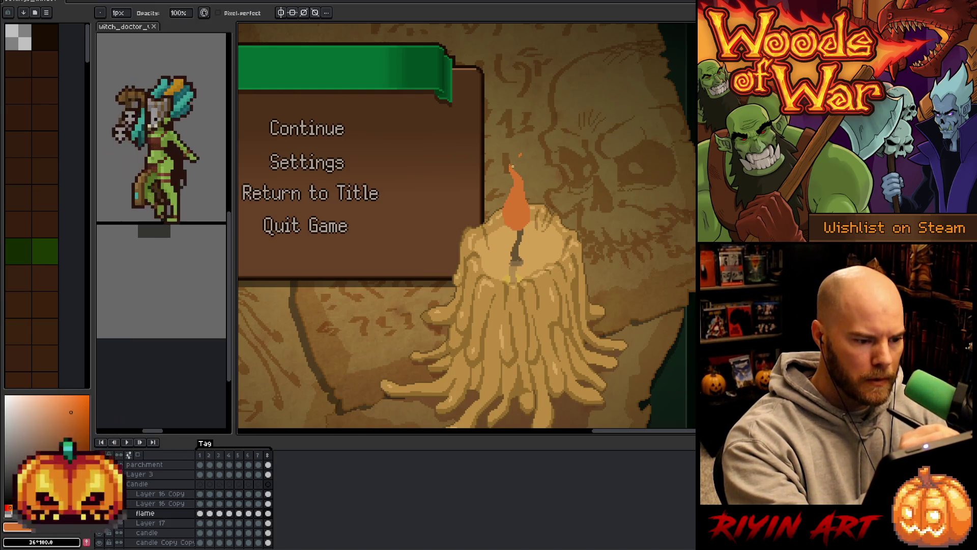
key(b)
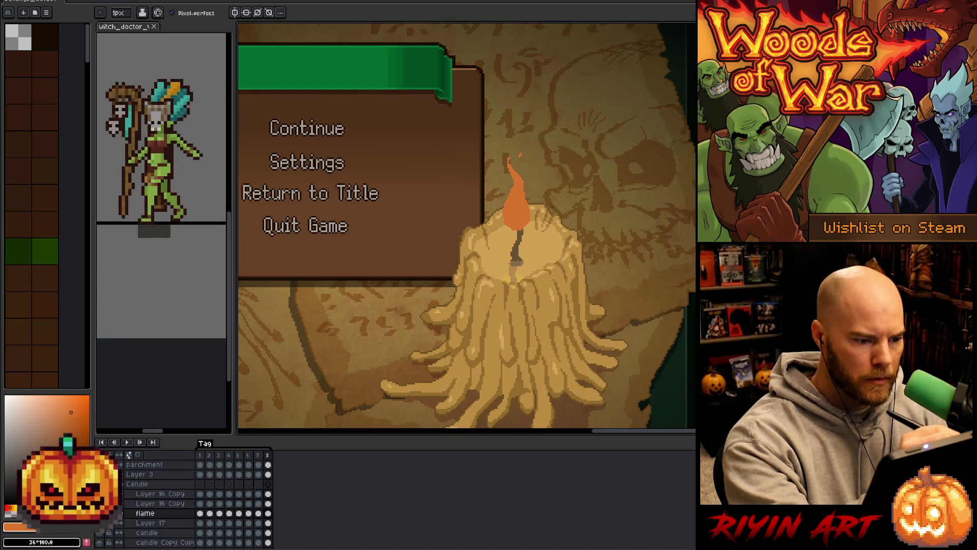
key(e)
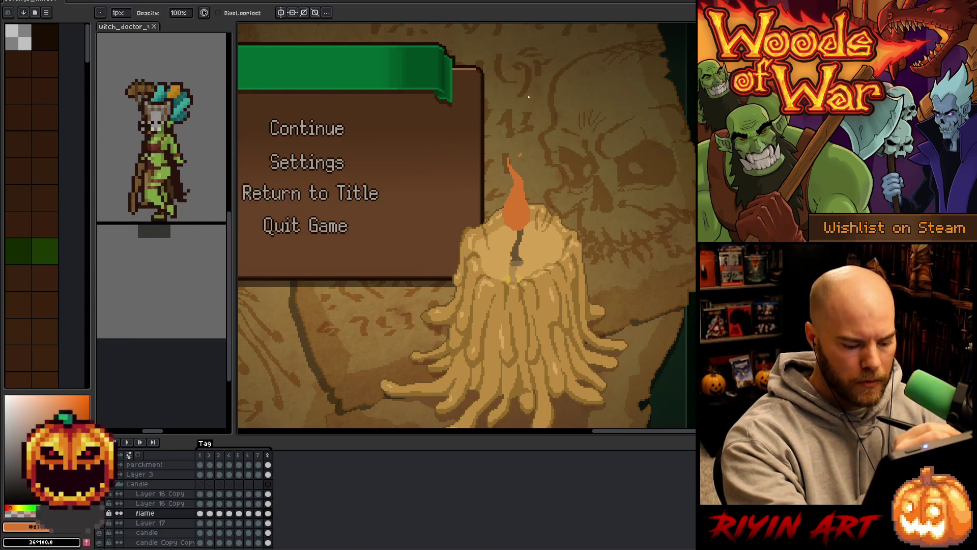
key(Right)
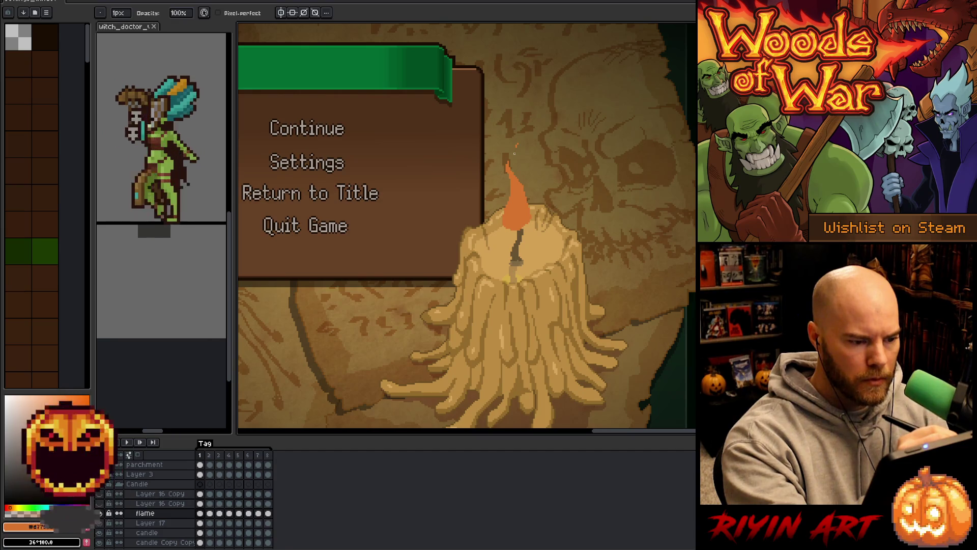
key(Return)
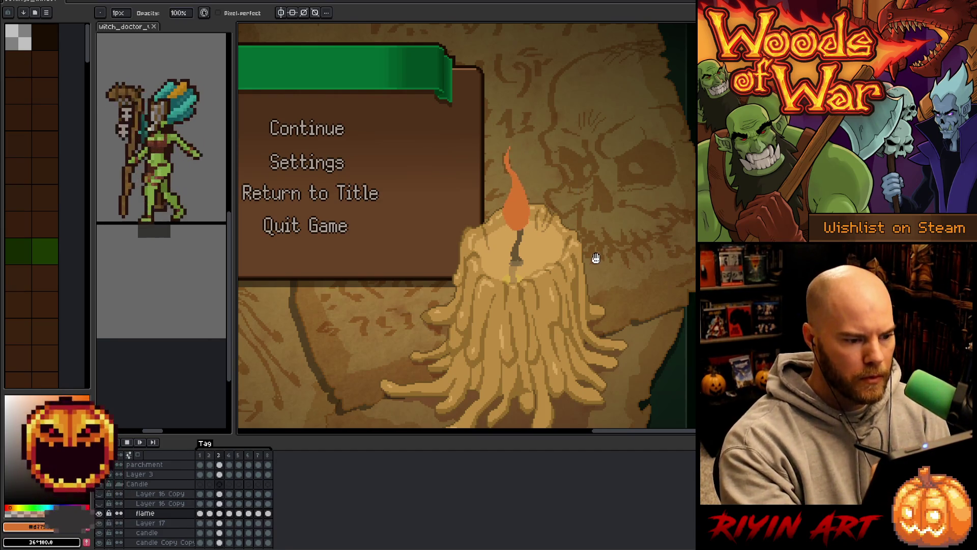
key(Return)
Touch up the flame on frames 7 and 8 again and play the full loop to verify.
key(Right)
key(Right)
key(Right)
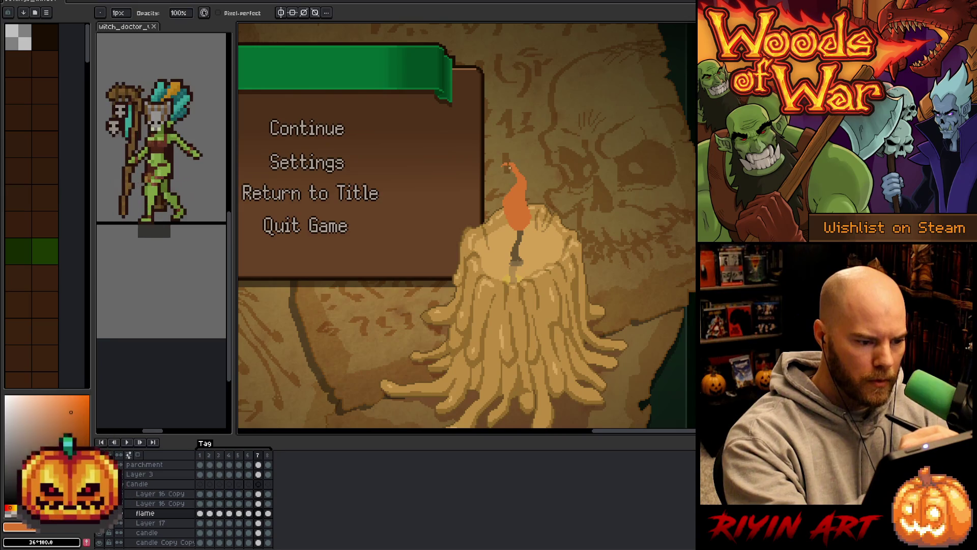
key(e)
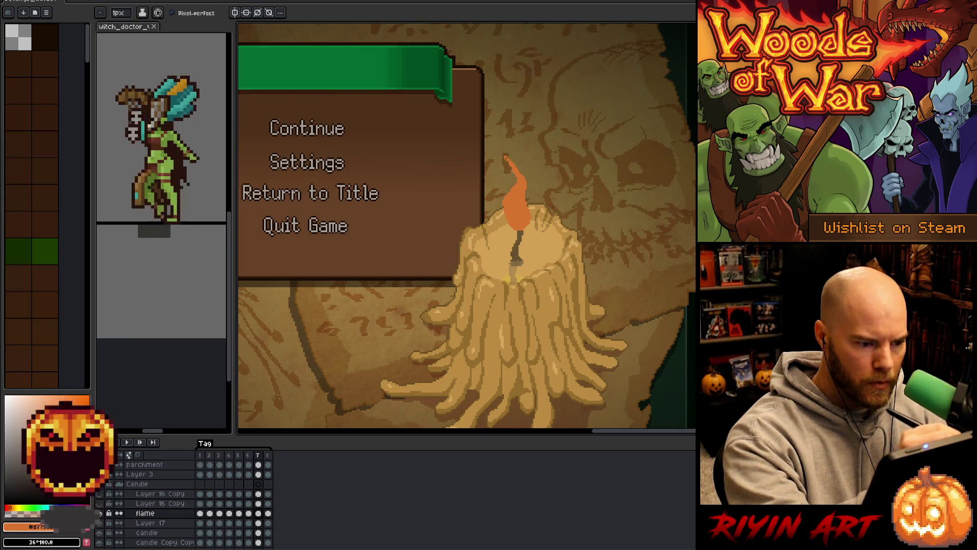
key(b)
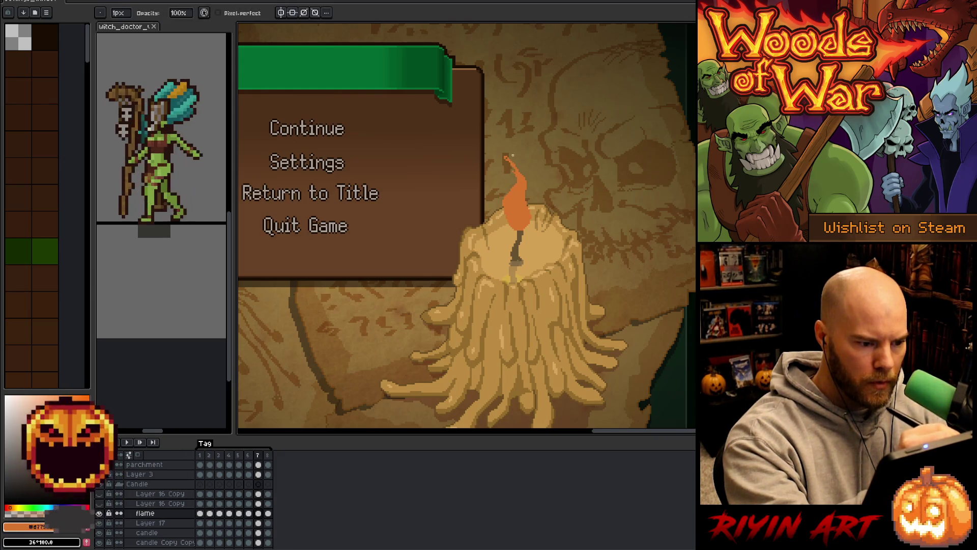
key(e)
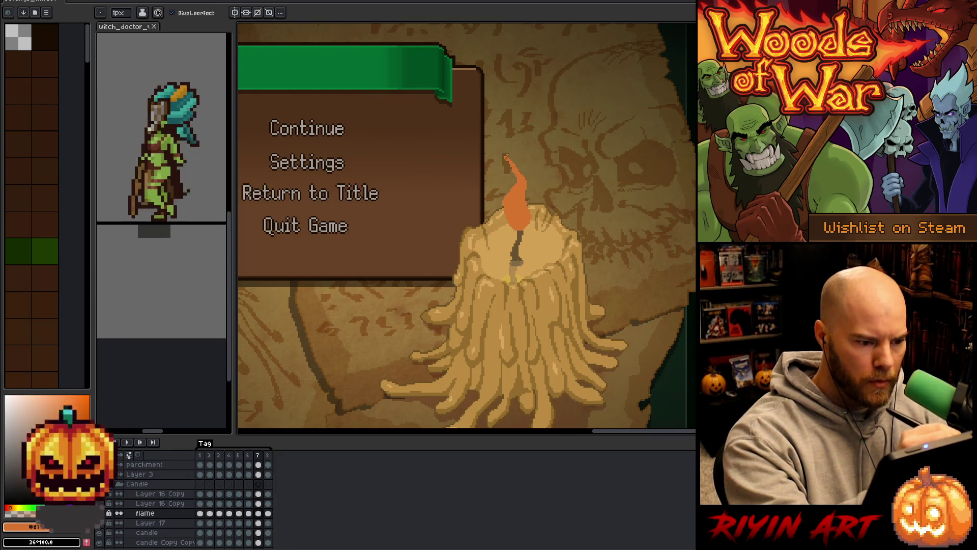
key(b)
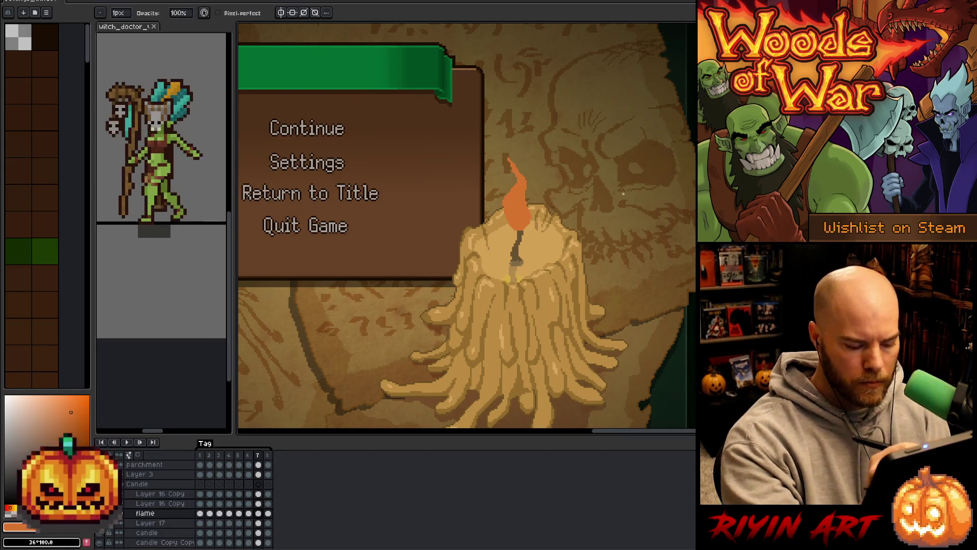
key(Right)
key(Return)
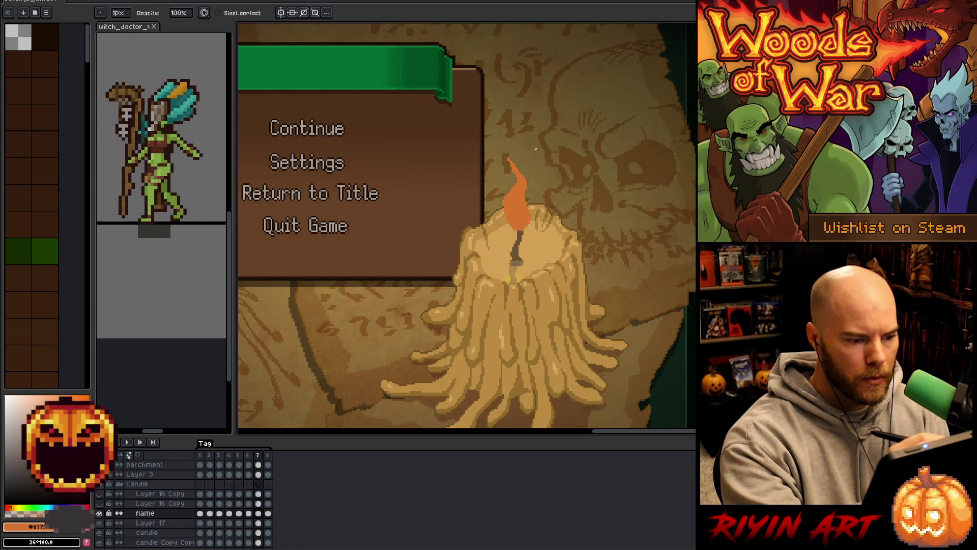
key(e)
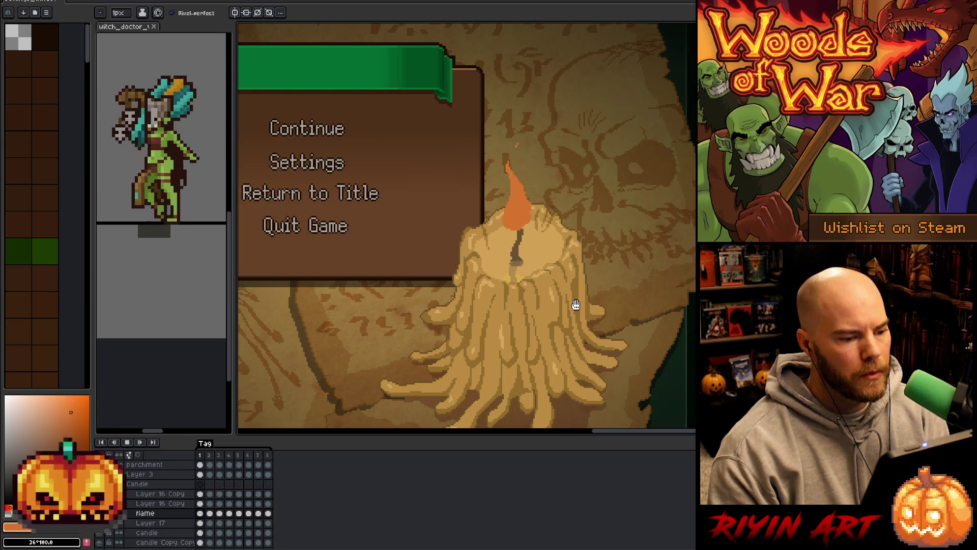
key(Return)
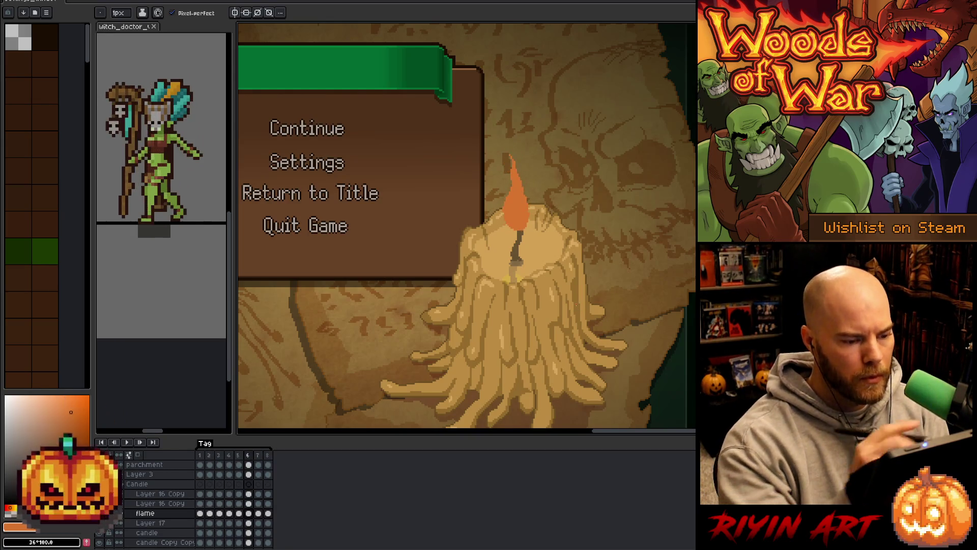